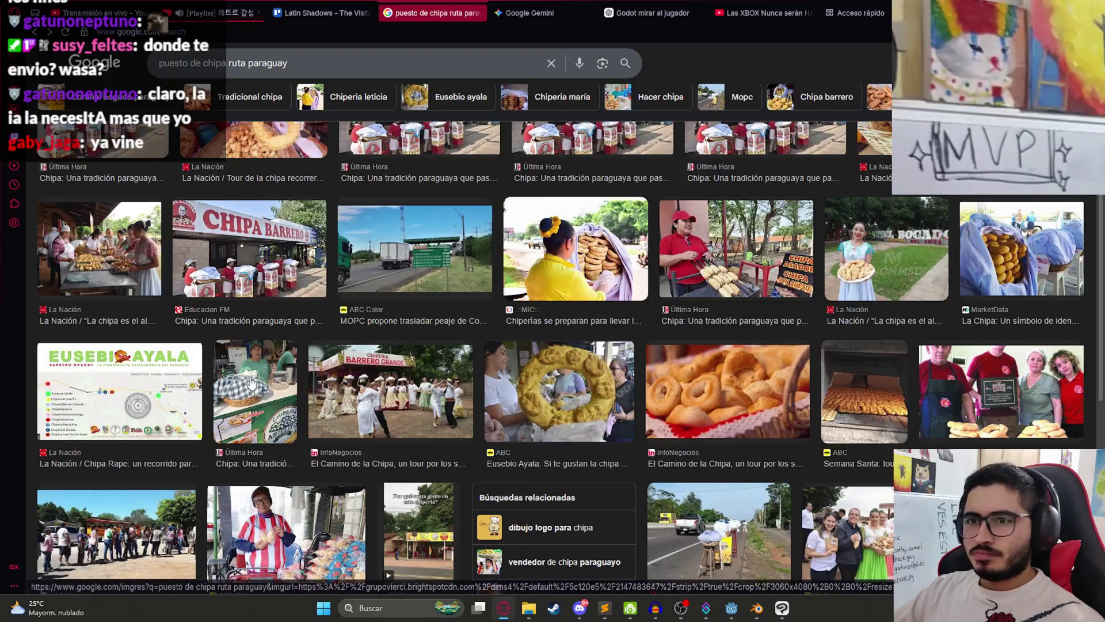
Step: Remove 'ruta' from the query and rerun the search for 'puesto de chipa paraguay'
scroll(295, 381, down, 3)
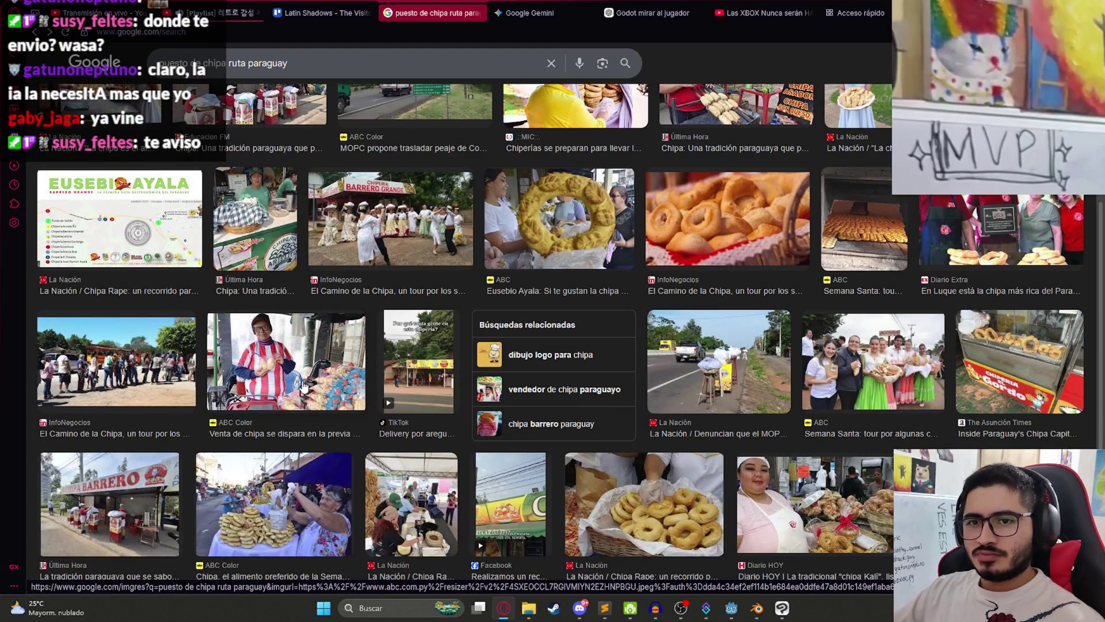
scroll(304, 387, down, 3)
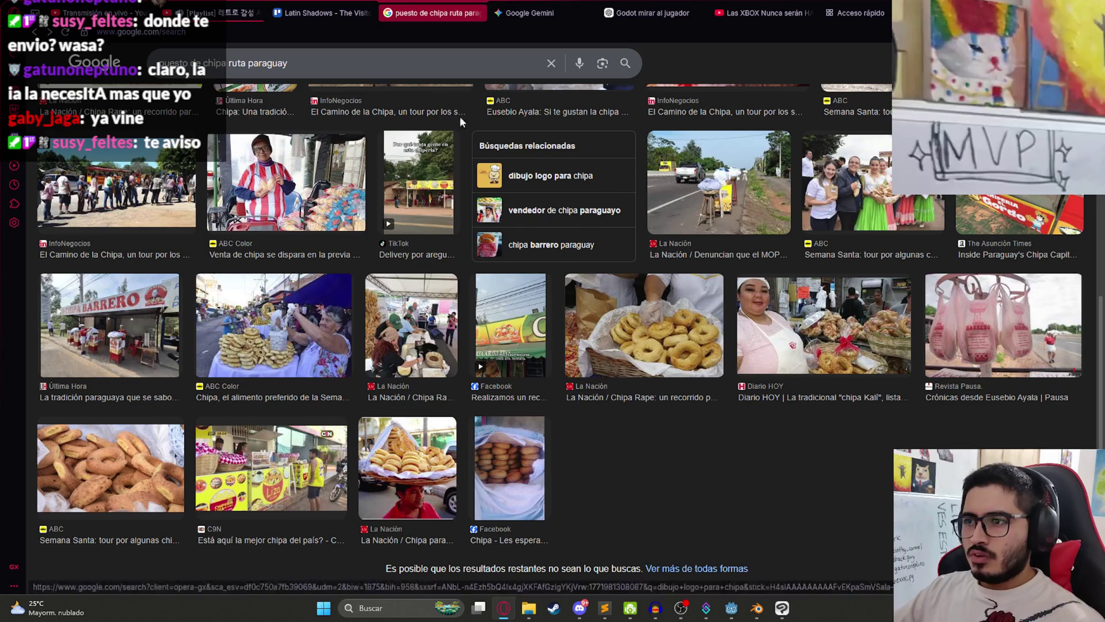
double_click(238, 63)
key(BackSpace)
key(Return)
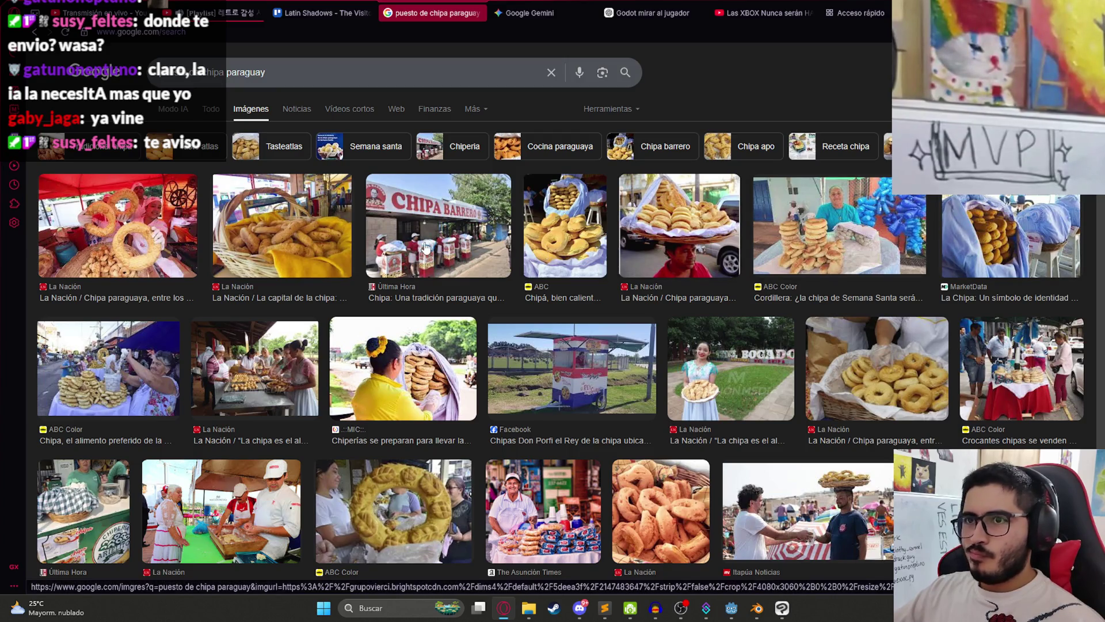
Step: Preview the Chipa Barrero stand photo and browse the chipa stand results
click(455, 242)
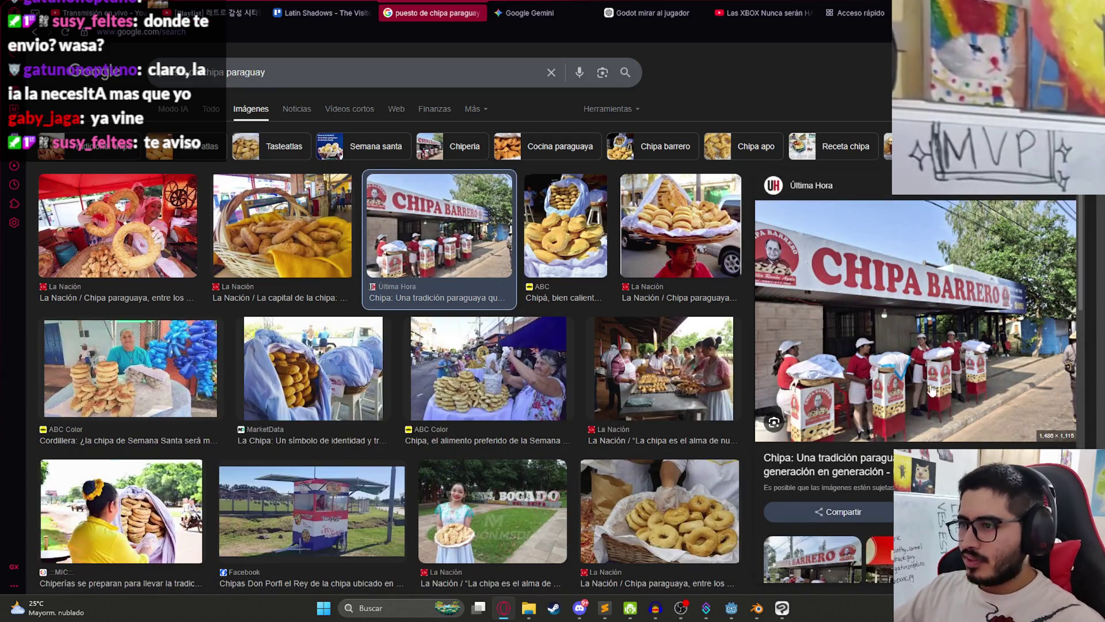
key(Escape)
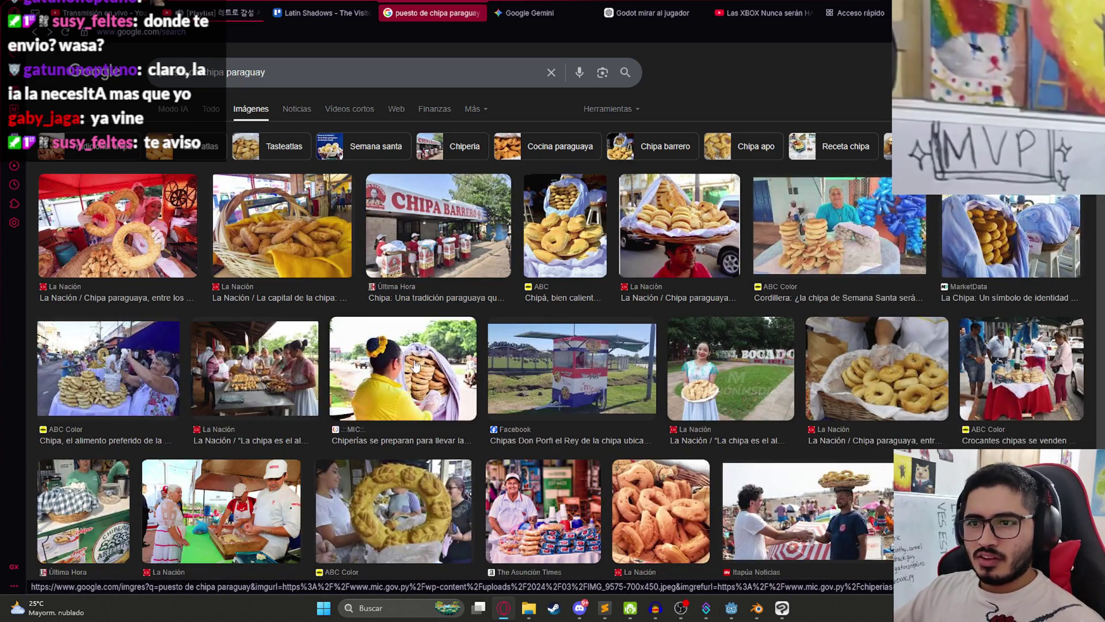
scroll(426, 373, down, 2)
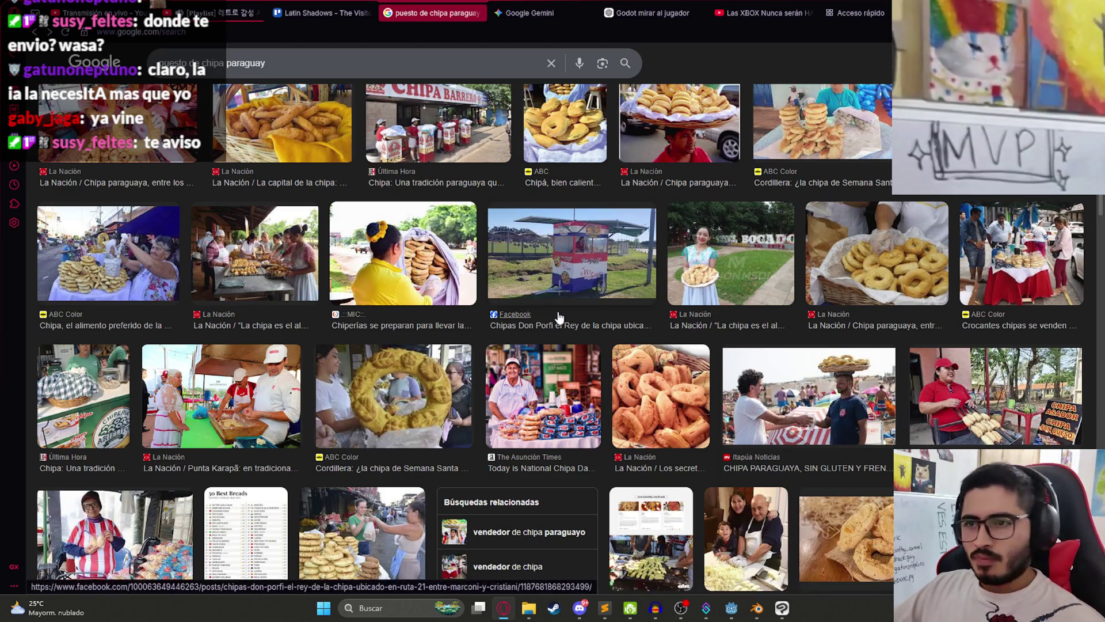
scroll(557, 316, down, 2)
scroll(196, 345, down, 3)
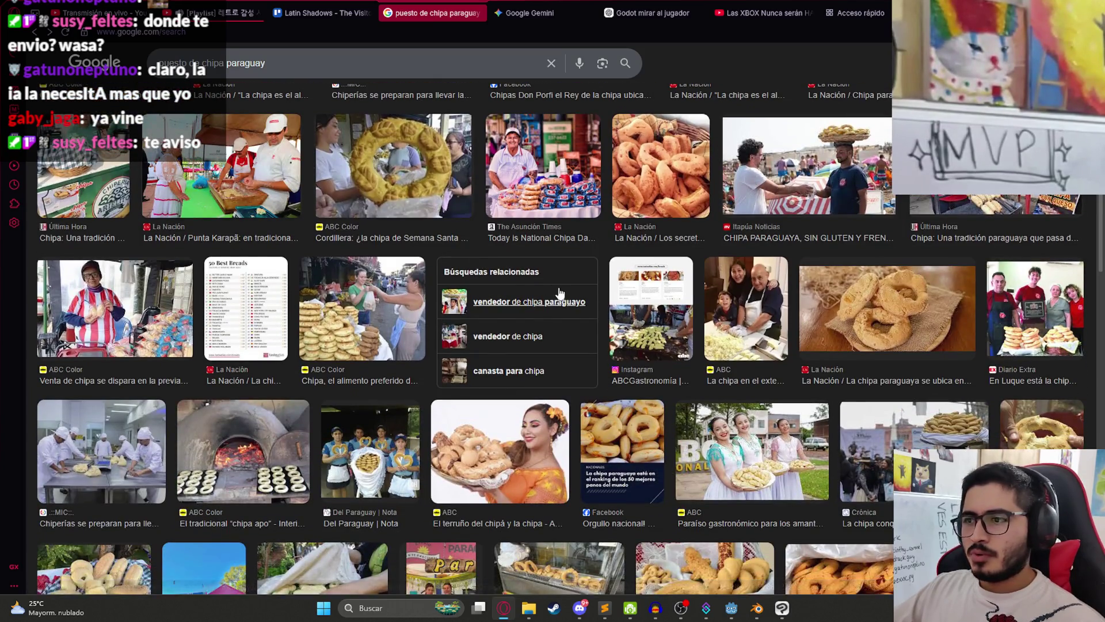
scroll(556, 293, down, 1)
scroll(641, 282, down, 3)
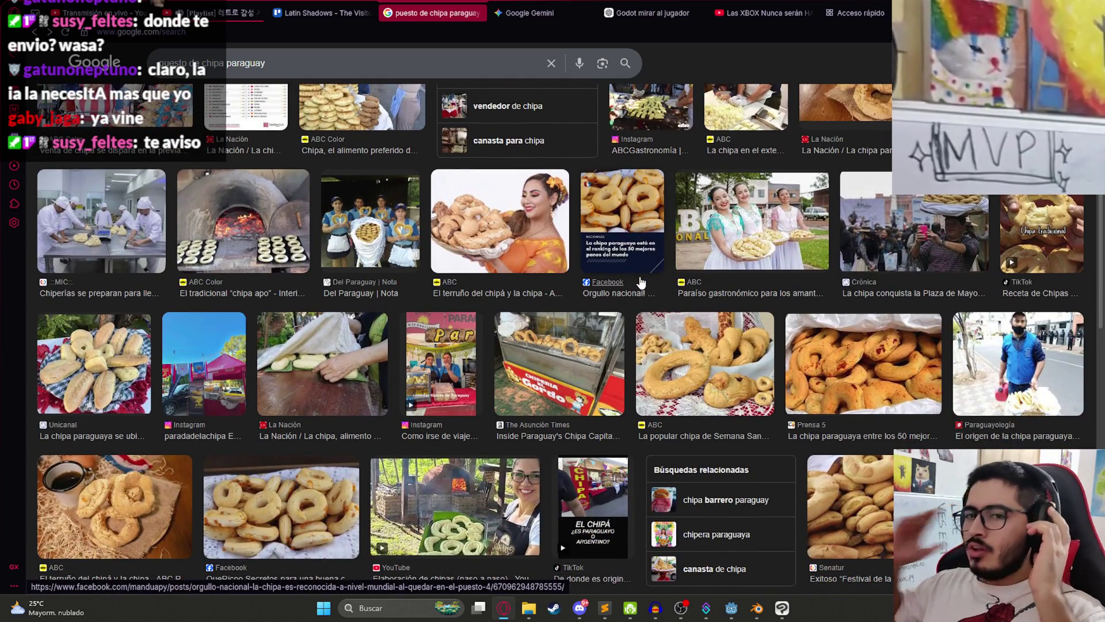
scroll(642, 299, down, 4)
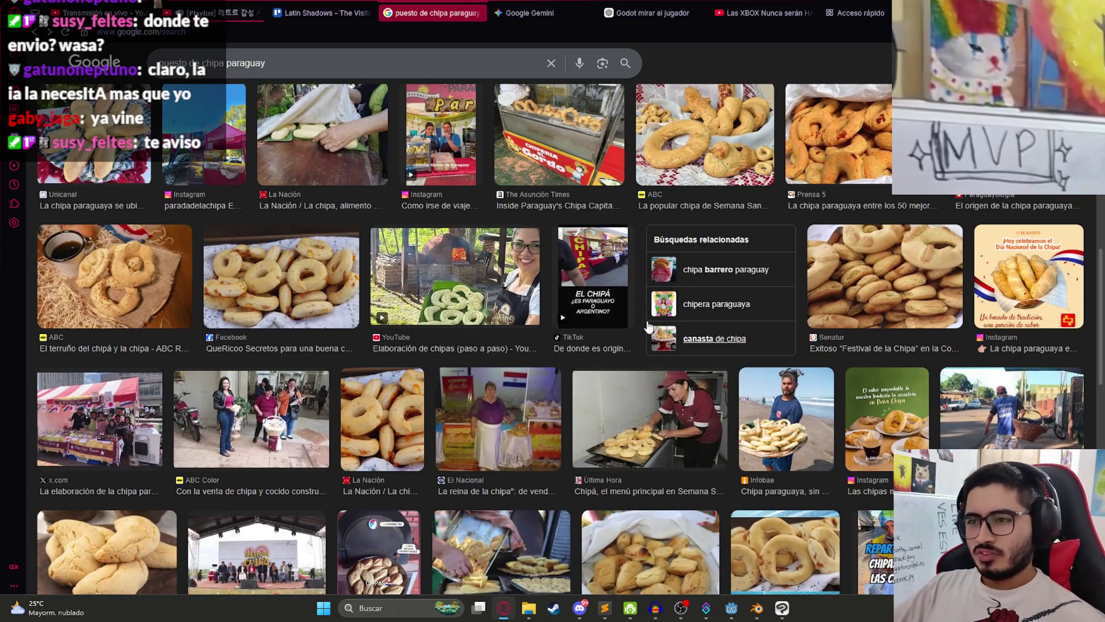
scroll(651, 326, down, 3)
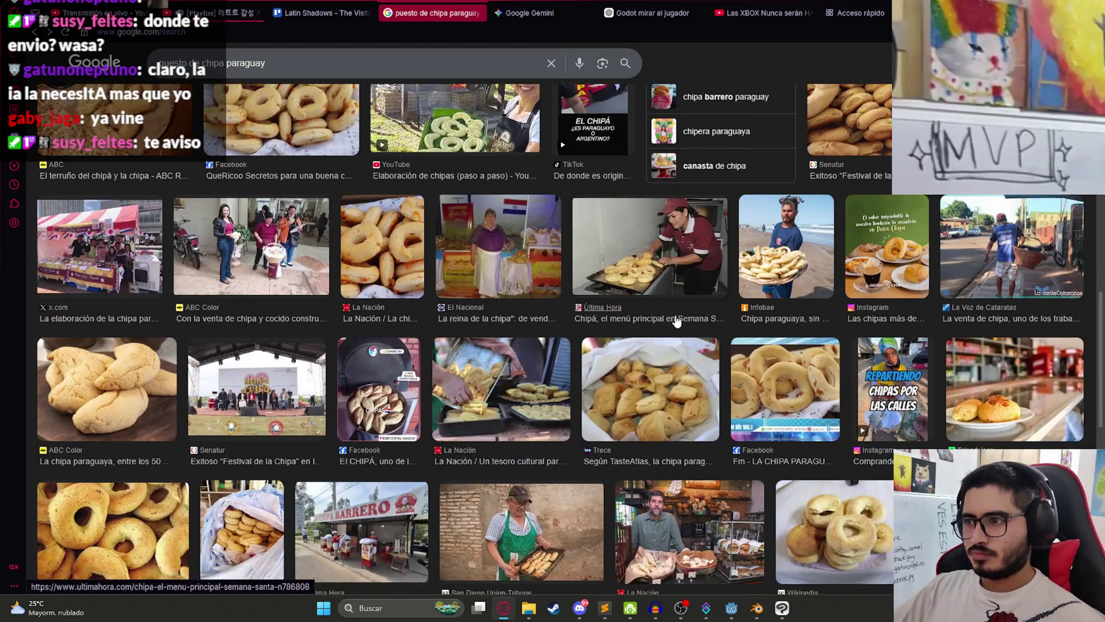
scroll(670, 321, down, 10)
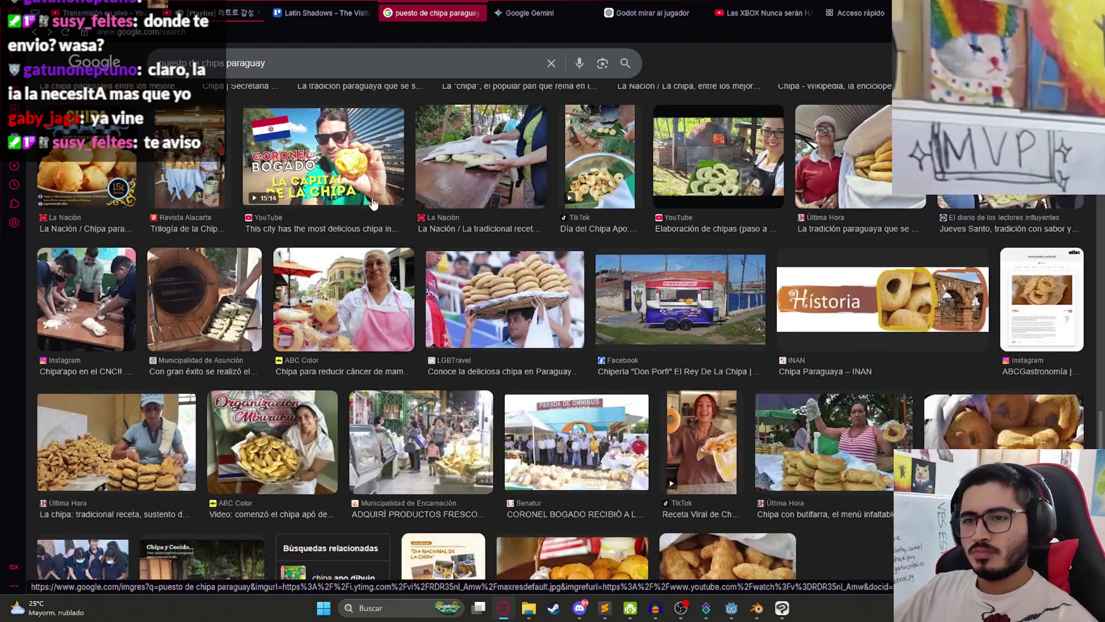
triple_click(259, 63)
Step: Search images for 'chipero paraguay' and preview the El Chipero vendor photo
text(chipero paraguay)
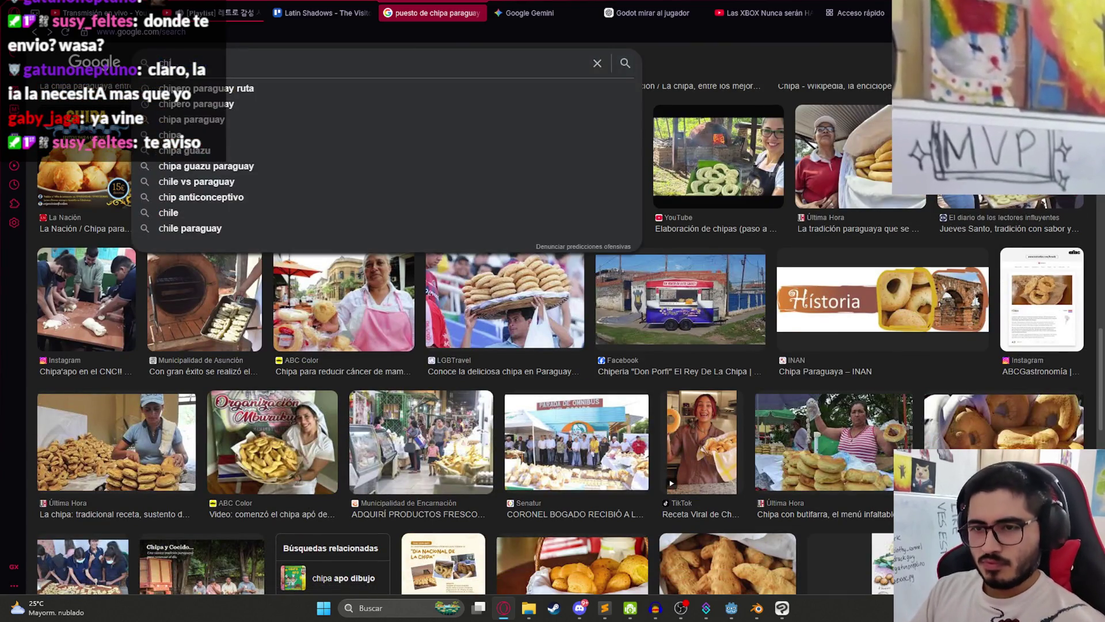
key(Return)
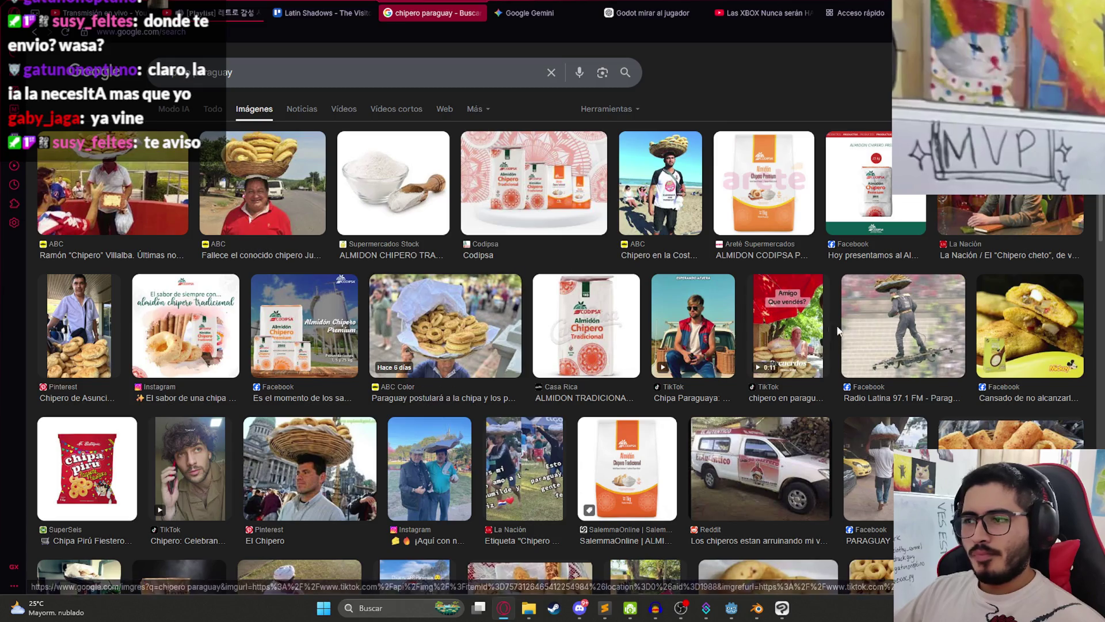
scroll(830, 330, down, 4)
scroll(385, 266, down, 2)
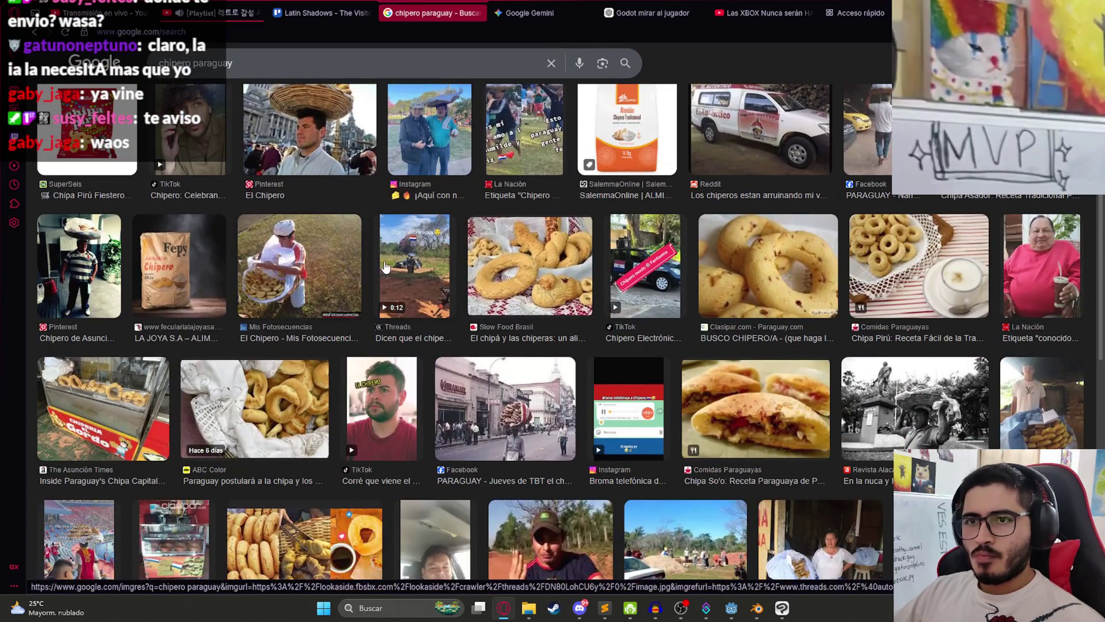
click(299, 275)
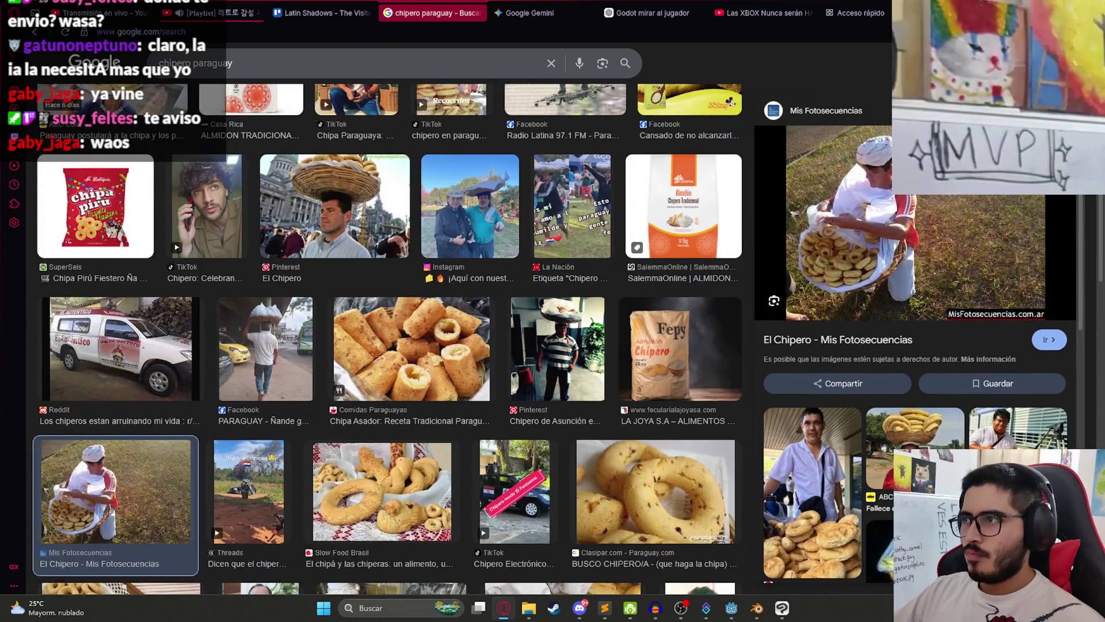
scroll(916, 345, down, 3)
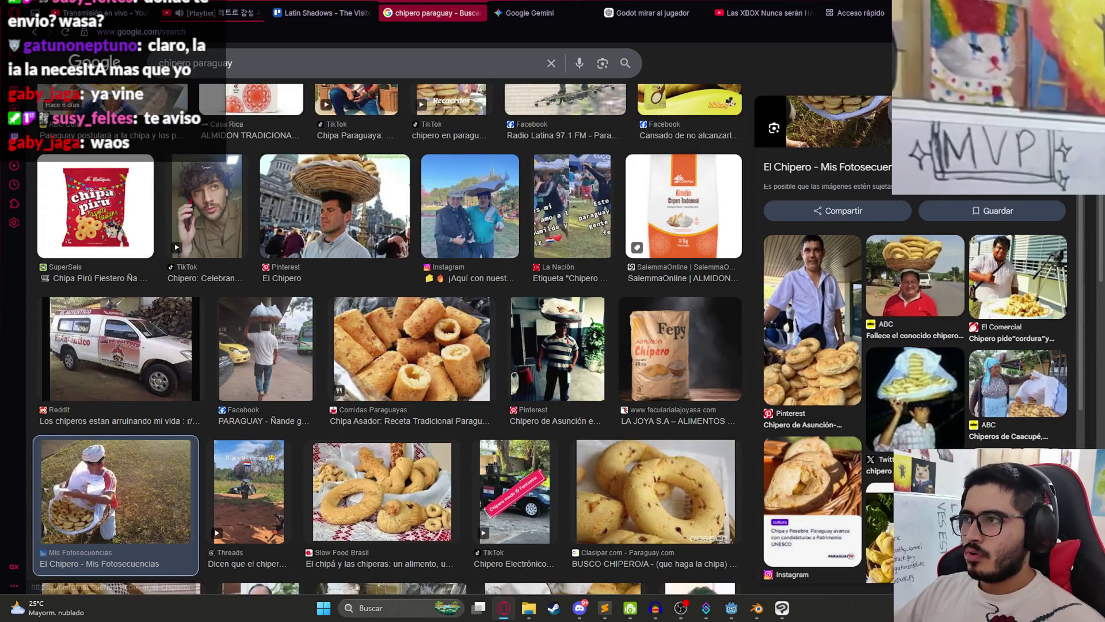
key(Escape)
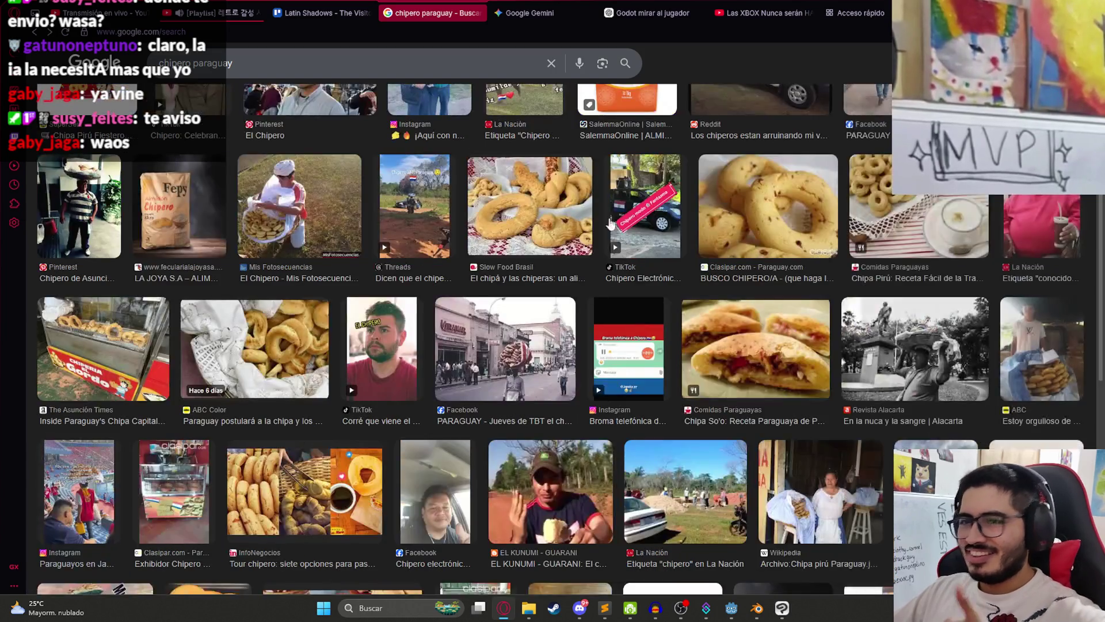
Step: Preview the chipero #mundial2030 image, then replace the query with 'puesto de chipa paraguay'
scroll(450, 304, down, 3)
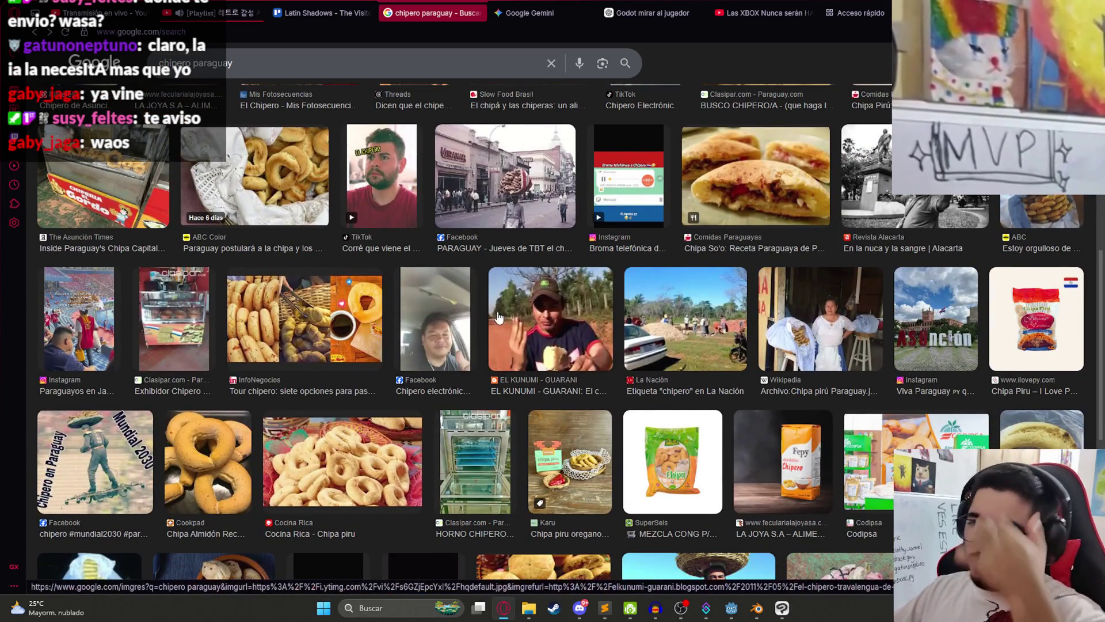
click(95, 461)
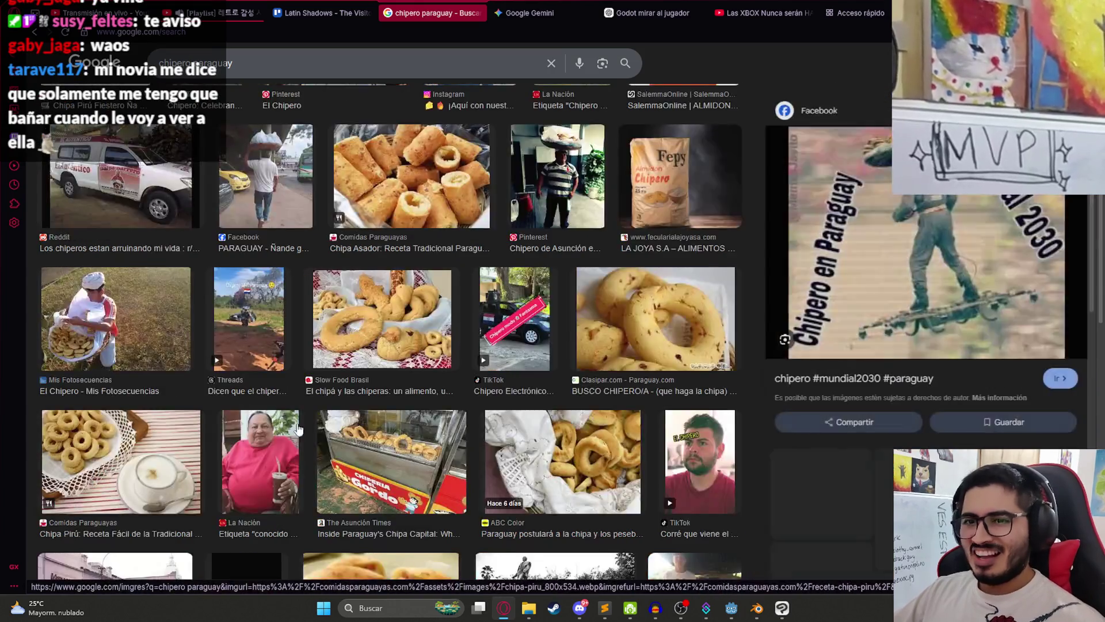
key(Escape)
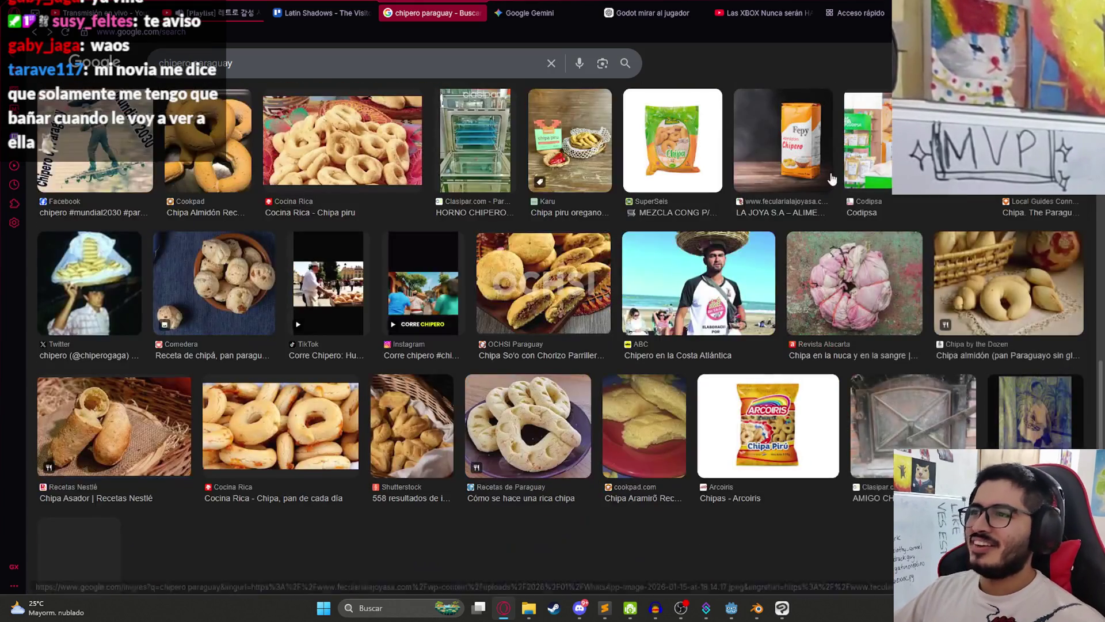
scroll(535, 338, down, 2)
scroll(506, 346, up, 10)
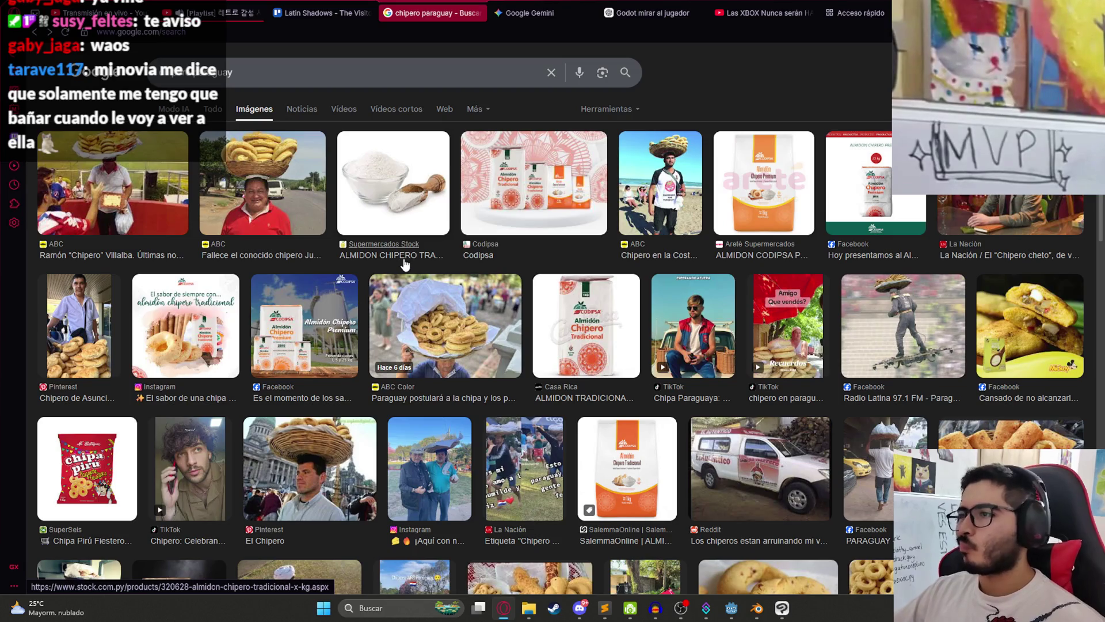
drag(244, 72, 49, 54)
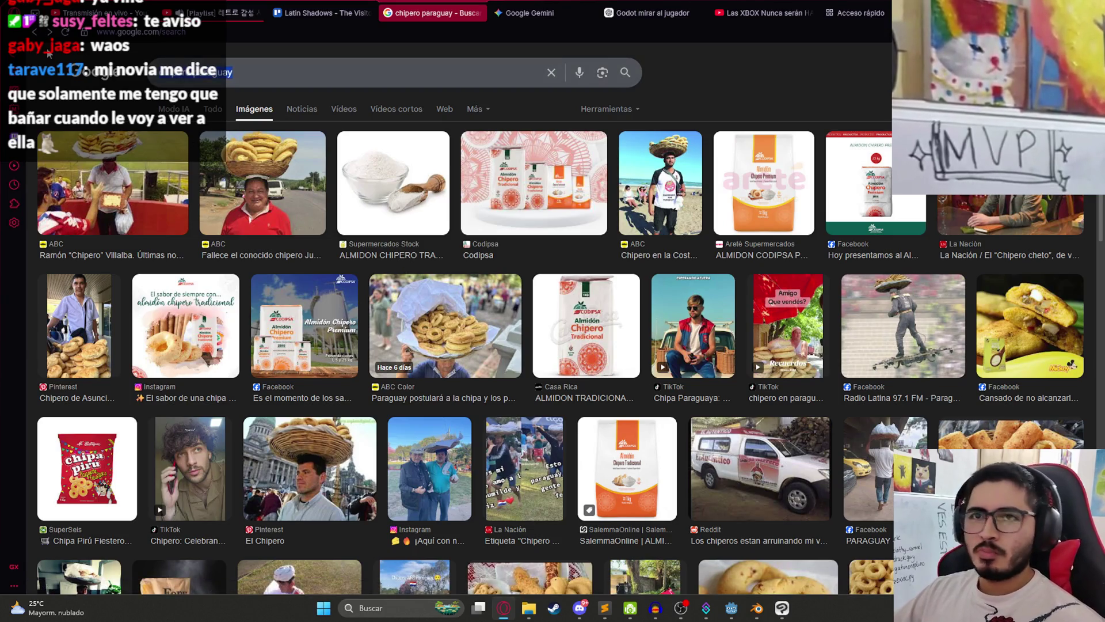
text(puesto de chipa )
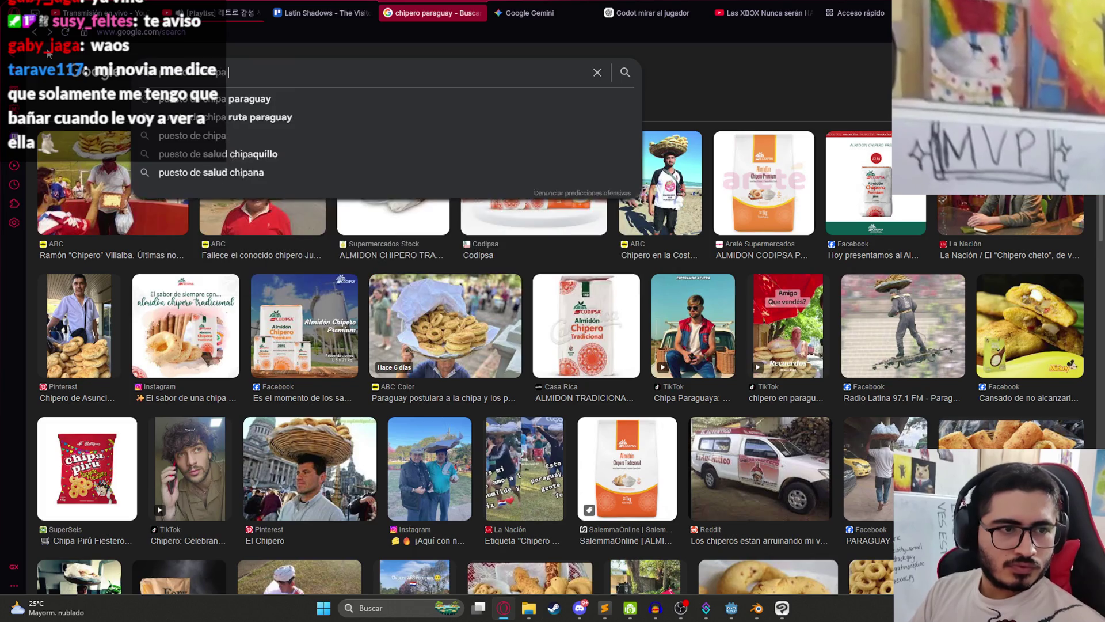
text(paraguay)
key(Return)
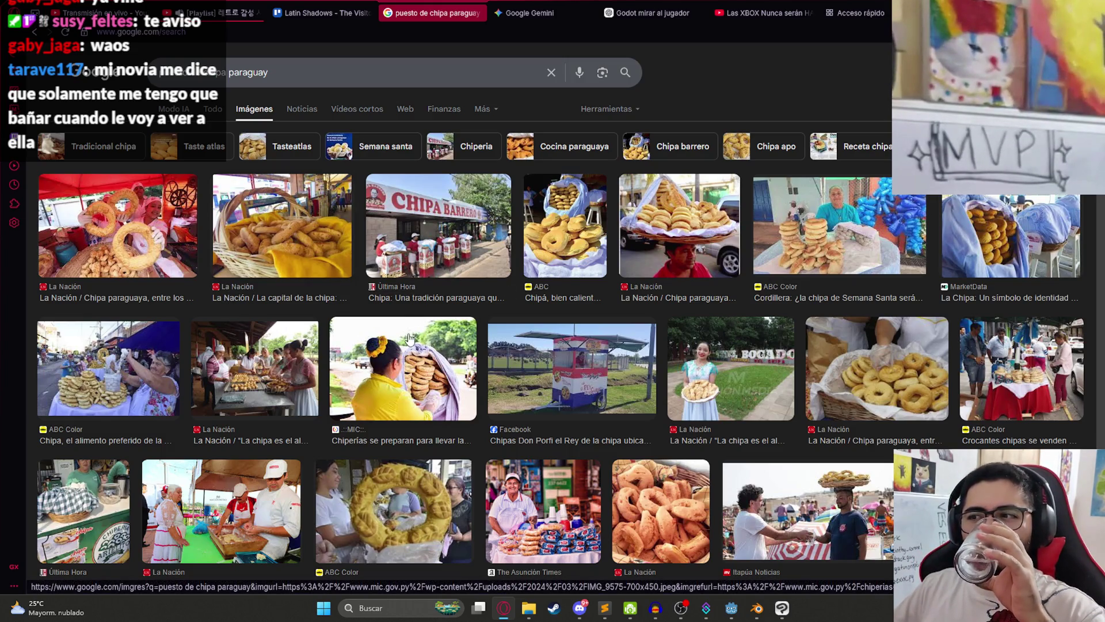
click(722, 398)
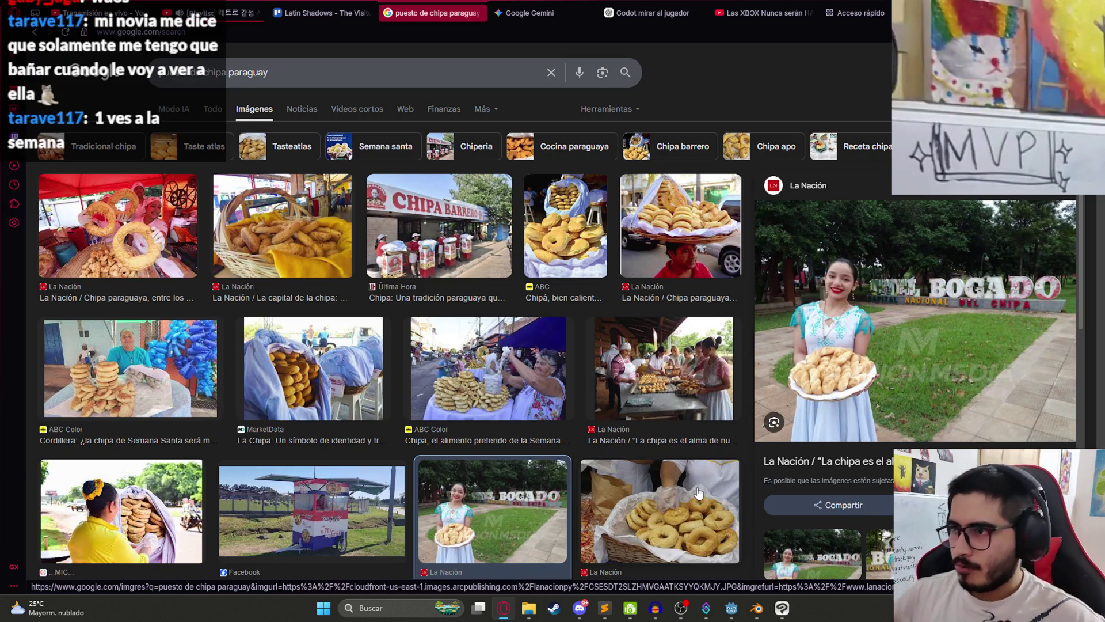
scroll(854, 342, down, 2)
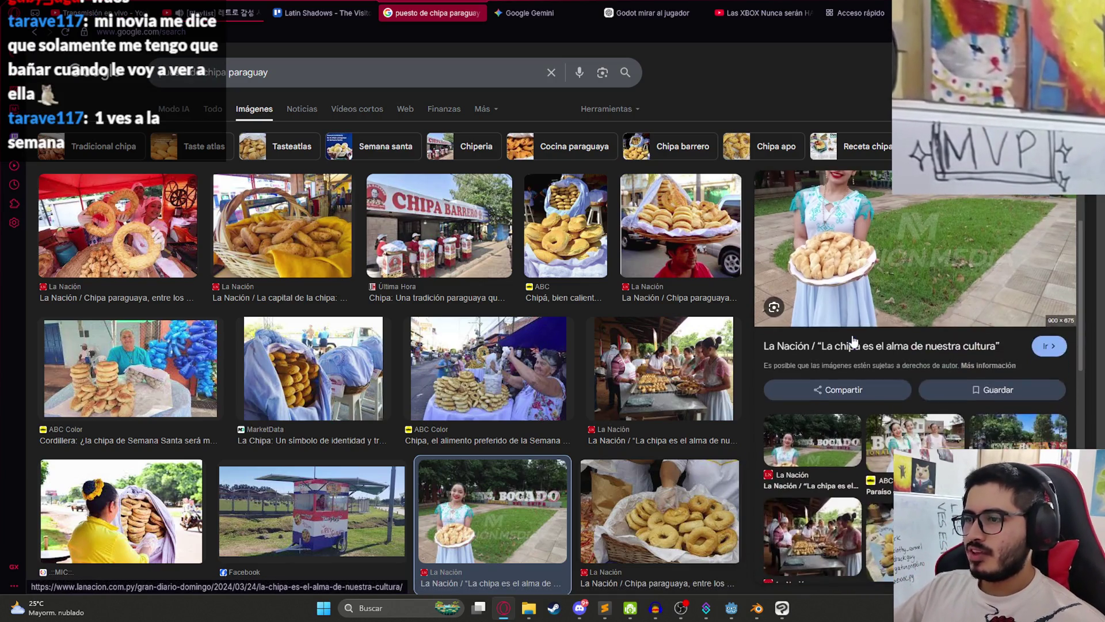
scroll(854, 342, down, 1)
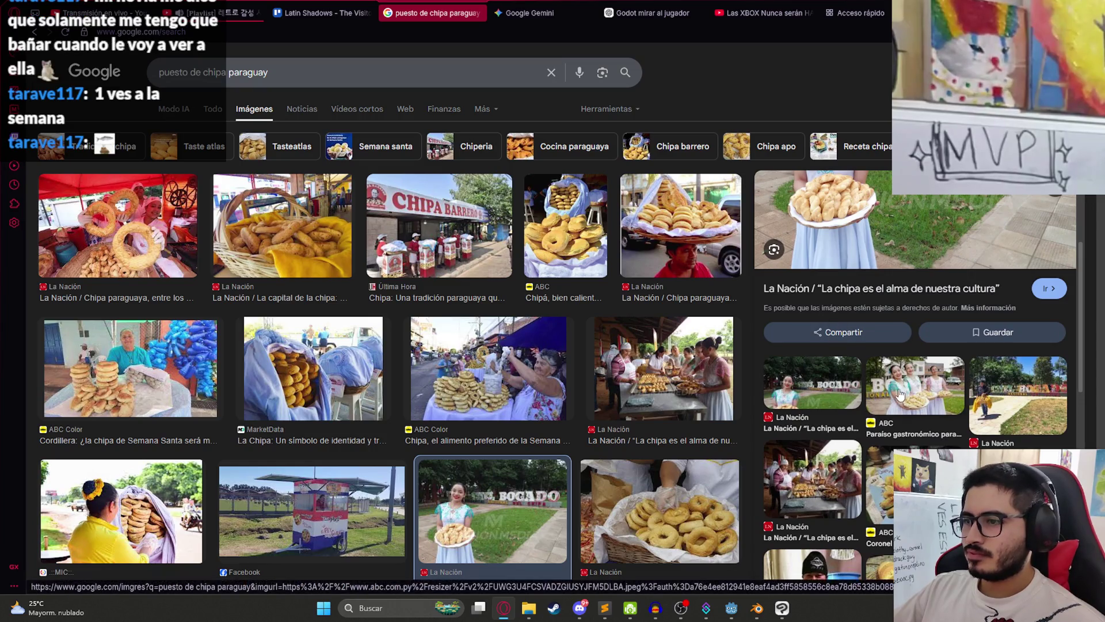
scroll(900, 394, down, 3)
scroll(897, 378, up, 6)
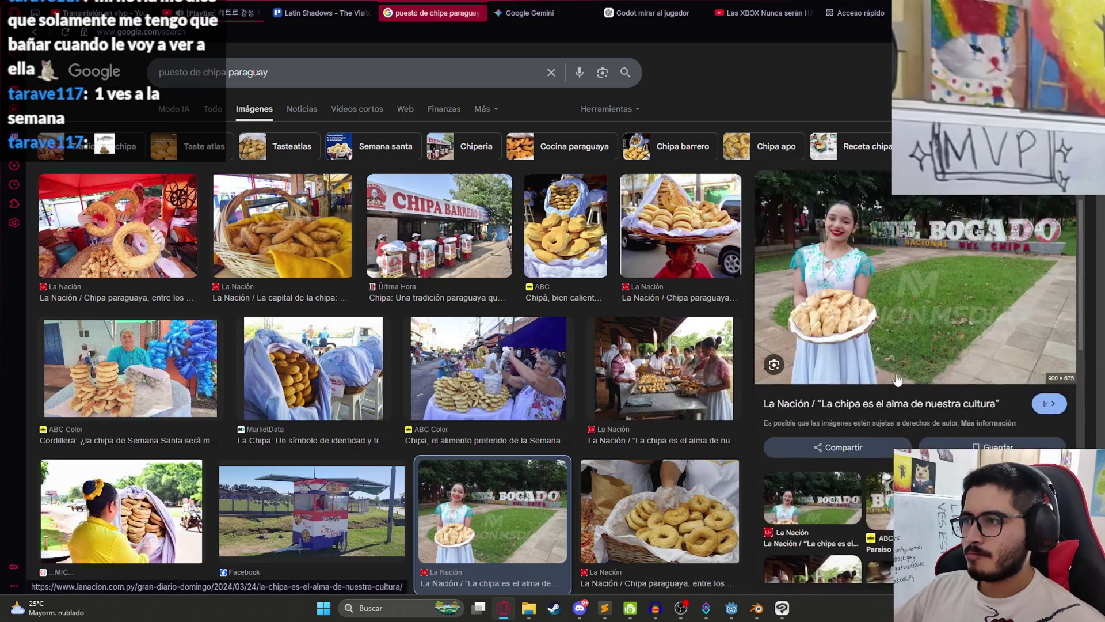
scroll(896, 378, up, 1)
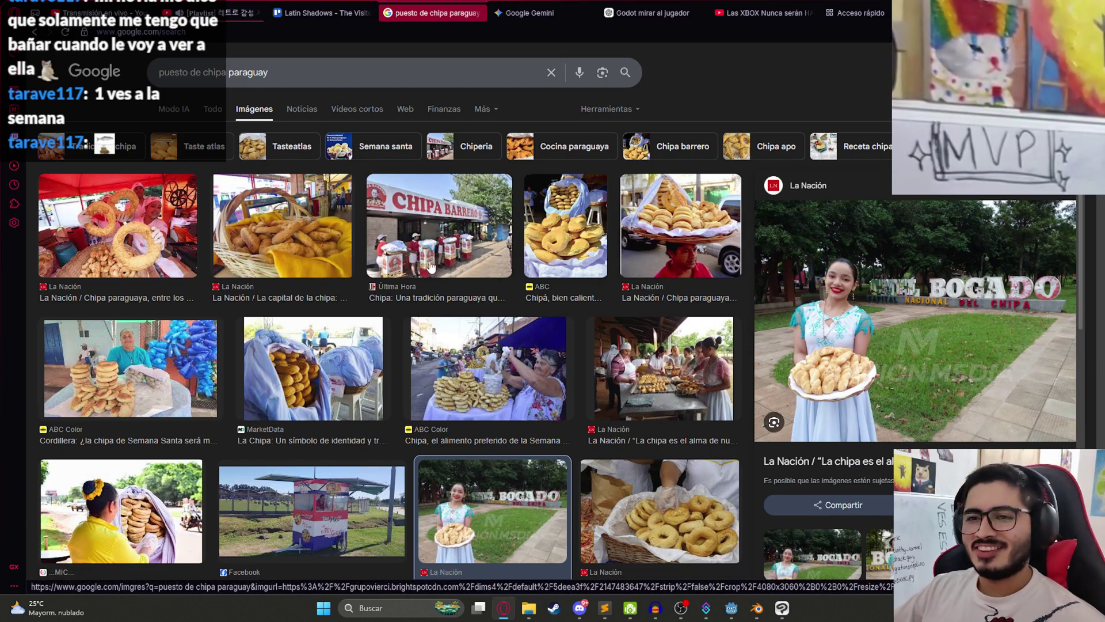
scroll(395, 276, down, 3)
scroll(394, 272, down, 6)
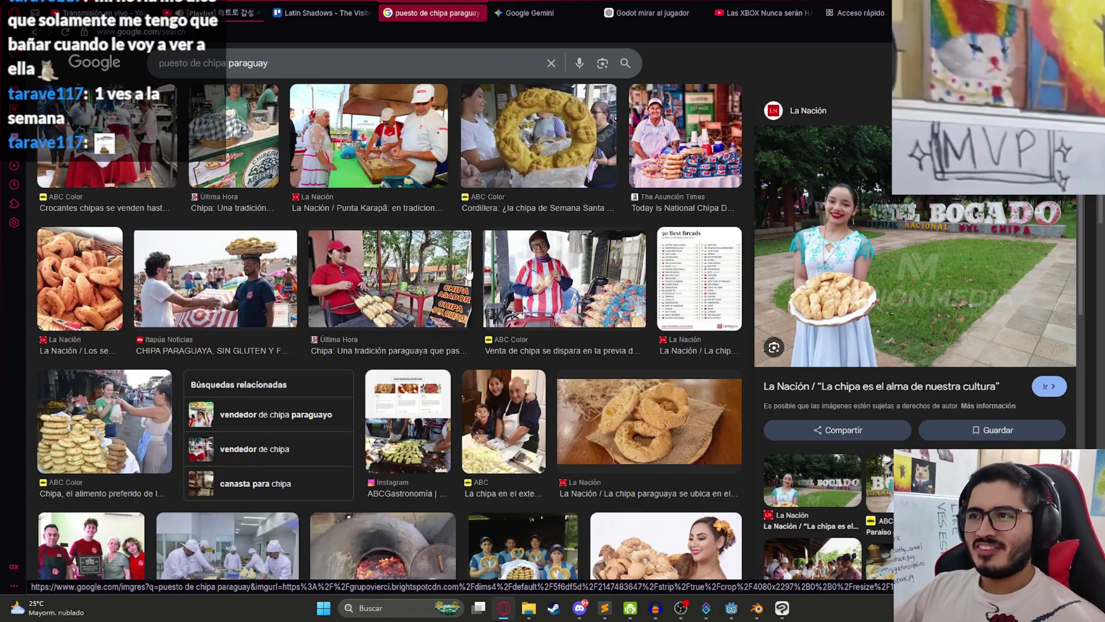
scroll(412, 294, up, 2)
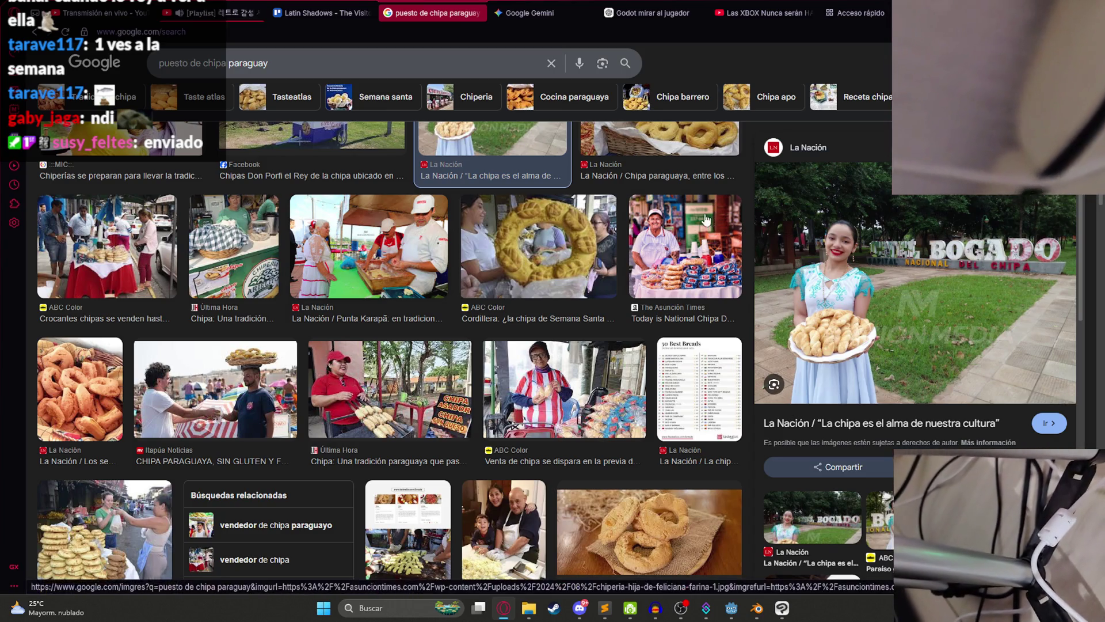
Step: Preview The Asunción Times photo of the smiling chipa vendor and scroll its related images
click(685, 248)
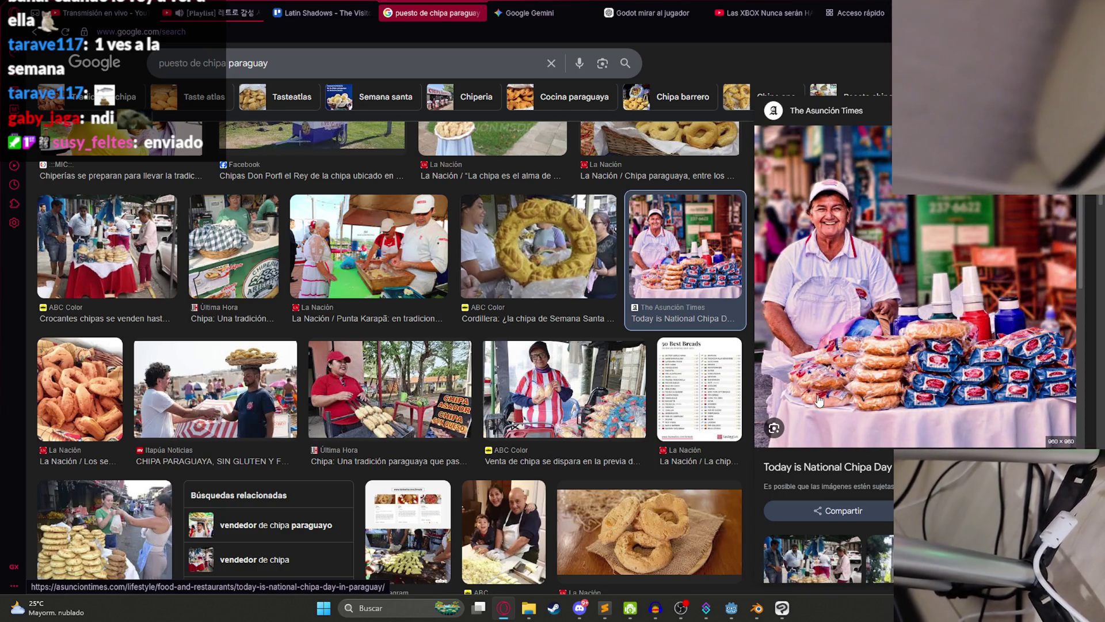
scroll(829, 467, down, 5)
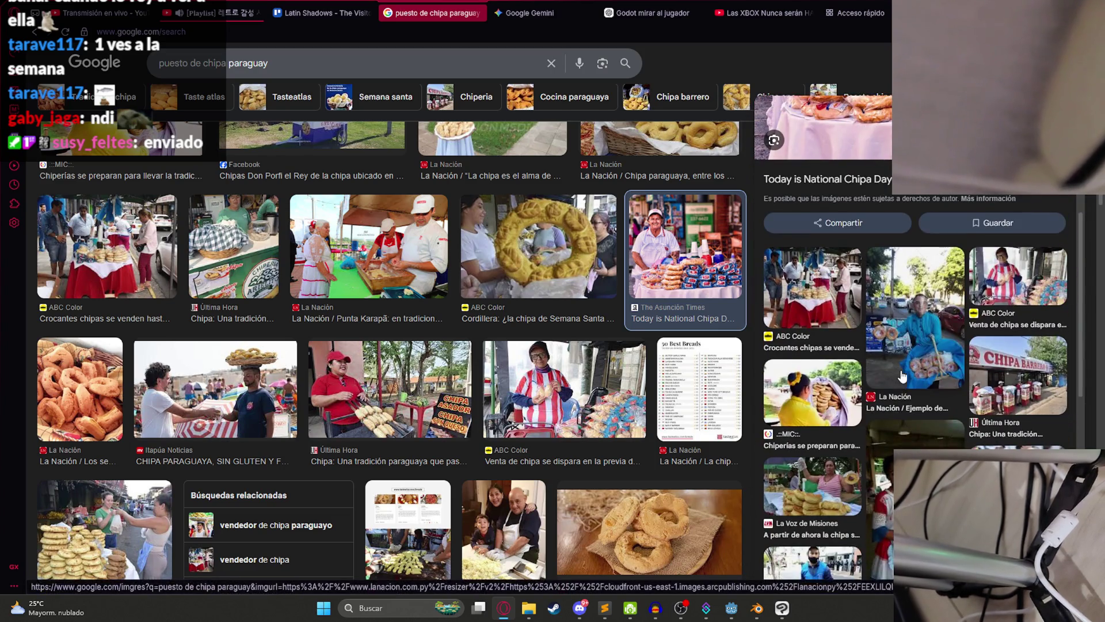
scroll(844, 403, down, 4)
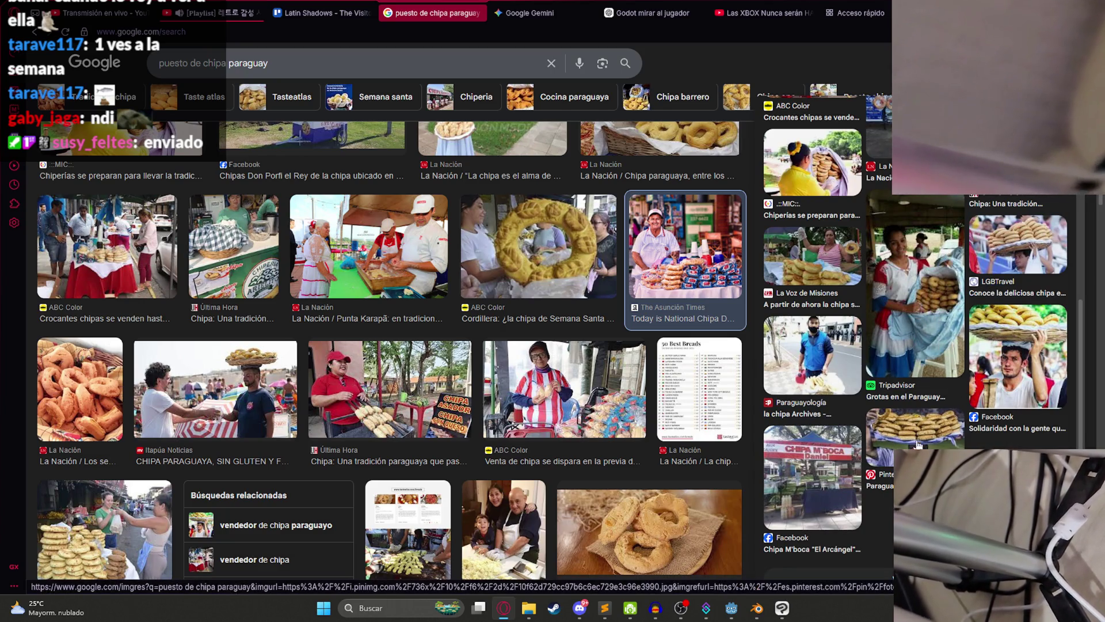
scroll(890, 419, up, 9)
scroll(889, 418, up, 2)
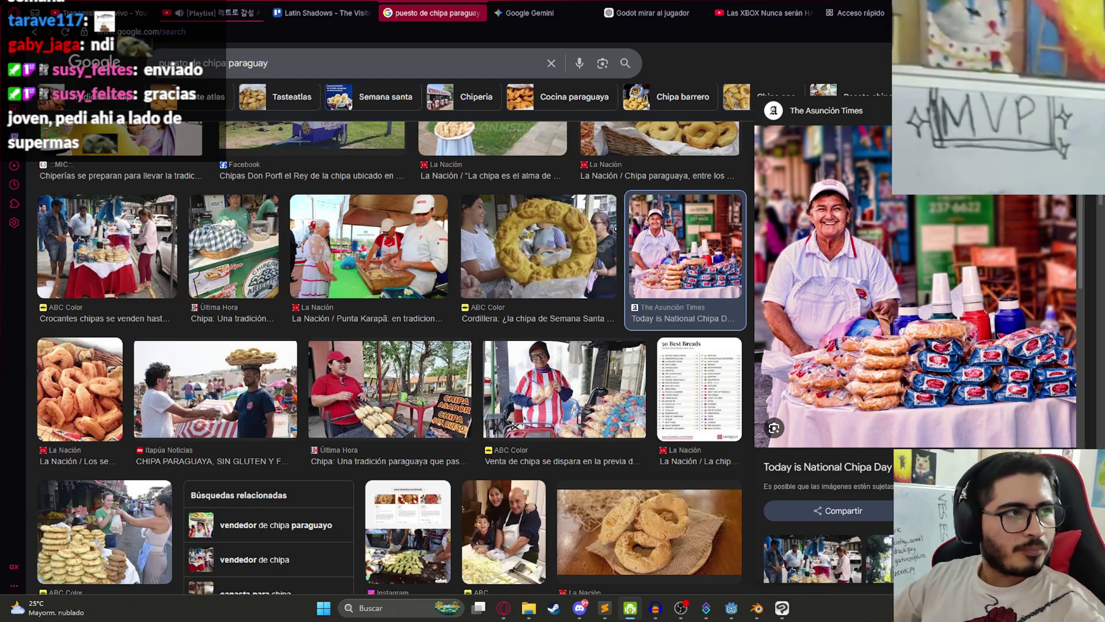
key(alt+Tab)
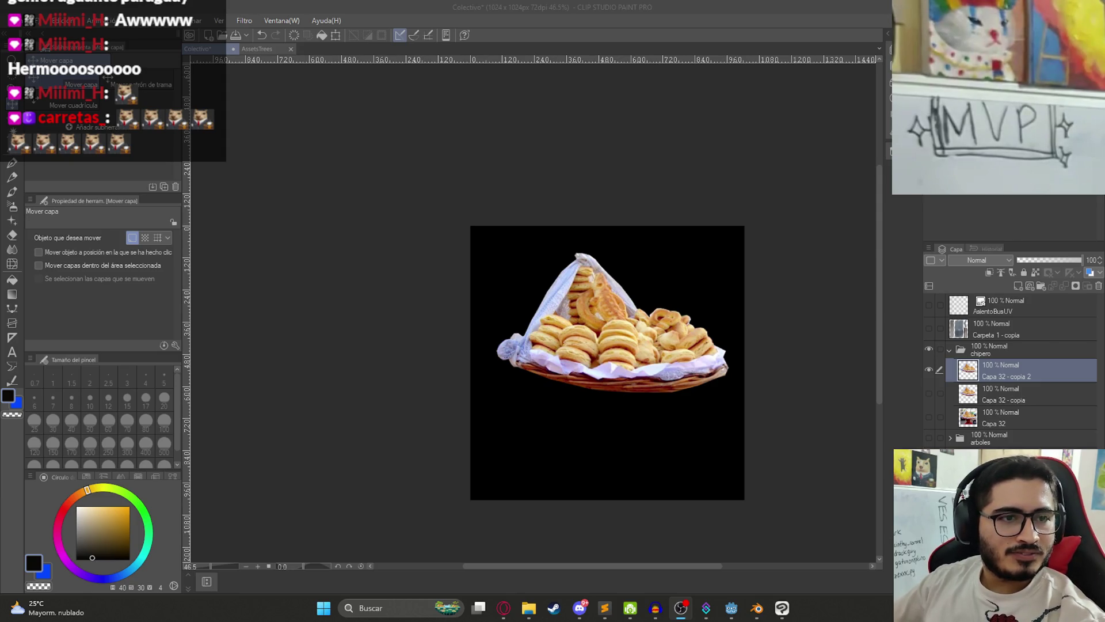
Step: Switch between Clip Studio, Streamer.bot and the browser, ending back on the canvas
click(585, 321)
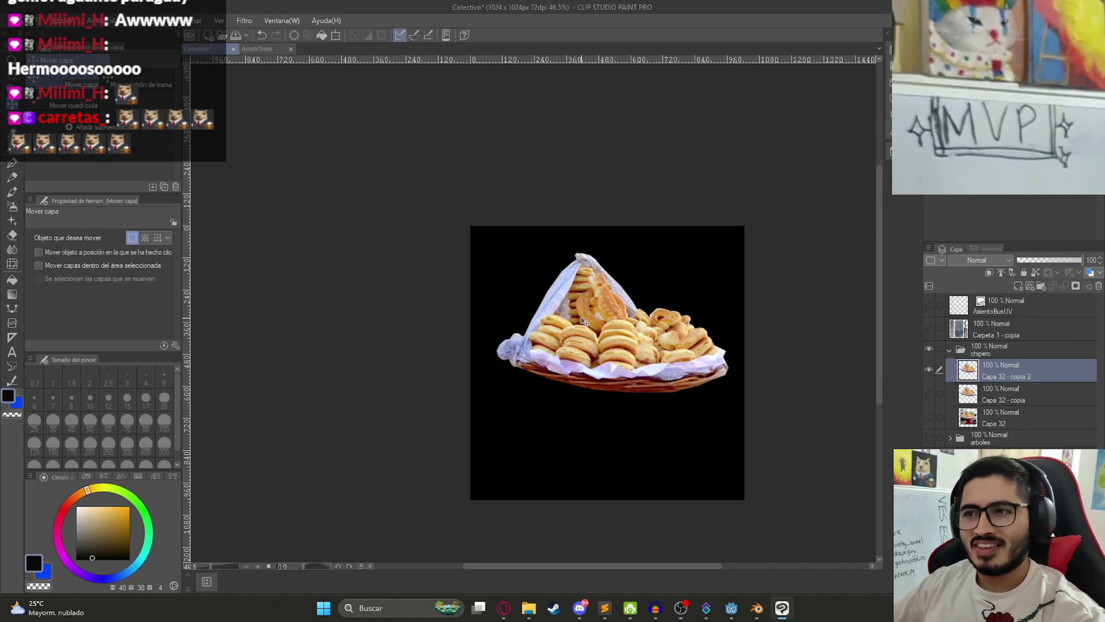
key(alt+Tab)
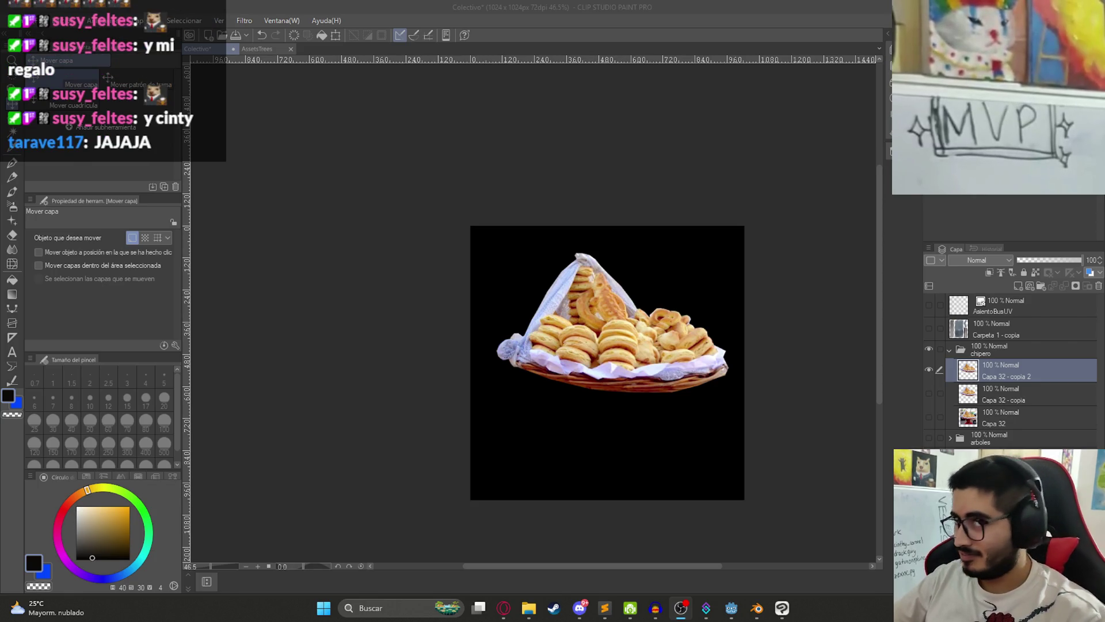
click(706, 608)
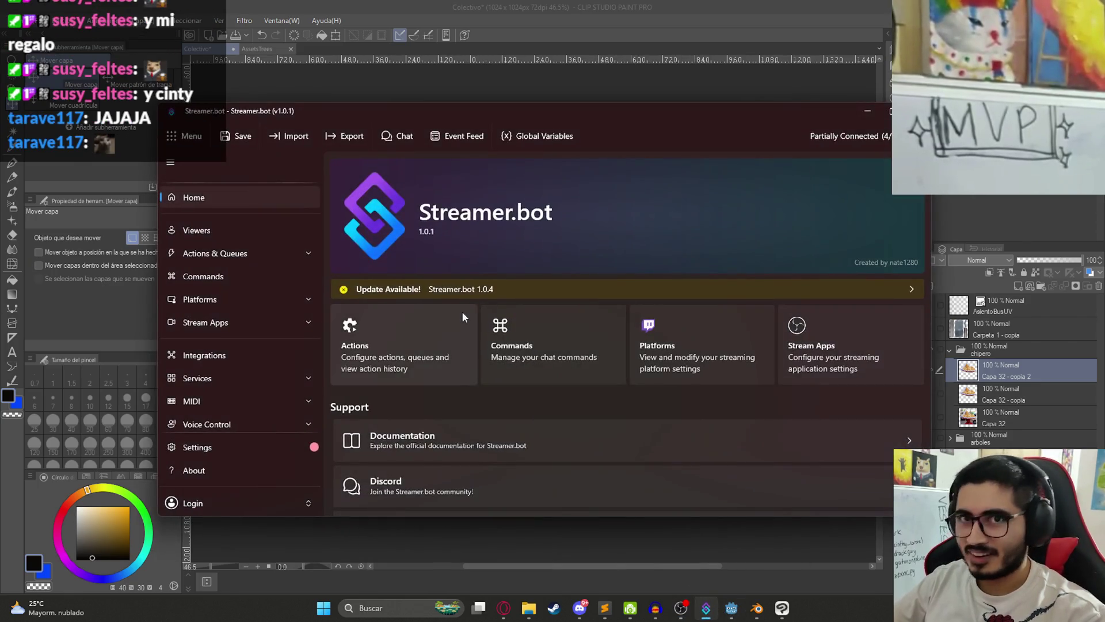
click(505, 6)
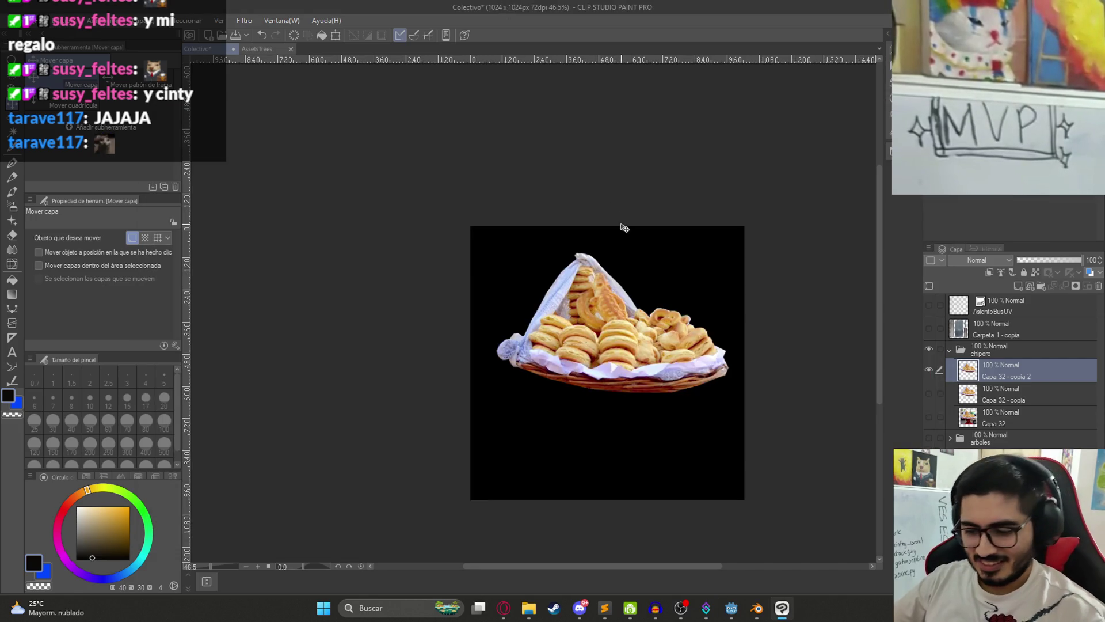
key(XF86AudioLowerVolume)
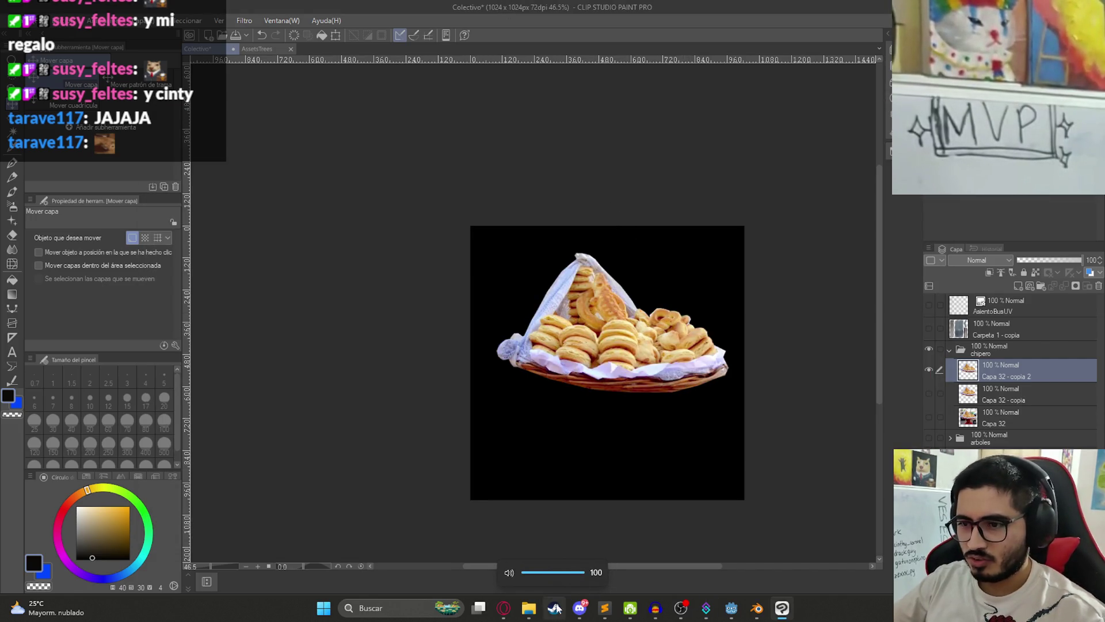
click(504, 608)
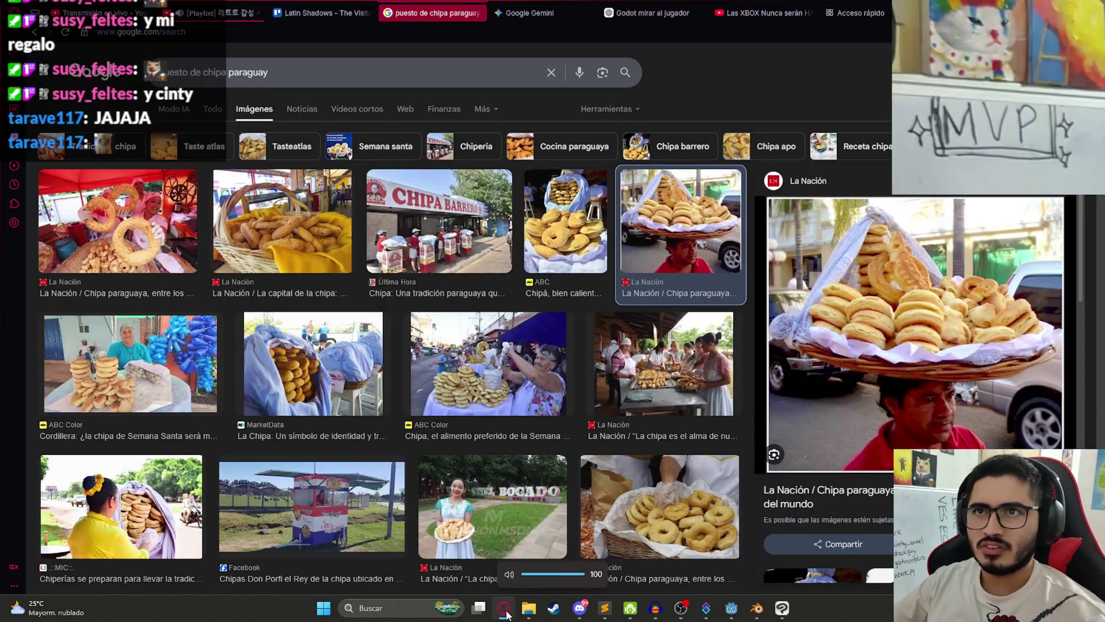
click(505, 610)
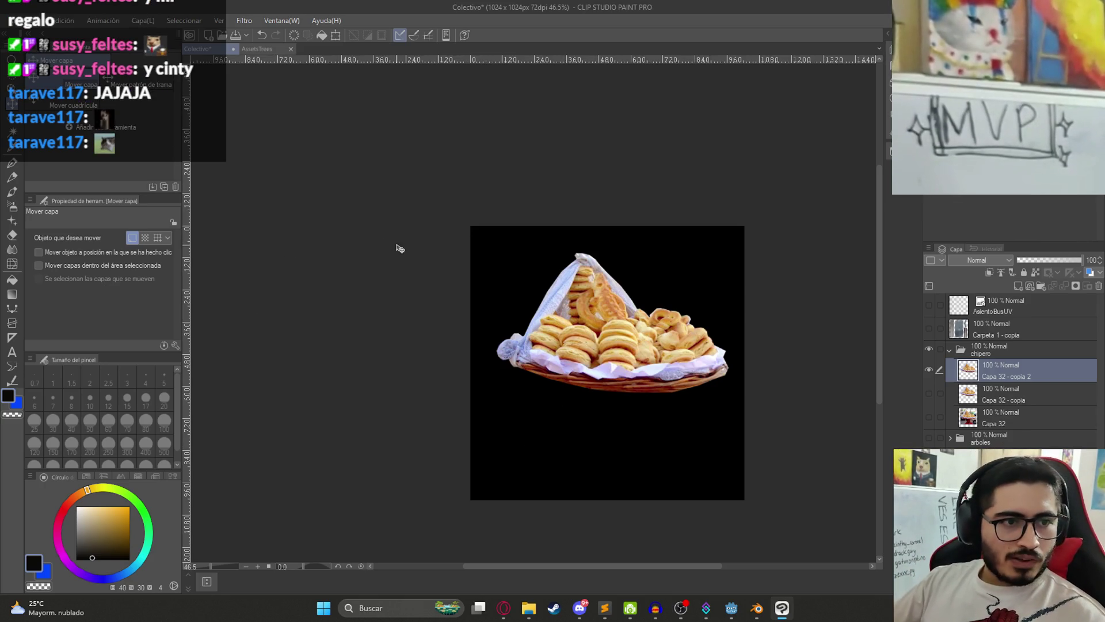
scroll(507, 305, down, 2)
scroll(634, 346, up, 4)
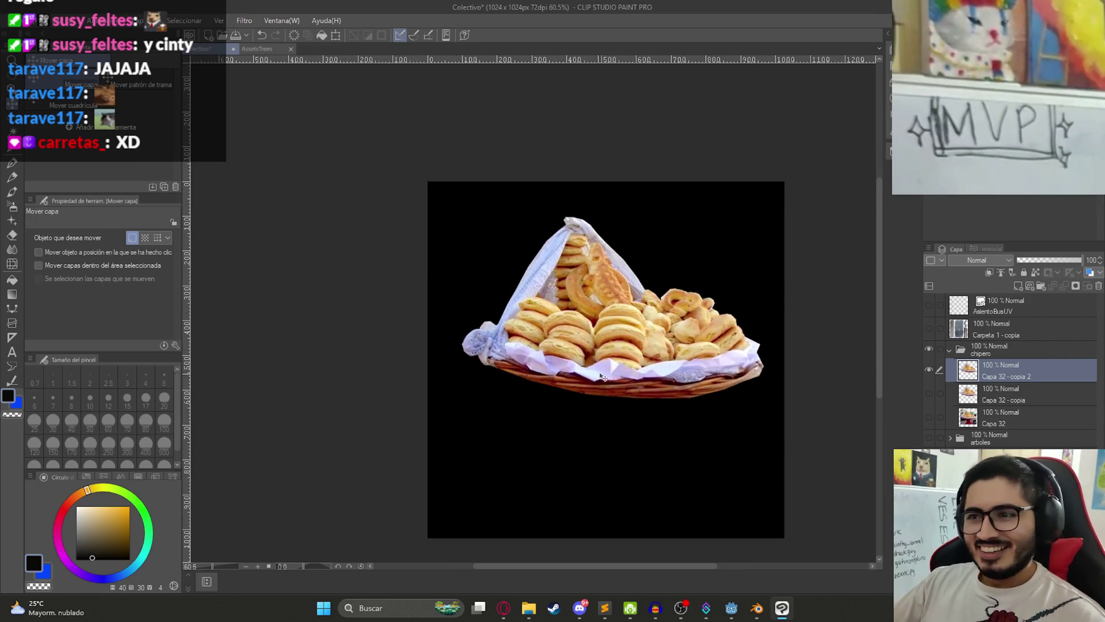
Step: Duplicate the chipa basket layer, scale the copy to 54% and move it lower
key(ctrl+j)
drag(676, 395, 617, 390)
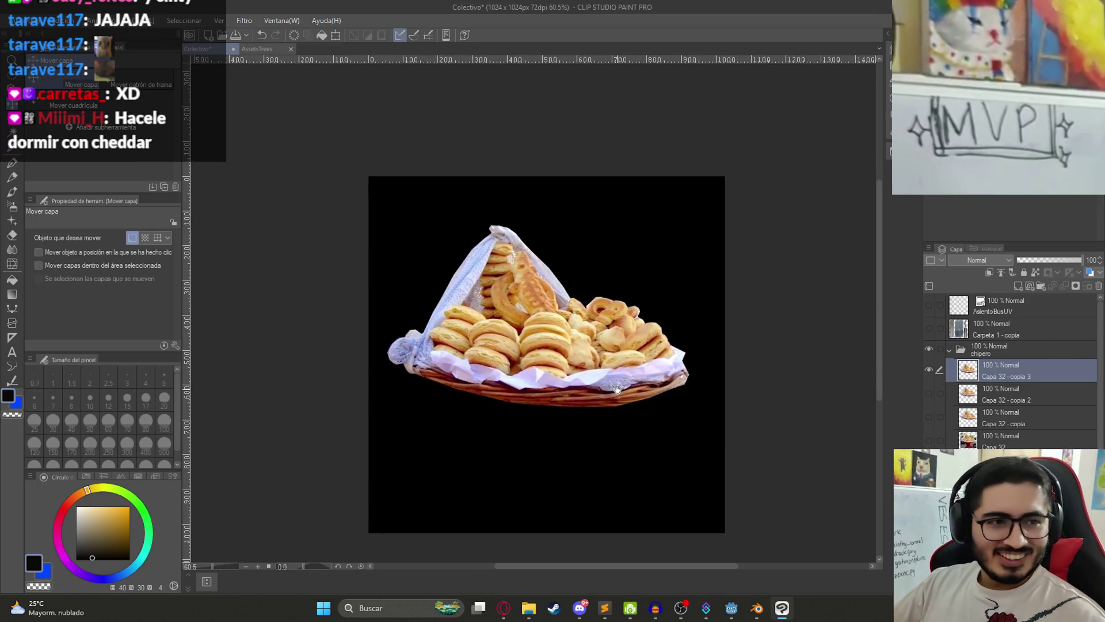
key(ctrl+t)
drag(539, 410, 540, 323)
mouse_move(552, 289)
mouse_down()
mouse_move(564, 376)
mouse_move(563, 280)
mouse_move(563, 298)
mouse_up()
Step: Confirm the basket resize and return to the chipa image results
click(519, 328)
click(504, 608)
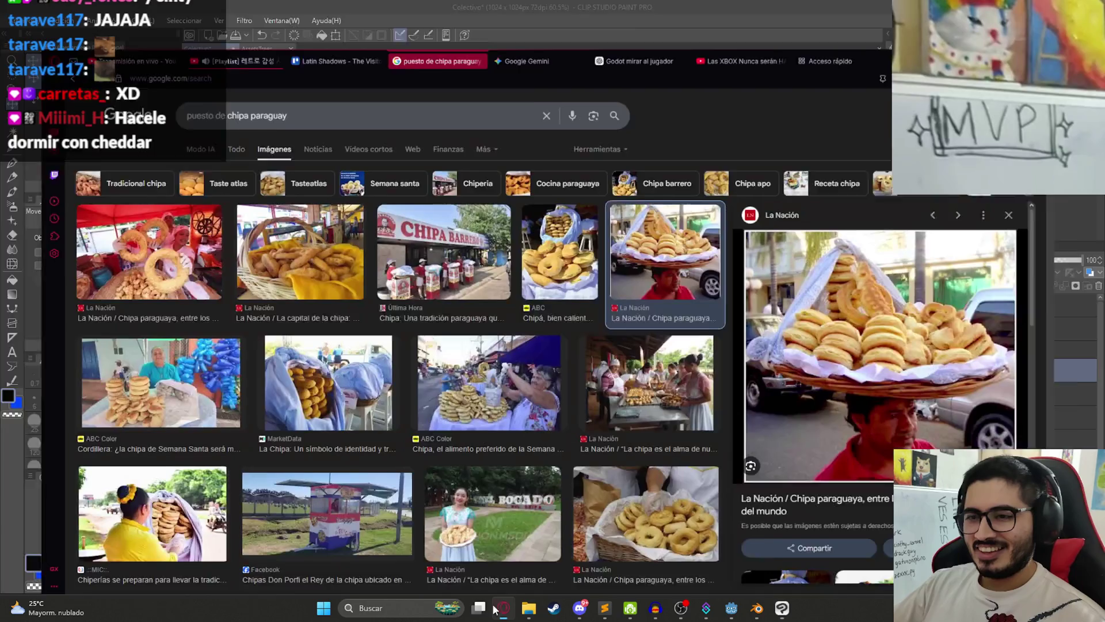
scroll(913, 274, down, 4)
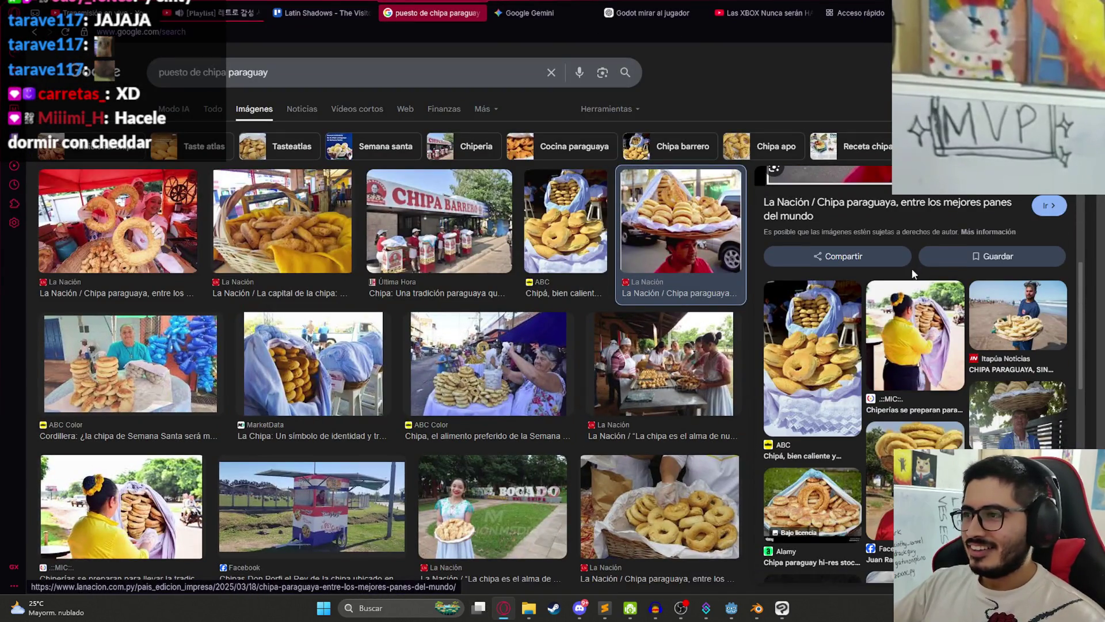
scroll(912, 288, down, 3)
scroll(911, 312, down, 2)
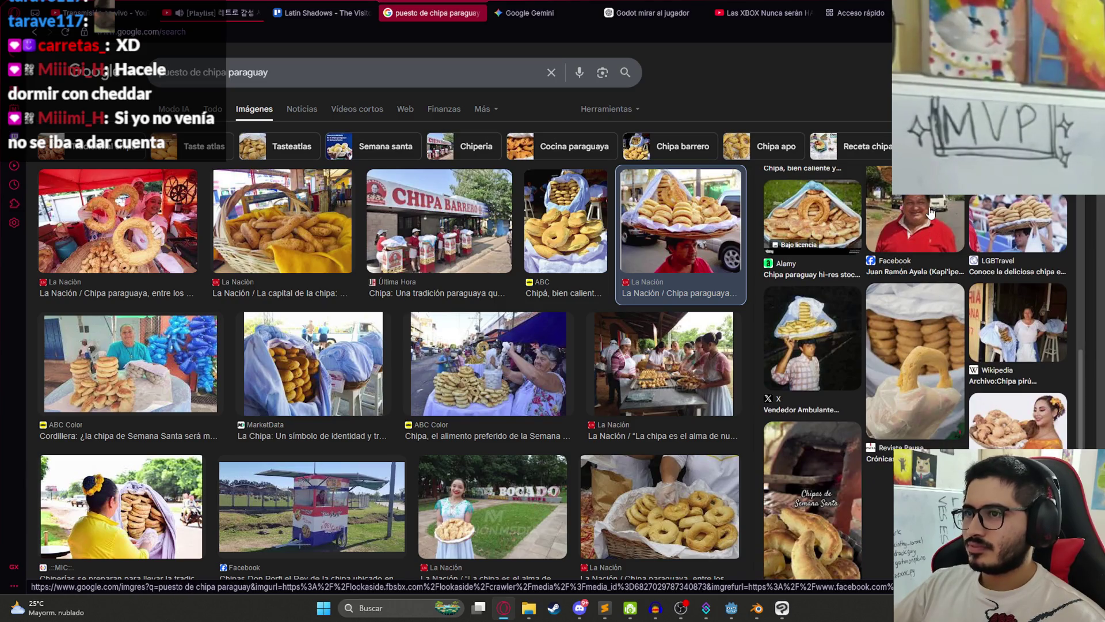
Step: Preview and copy the photo of the vendor carrying a chipa basket on his head
click(931, 213)
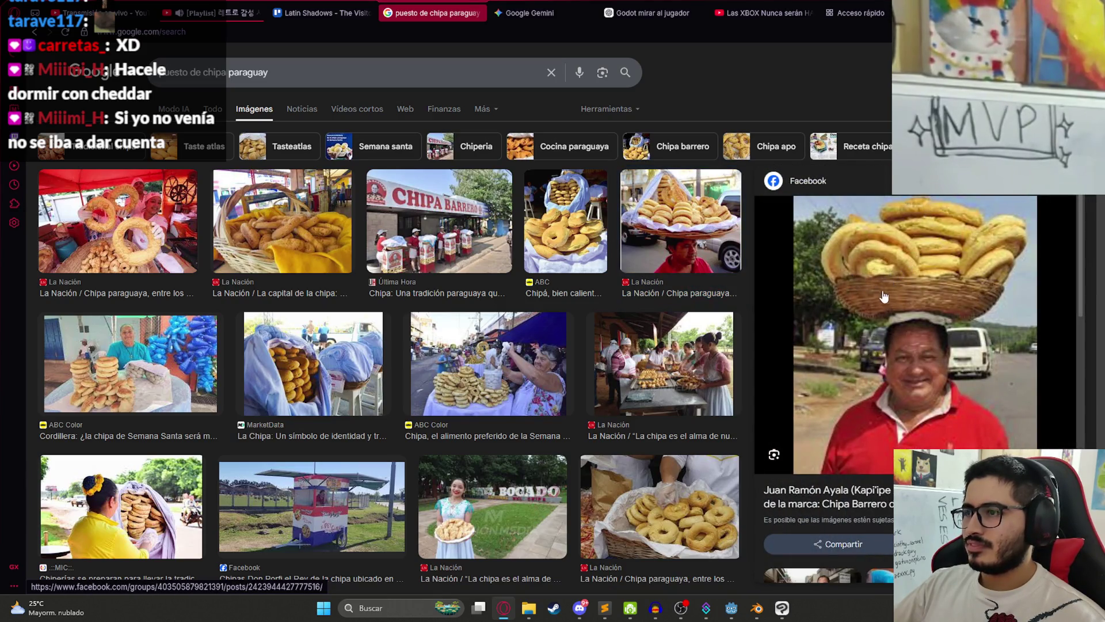
right_click(862, 311)
click(844, 259)
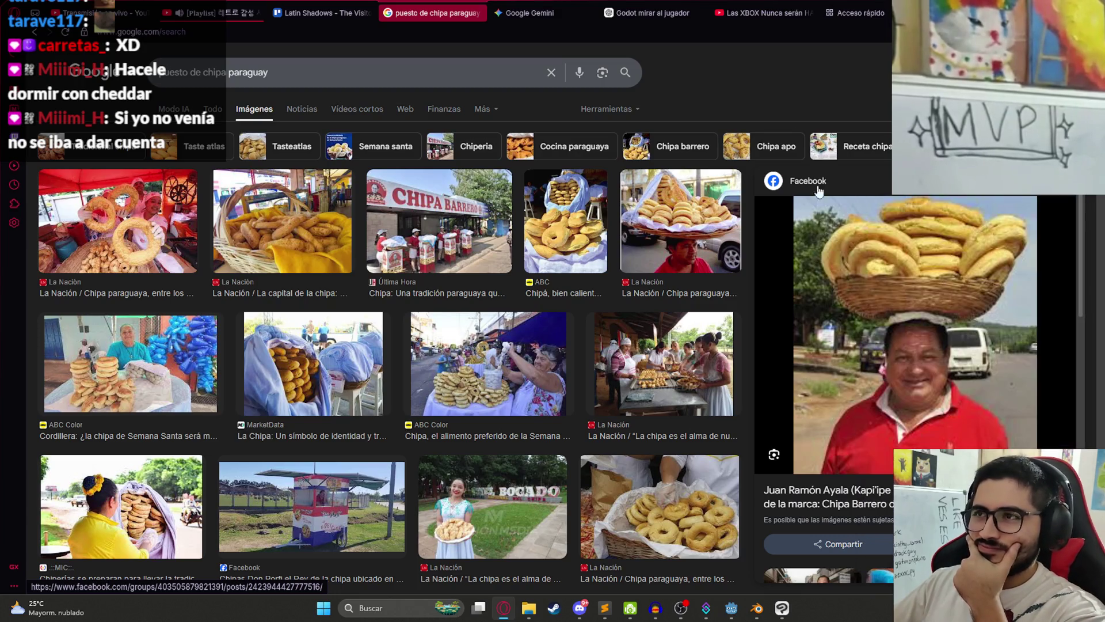
click(570, 12)
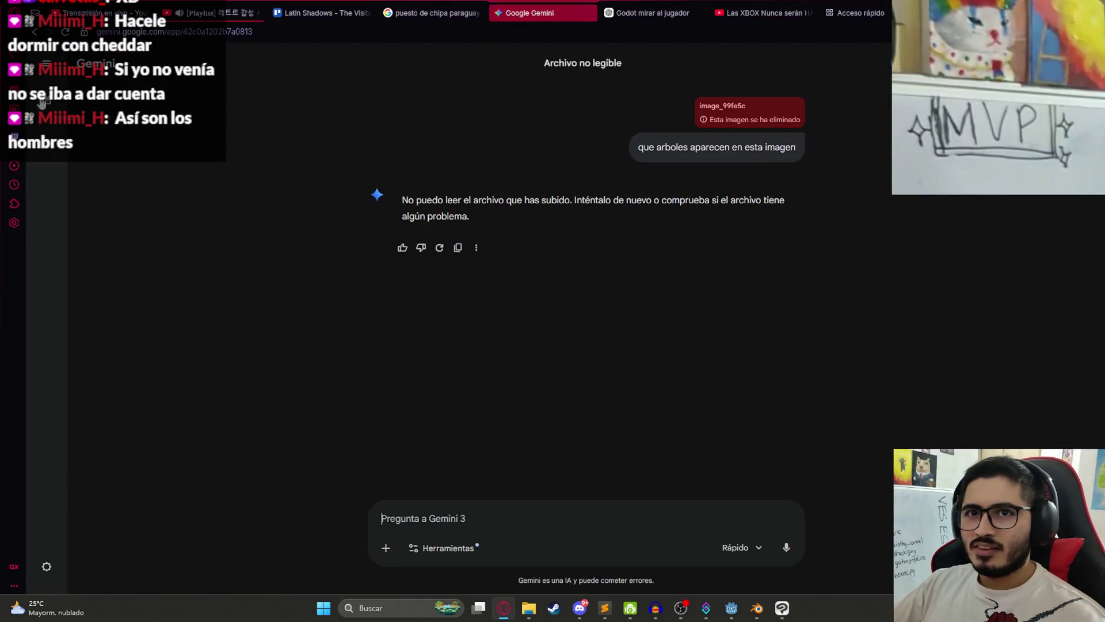
Step: In a new Gemini chat, paste the vendor photo and ask 'Completa el cuerpo de este señor'
click(38, 102)
key(ctrl+v)
click(477, 407)
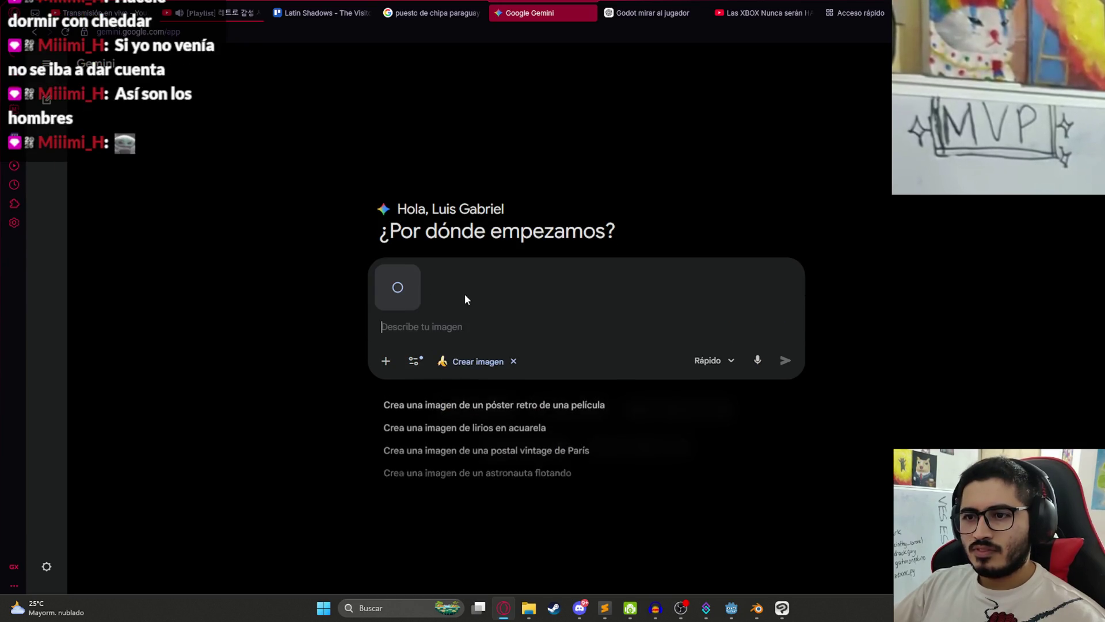
text(Completa el cuerpo de este señor)
key(Return)
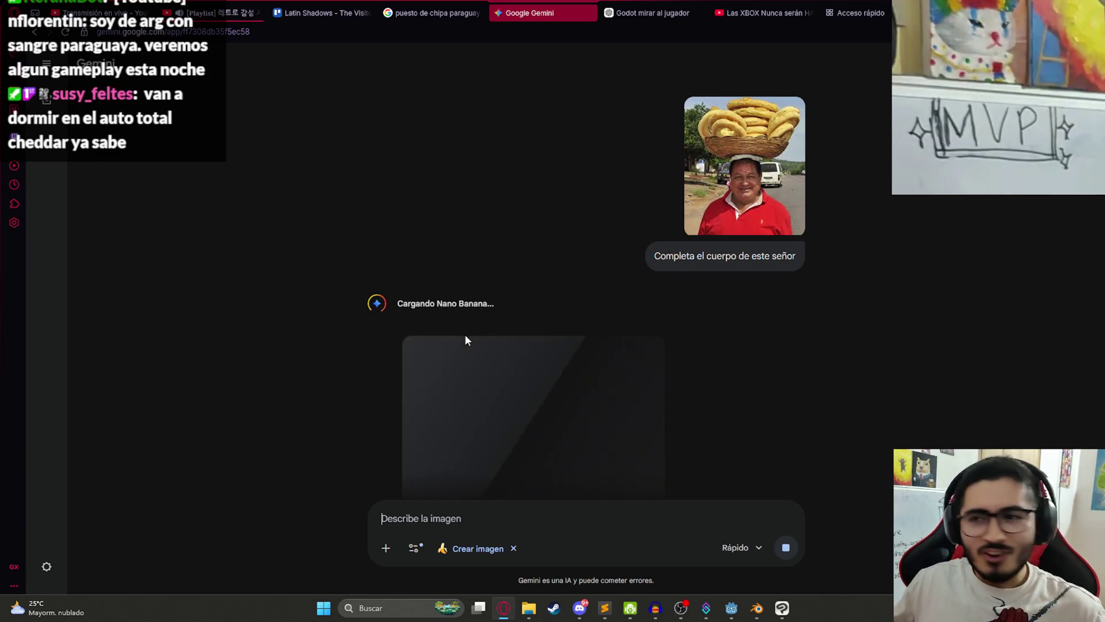
Step: Copy Gemini's generated full-body image of the chipa vendor
scroll(466, 340, down, 3)
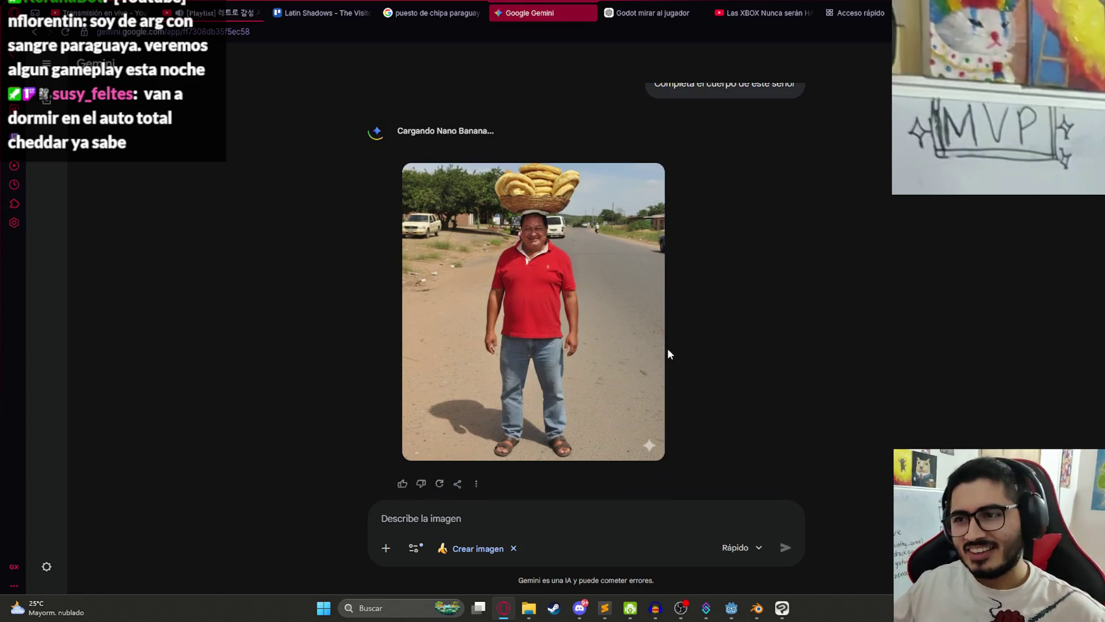
click(529, 322)
right_click(496, 267)
click(861, 311)
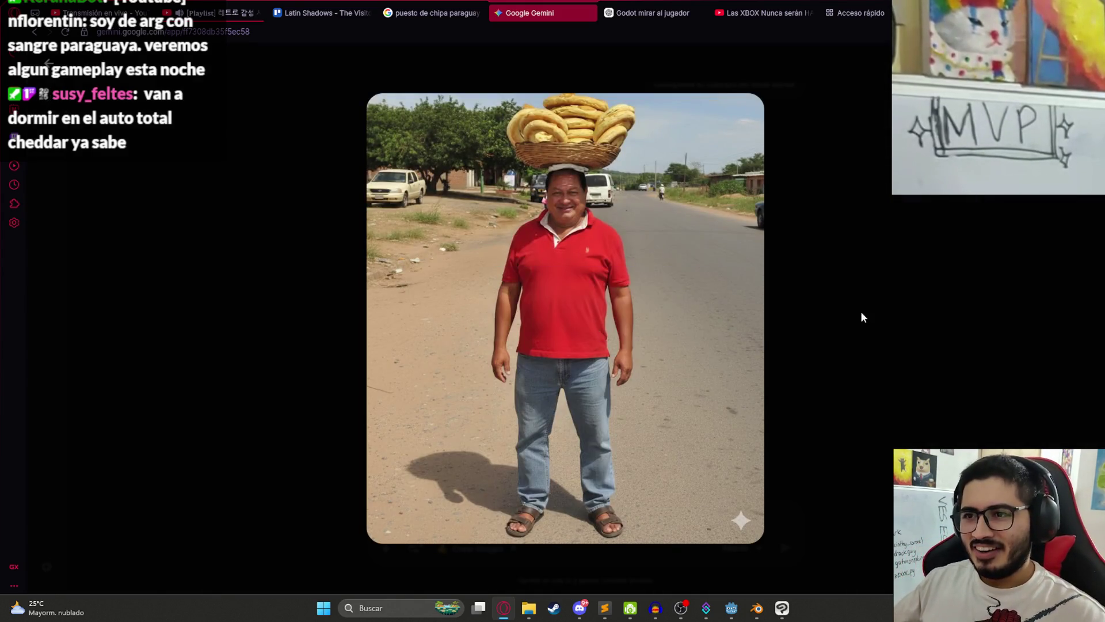
click(782, 608)
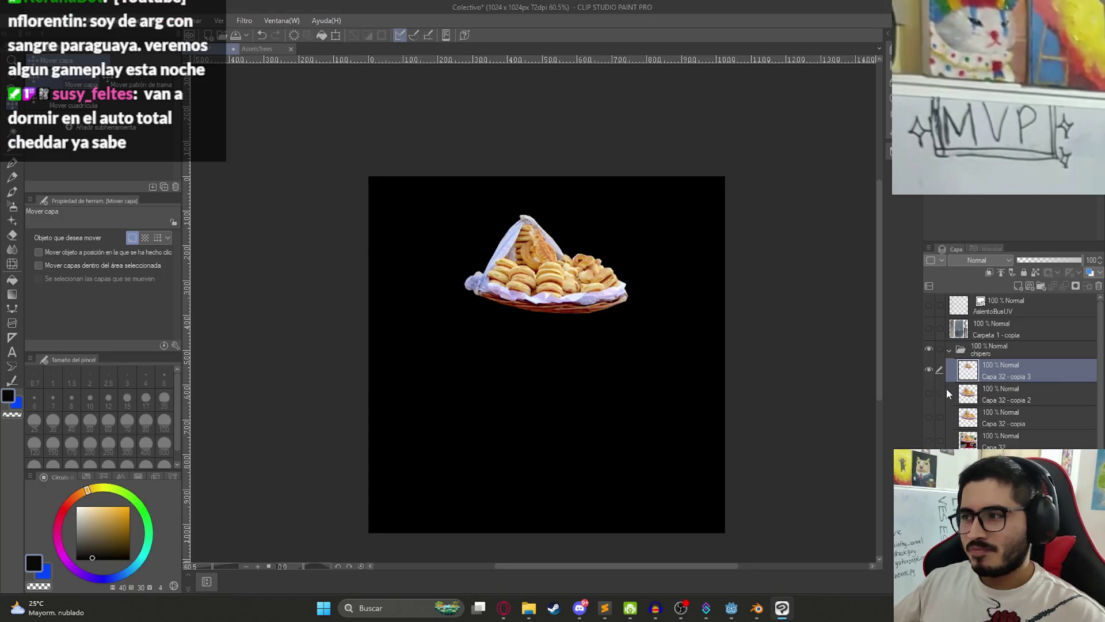
Step: Paste the generated vendor image as a new layer, then type 'quitale el fondo' in Gemini
key(ctrl+v)
mouse_move(562, 346)
mouse_down()
mouse_move(572, 362)
mouse_move(558, 340)
mouse_move(558, 359)
mouse_up()
scroll(566, 329, up, 2)
scroll(561, 314, down, 2)
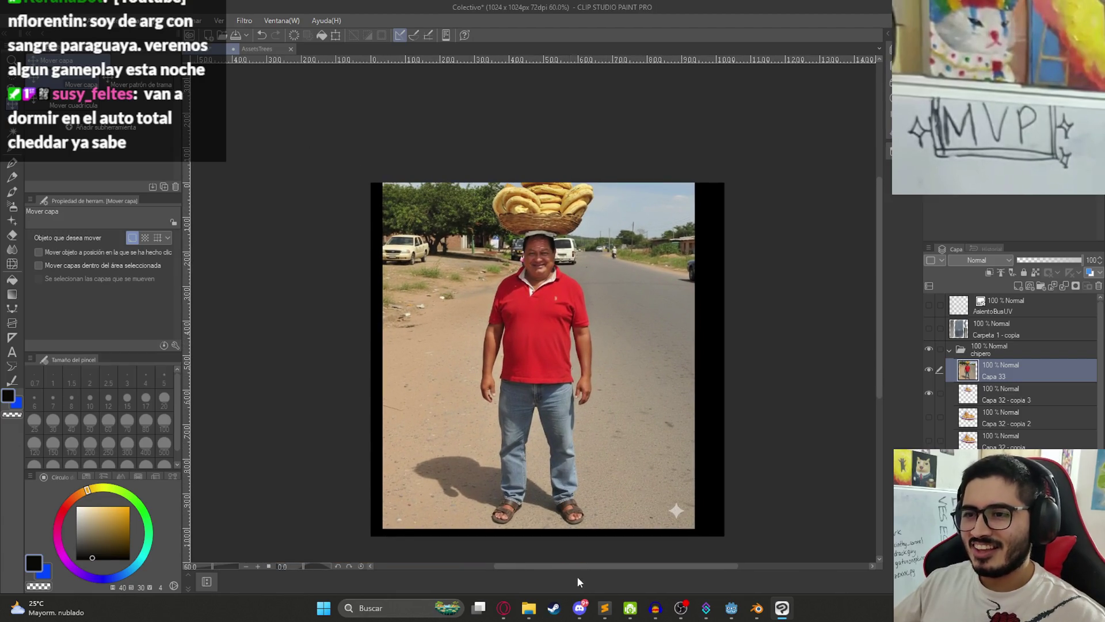
click(514, 610)
text(quitale el fondo)
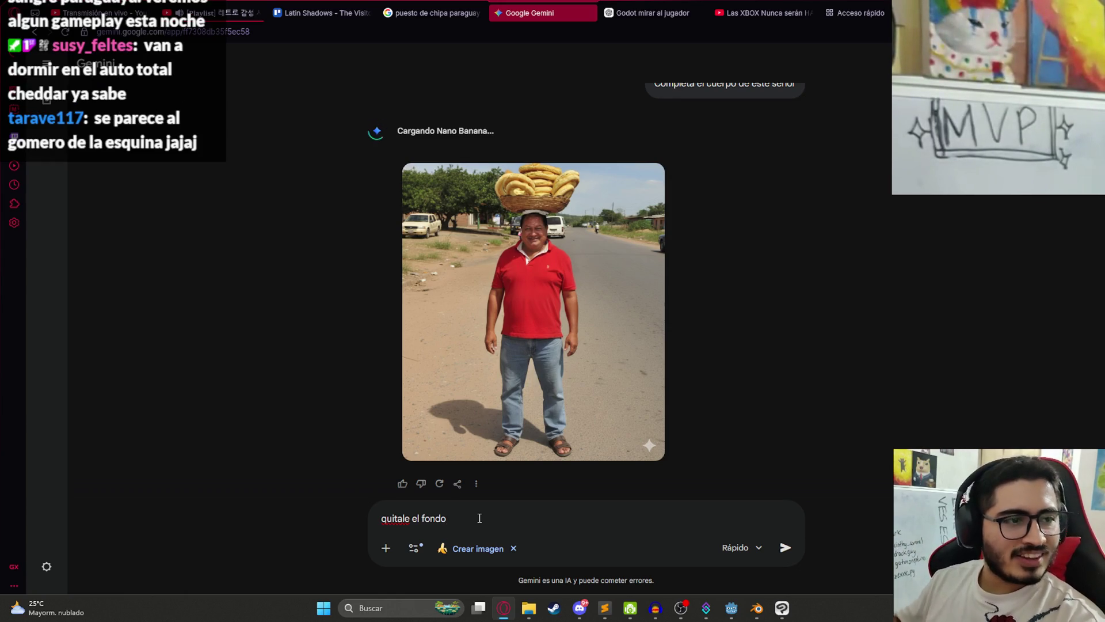
Step: Open YouTube and search for 'jaguarete97 gameplays'
key(ctrl+9)
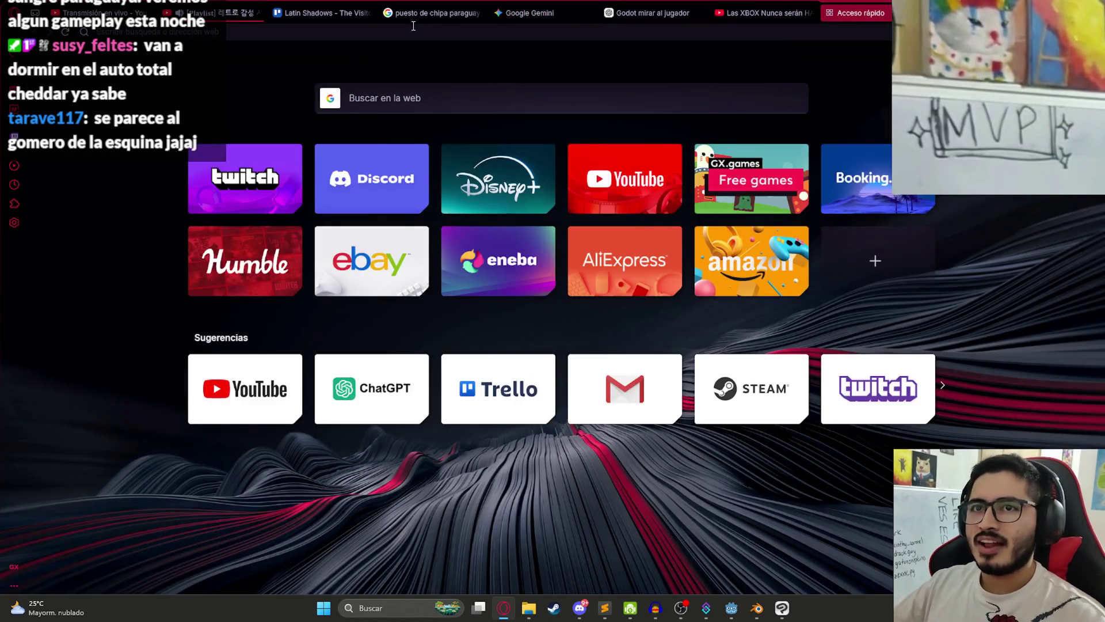
text(youtube)
key(Return)
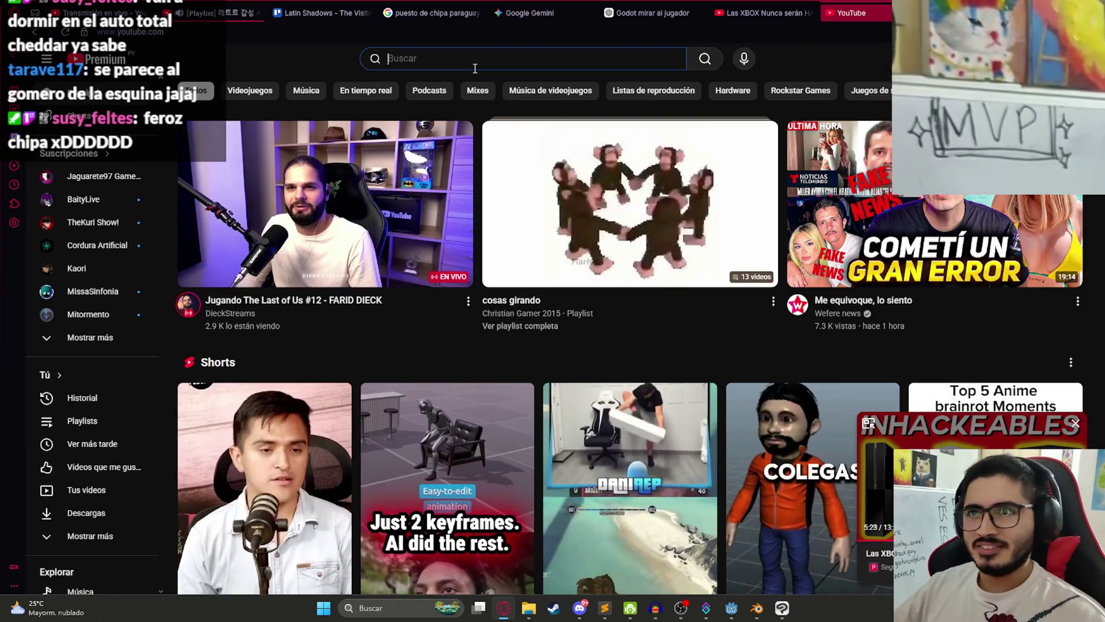
click(475, 69)
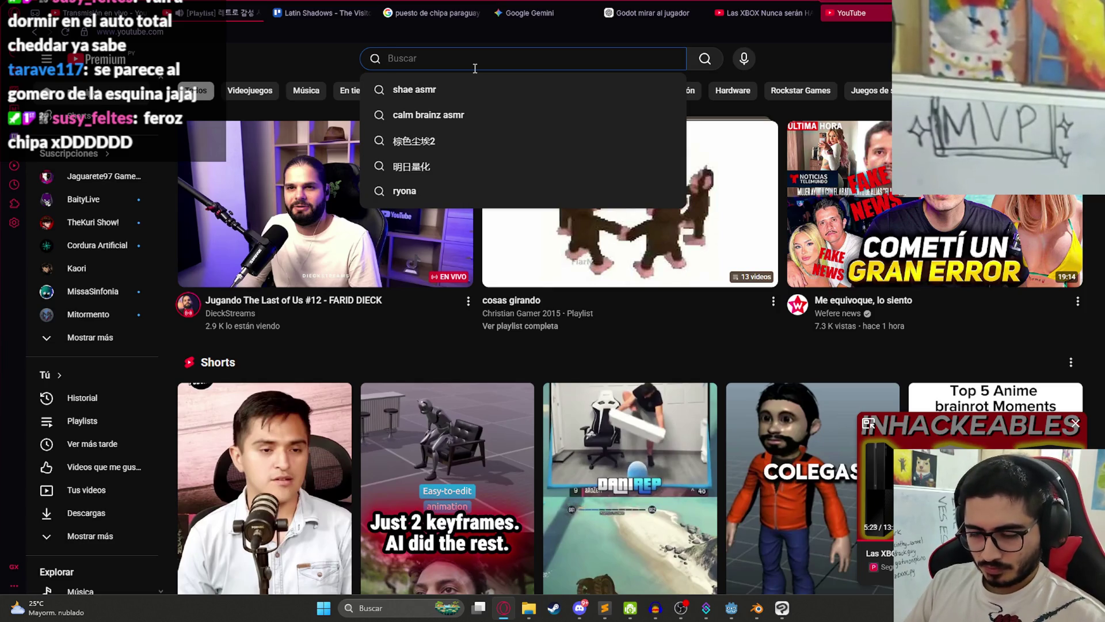
text(jaguarete97 gameplays)
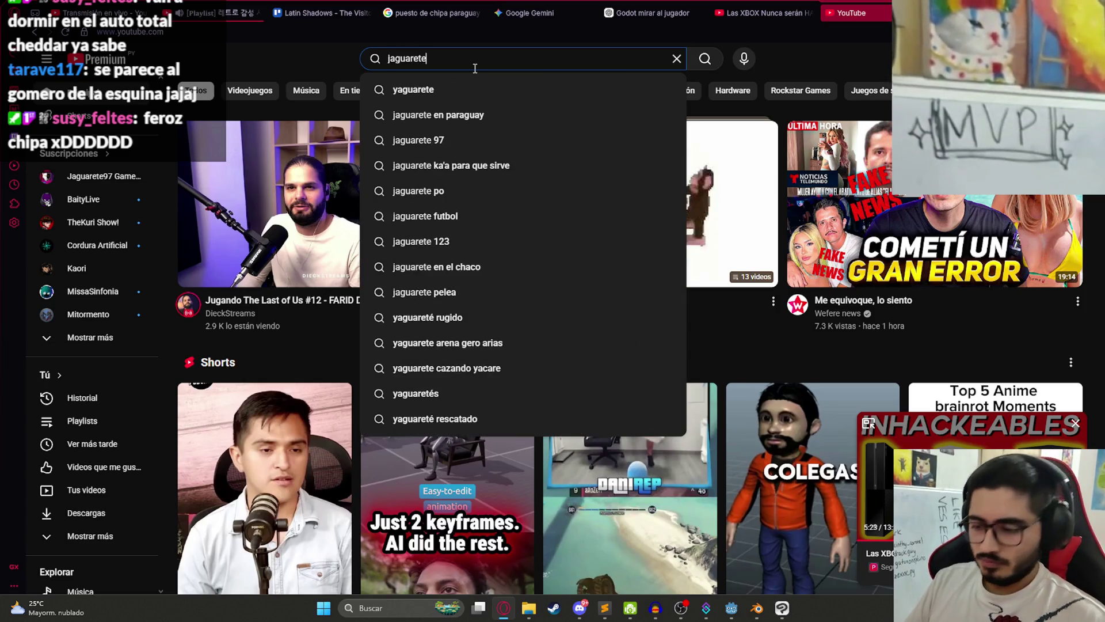
key(Return)
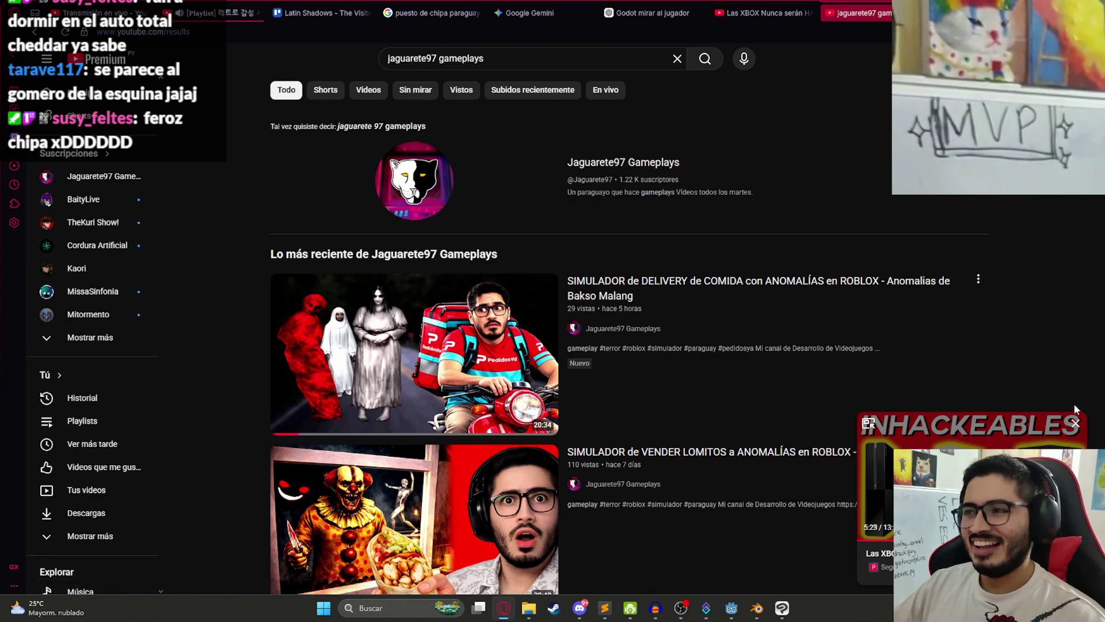
Step: Open the Jaguarete97 Gameplays channel page and scroll through its videos
click(1075, 426)
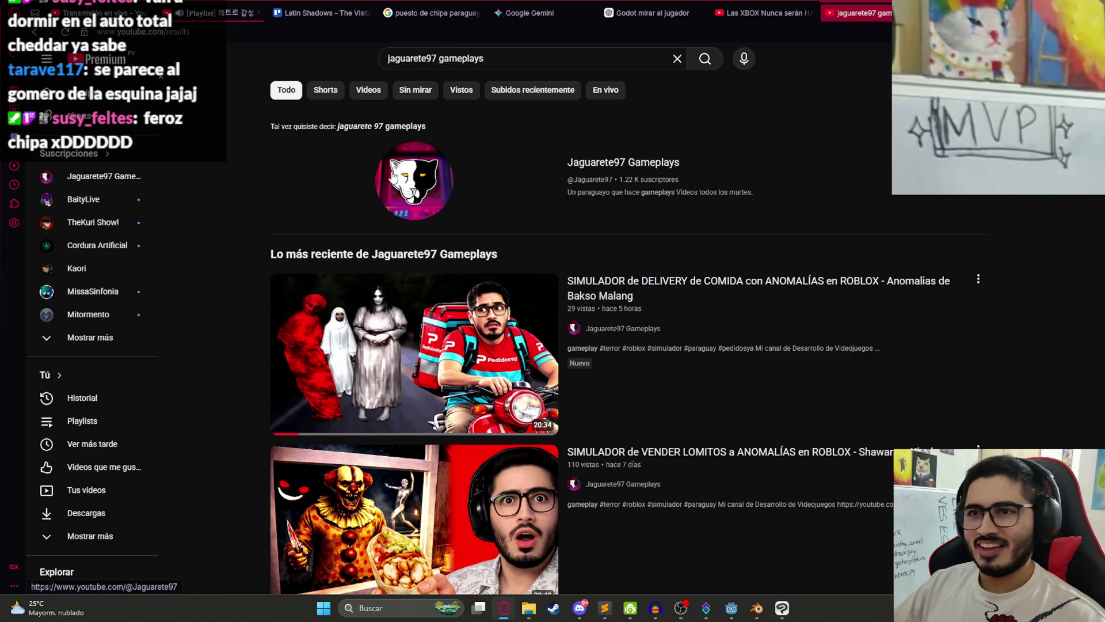
click(393, 178)
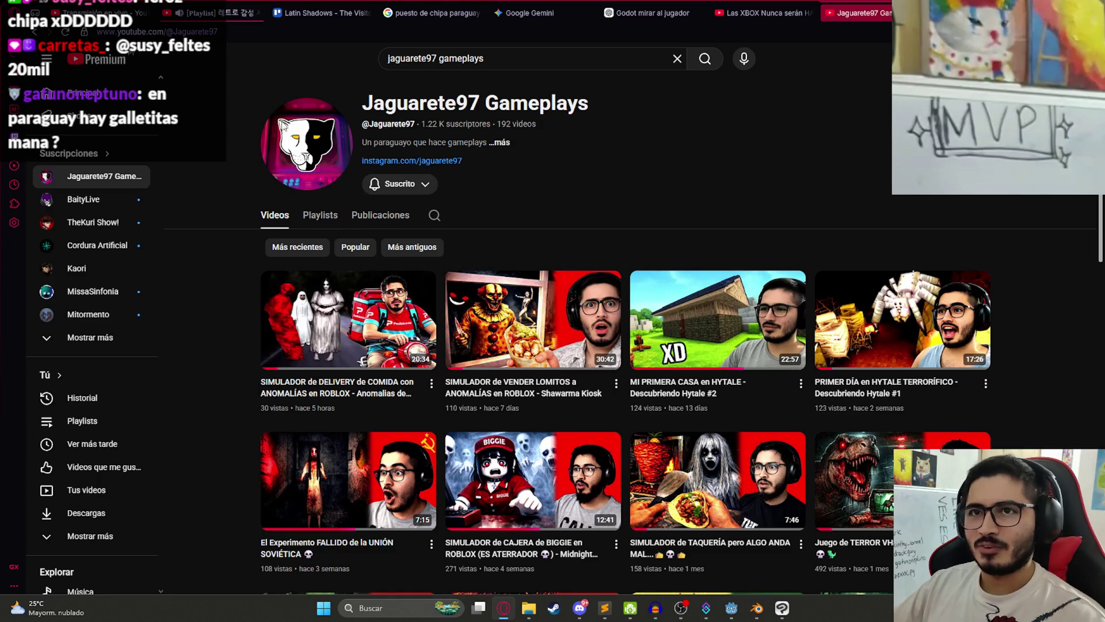
scroll(264, 109, down, 2)
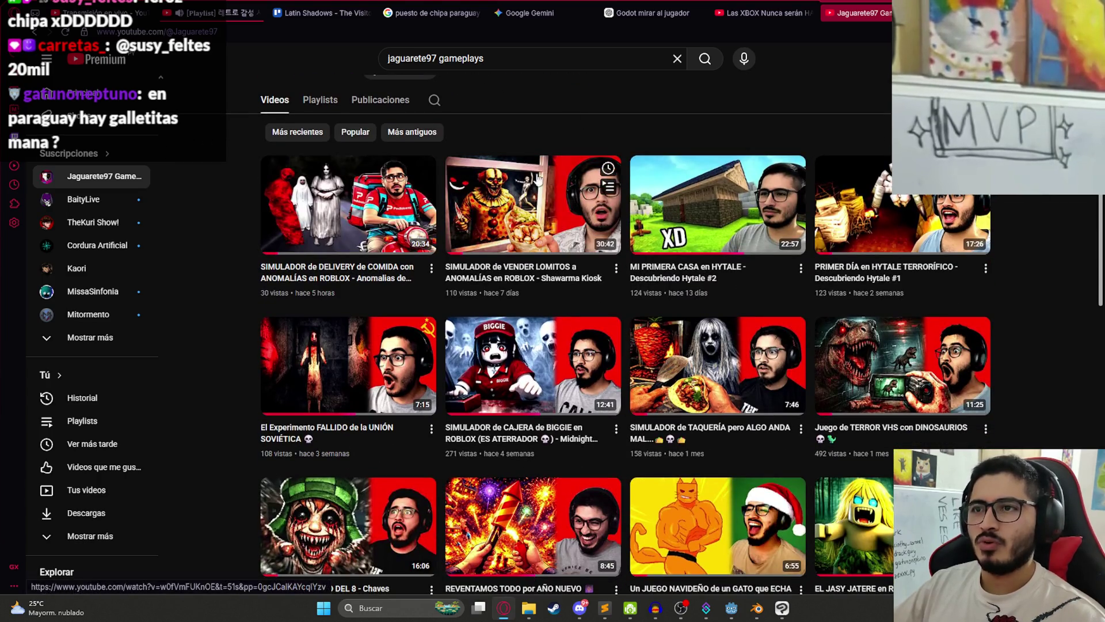
scroll(440, 278, up, 2)
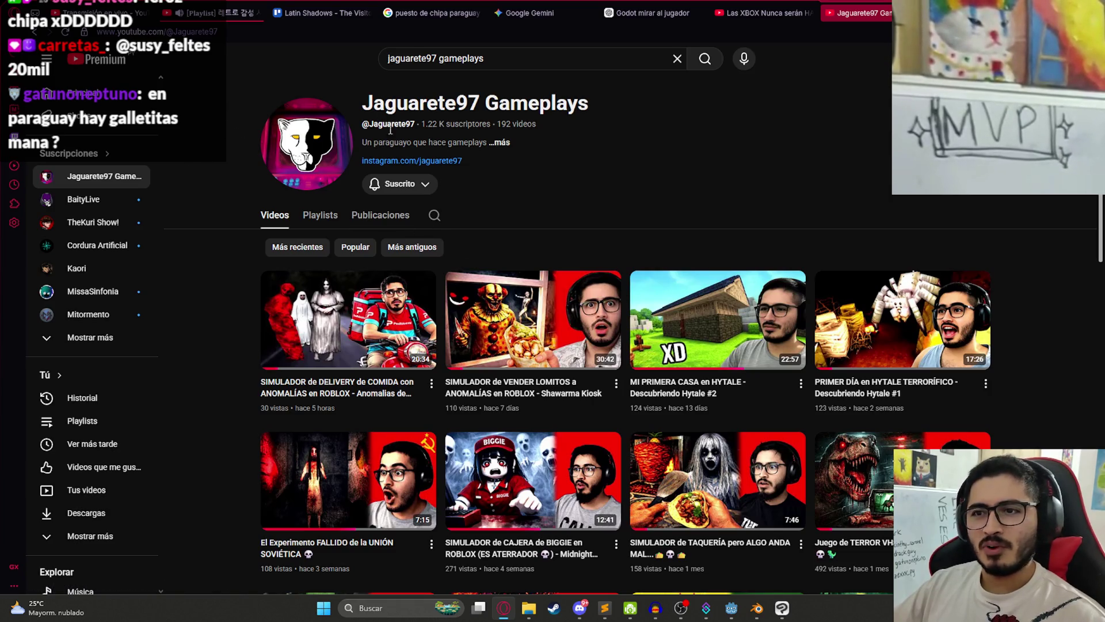
scroll(379, 114, down, 1)
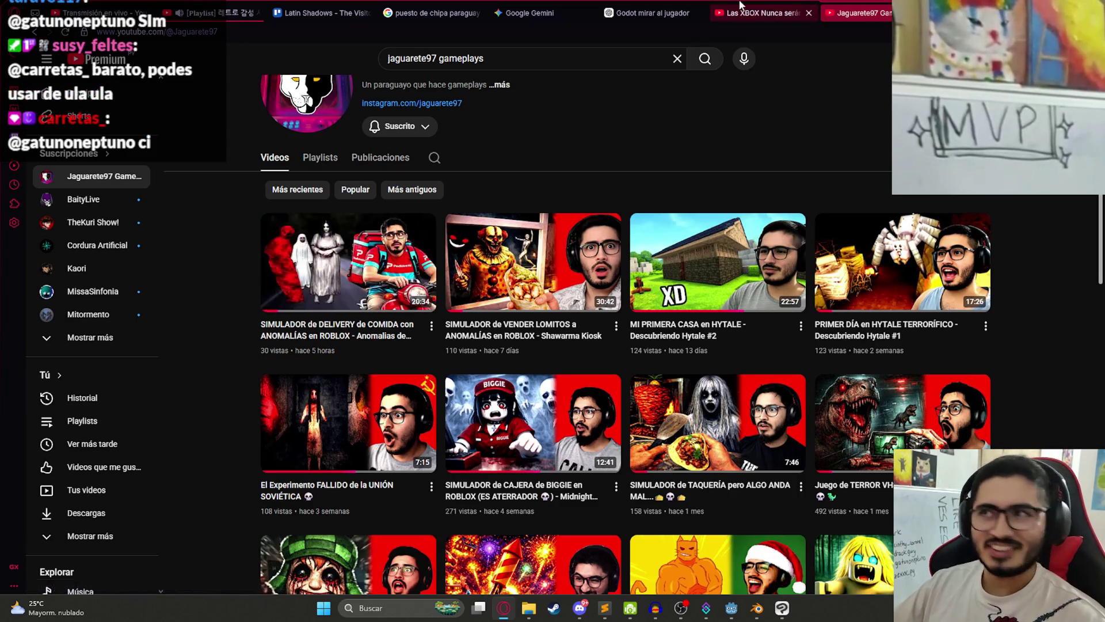
click(767, 6)
click(656, 9)
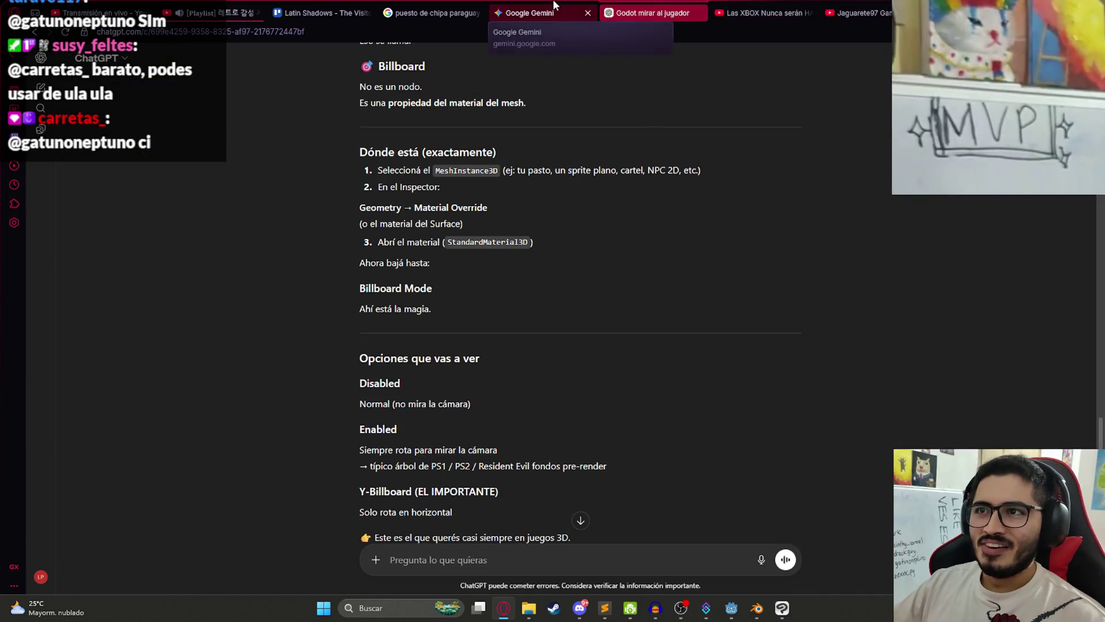
Step: Send the 'quitale el fondo' request to Gemini
click(524, 6)
scroll(616, 411, up, 3)
scroll(616, 411, down, 3)
key(Return)
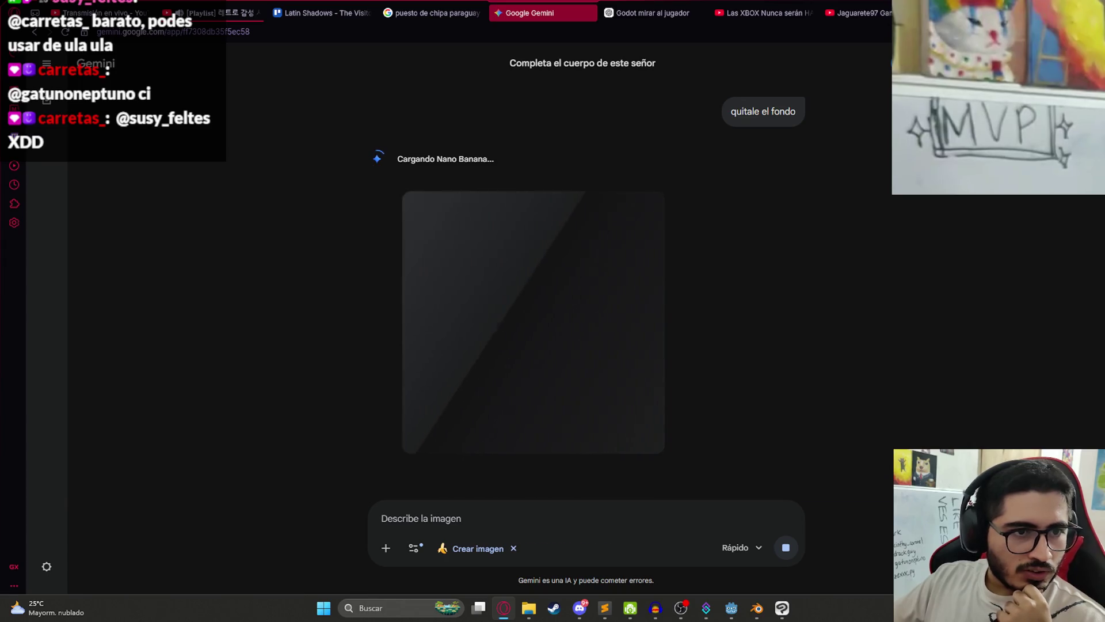
Step: Copy the background-free vendor image and paste it into Clip Studio Paint
click(539, 280)
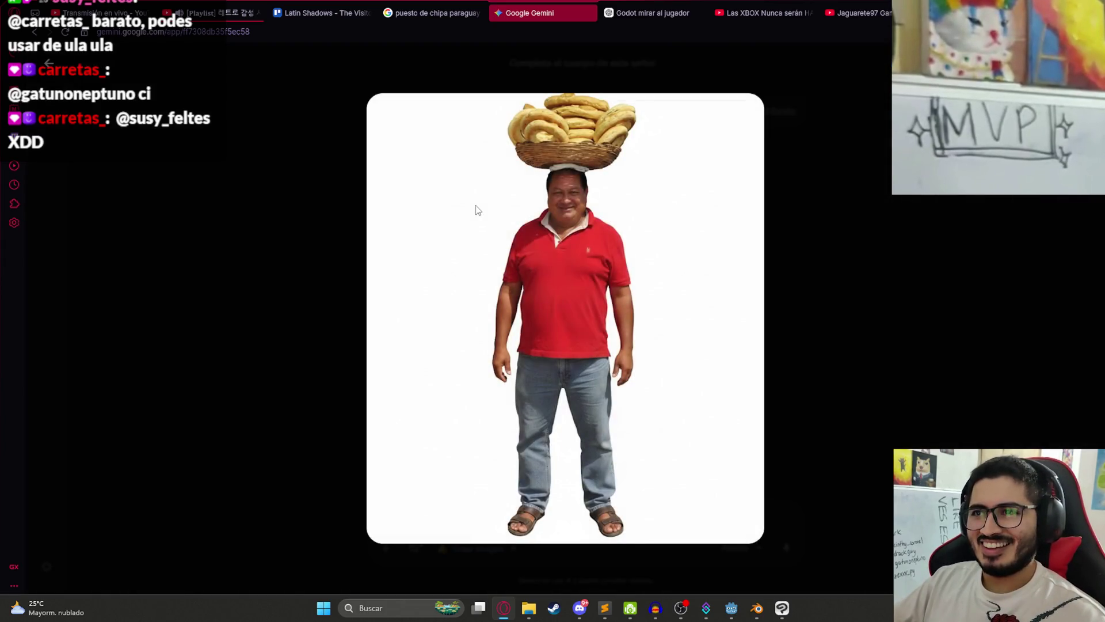
right_click(476, 219)
click(522, 268)
click(855, 261)
scroll(724, 287, up, 5)
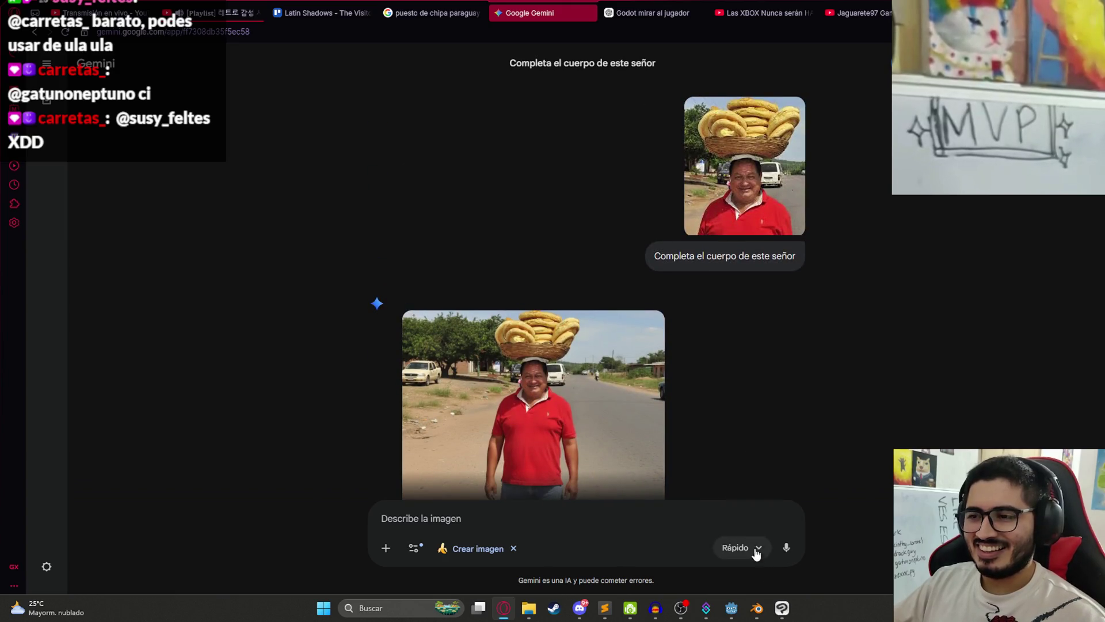
click(782, 608)
key(ctrl+v)
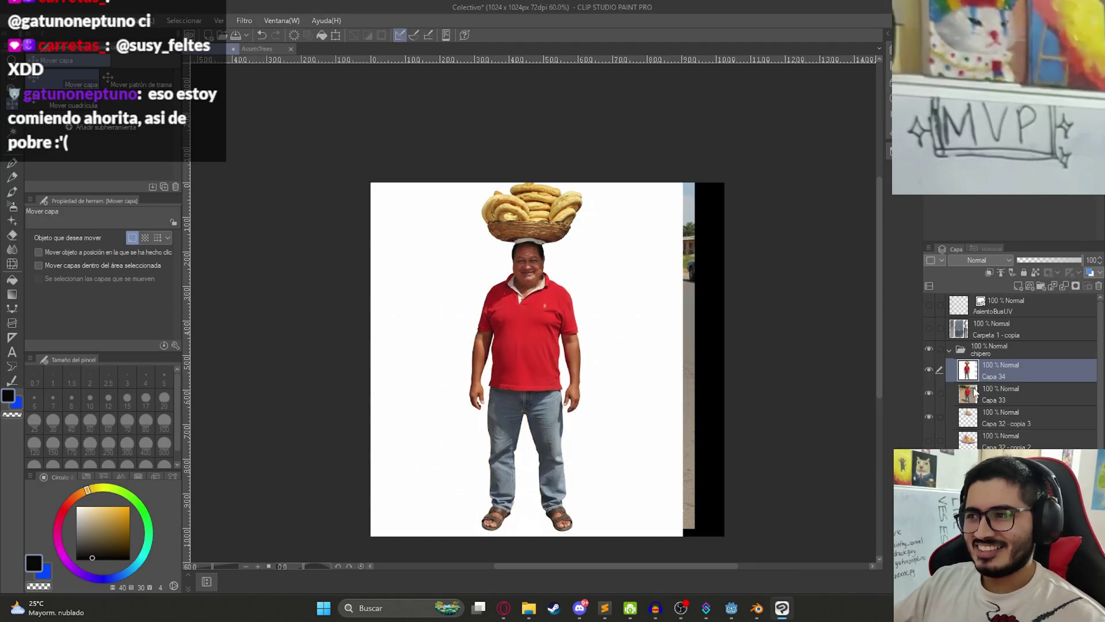
Step: Hide Capa 33 and Capa 32 - copia 3, then fill the vendor layer's white background black
click(929, 398)
click(926, 413)
mouse_move(563, 343)
mouse_down()
mouse_move(586, 342)
mouse_move(577, 358)
mouse_move(580, 343)
mouse_up()
key(w)
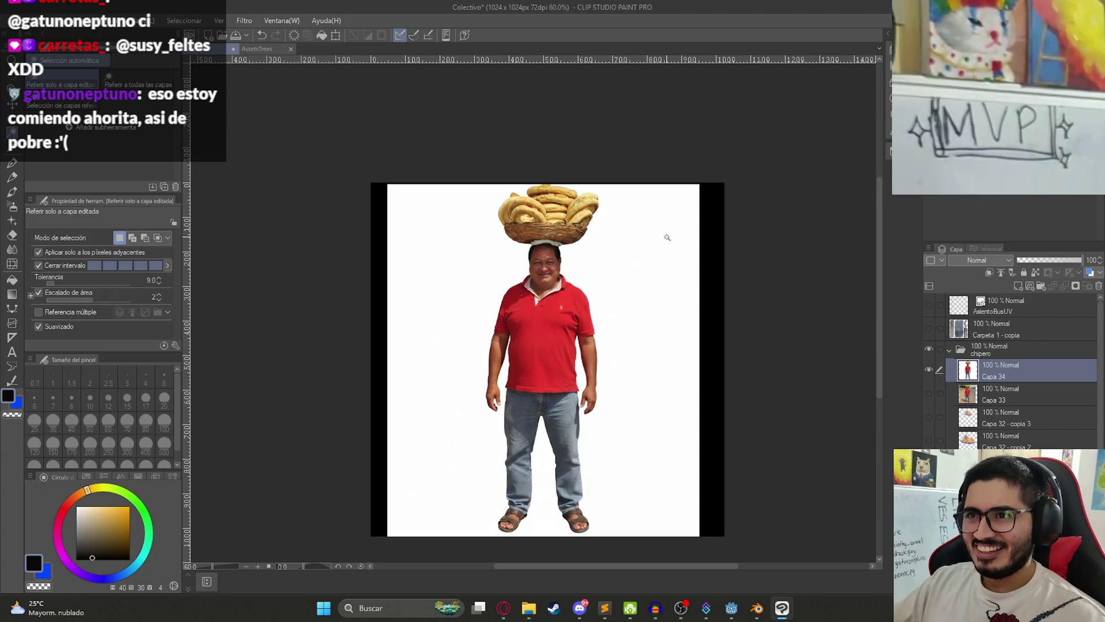
click(671, 267)
key(Delete)
click(439, 378)
key(Delete)
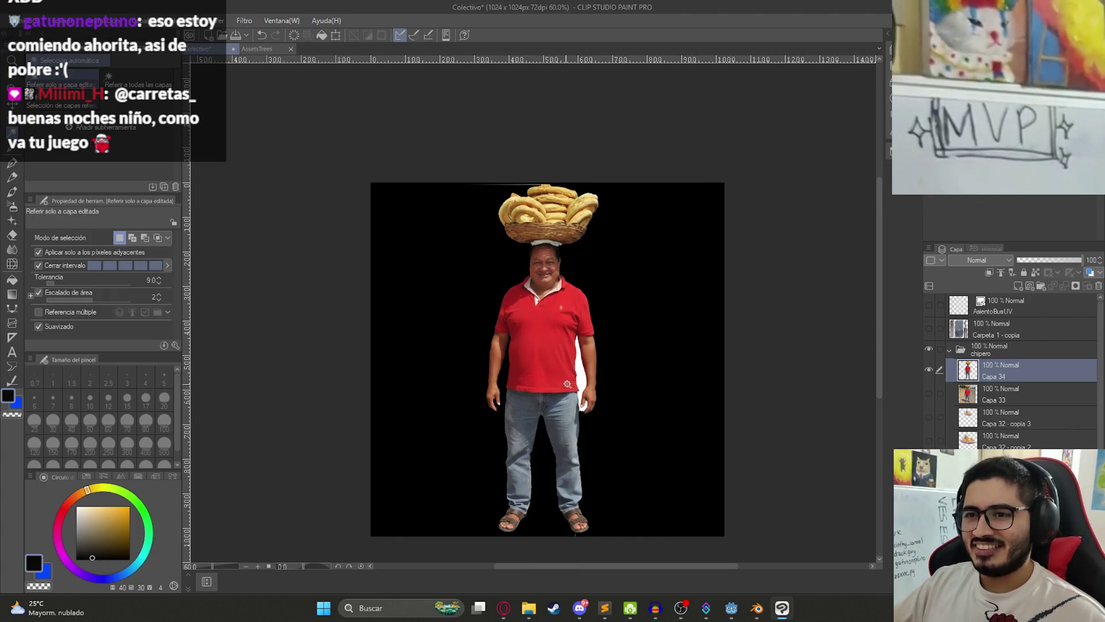
Step: Erase the stray white dots beside the hand and nudge the vendor into position
scroll(567, 360, up, 5)
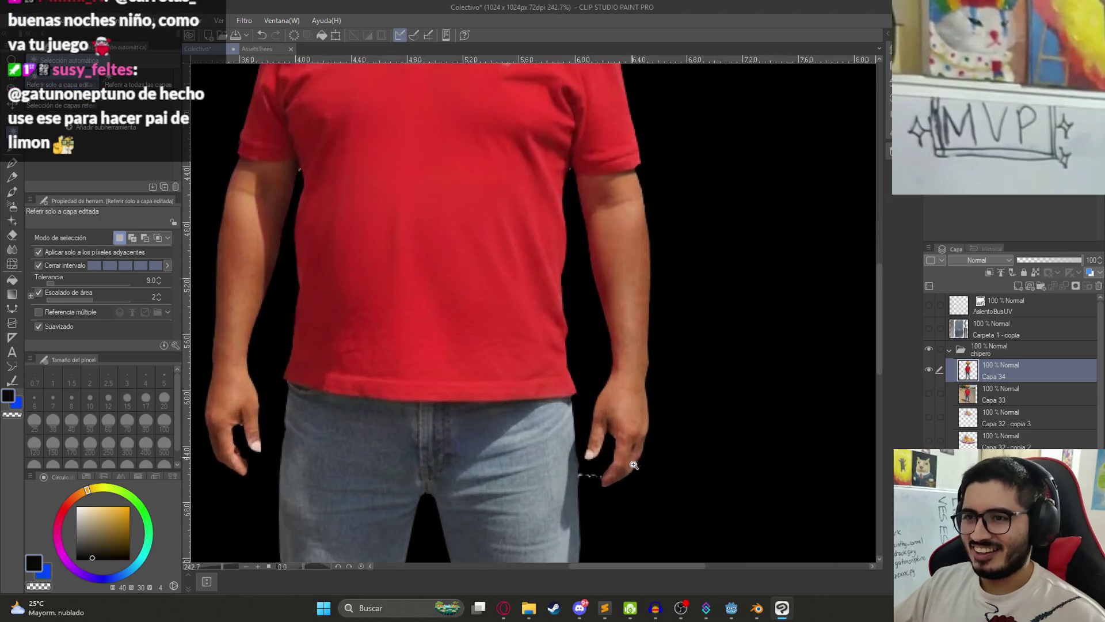
scroll(567, 361, up, 1)
key(e)
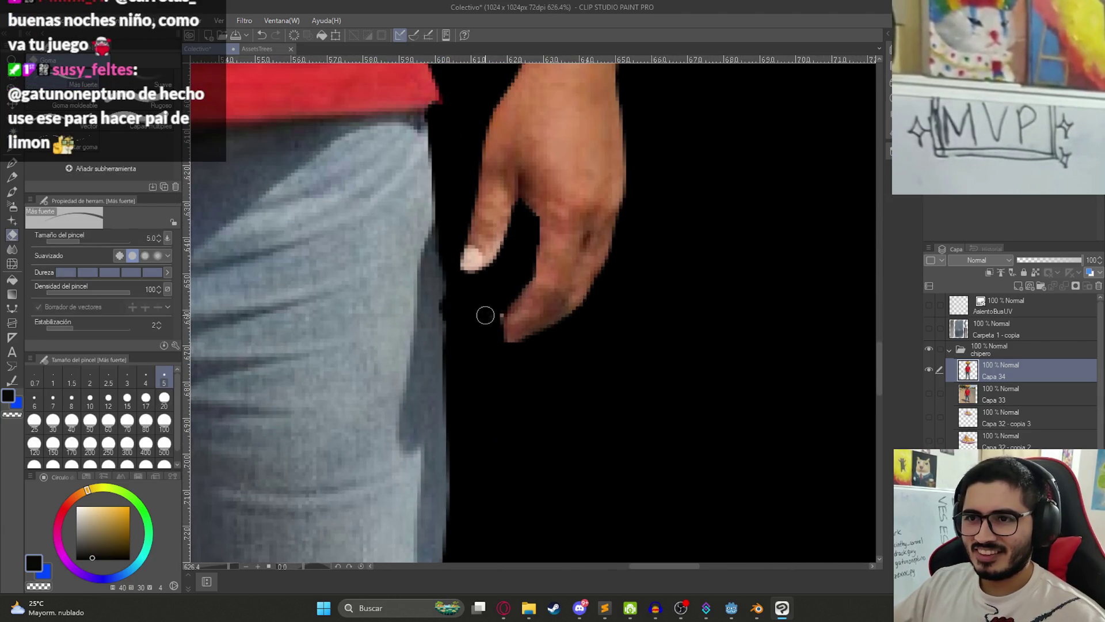
drag(454, 321, 506, 320)
scroll(456, 309, down, 6)
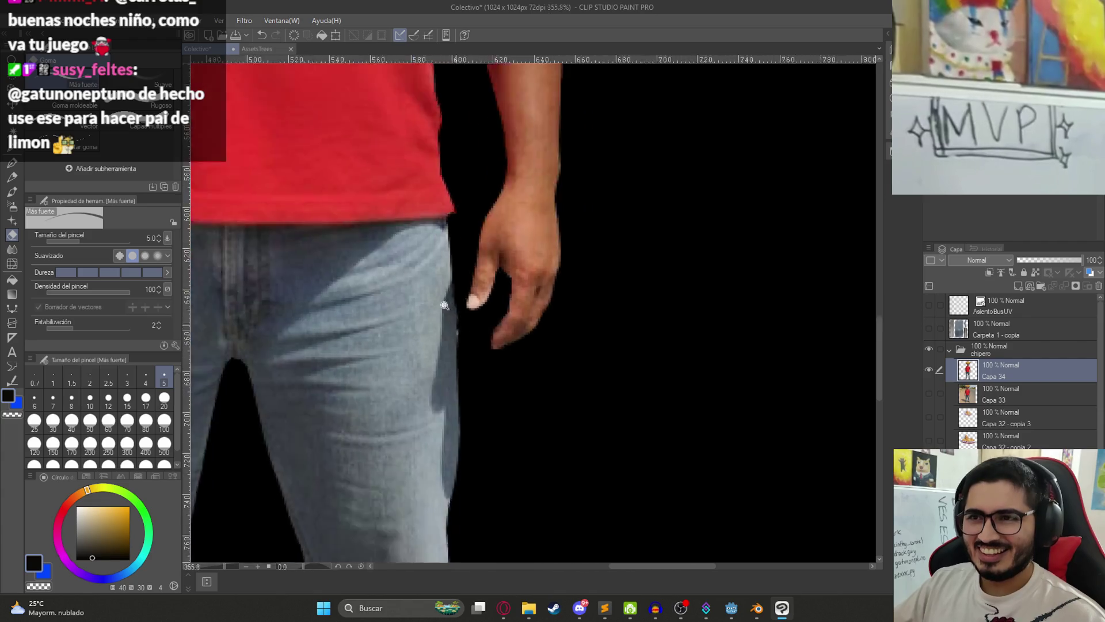
key(k)
drag(439, 238, 443, 234)
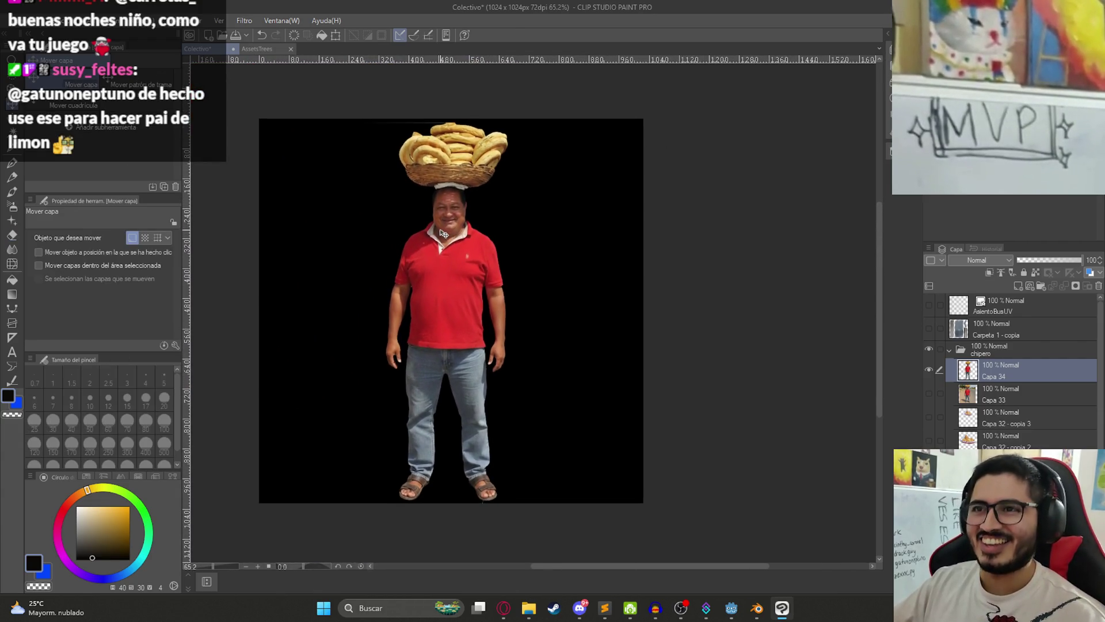
Step: Show the bread-basket layer Capa 32 - copia 2, raise it to the man's head, and stack it above the vendor
click(930, 441)
click(967, 441)
mouse_move(575, 342)
mouse_down()
mouse_move(584, 162)
mouse_move(592, 248)
mouse_up()
mouse_move(1013, 441)
mouse_down()
mouse_move(1023, 414)
mouse_move(1014, 368)
mouse_up()
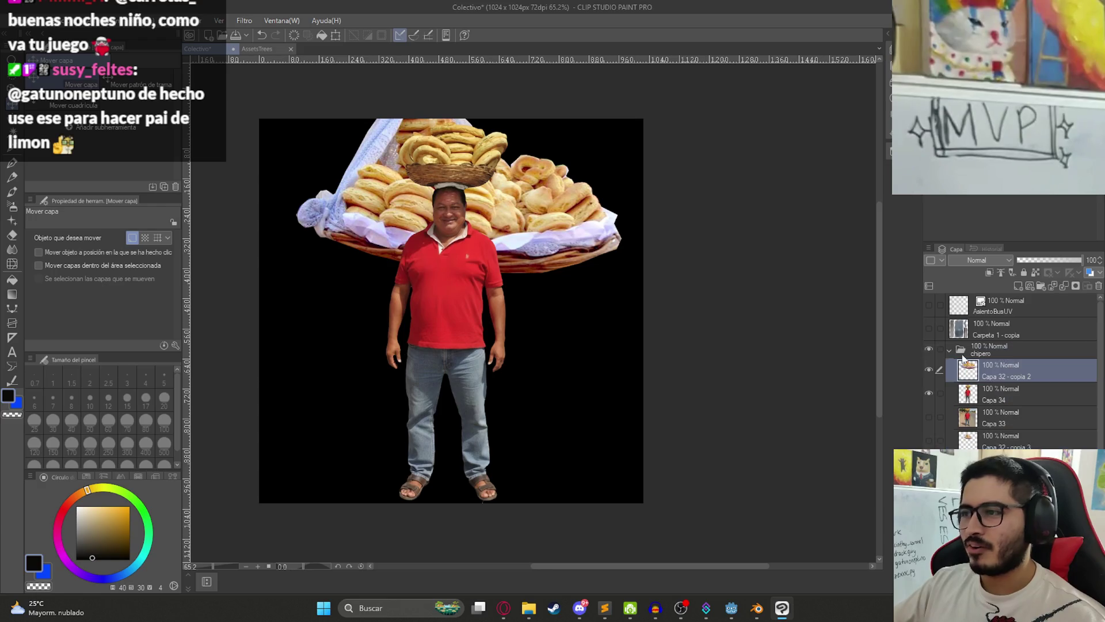
Step: Transform the bread basket to sit on the man's head, tilted slightly counter-clockwise
key(ctrl+t)
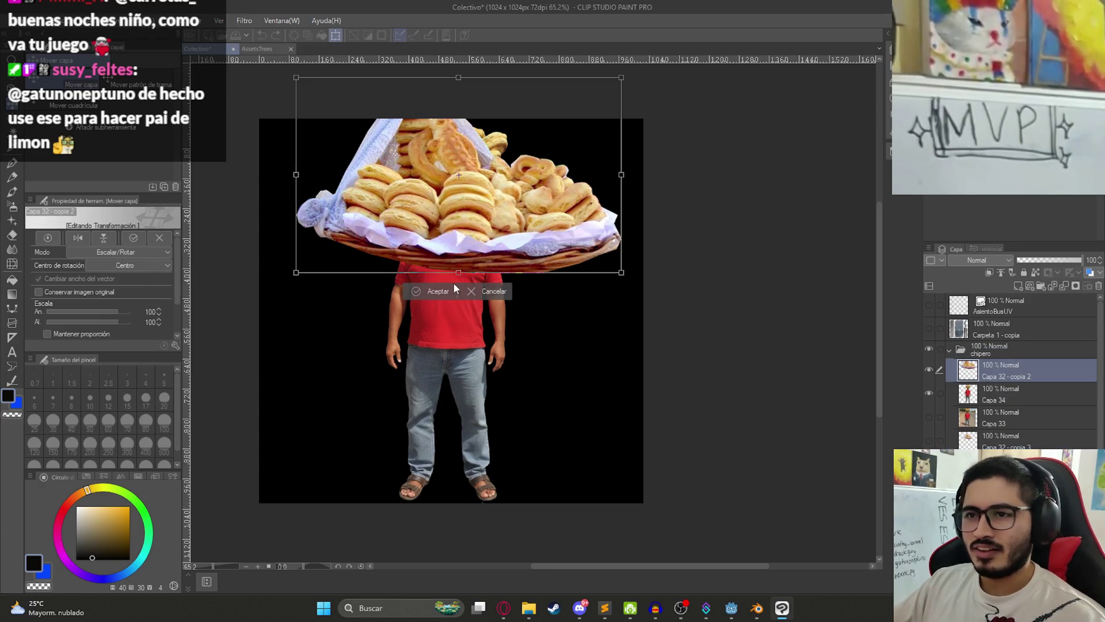
mouse_move(467, 275)
mouse_down()
mouse_move(451, 178)
mouse_move(461, 253)
mouse_up()
scroll(475, 317, up, 2)
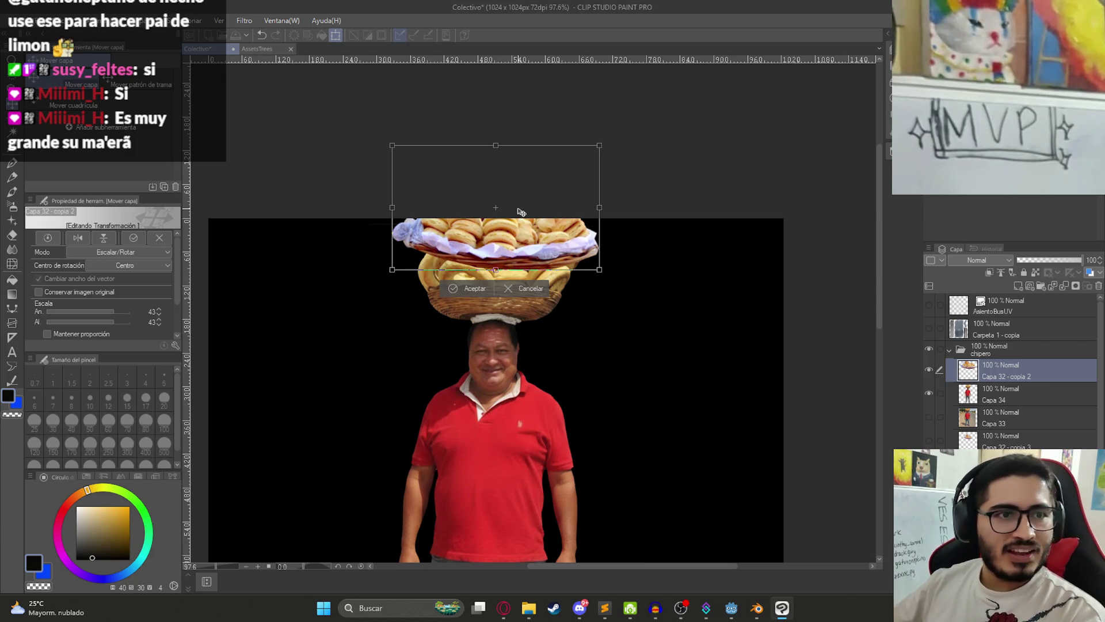
scroll(538, 230, up, 2)
scroll(537, 230, up, 1)
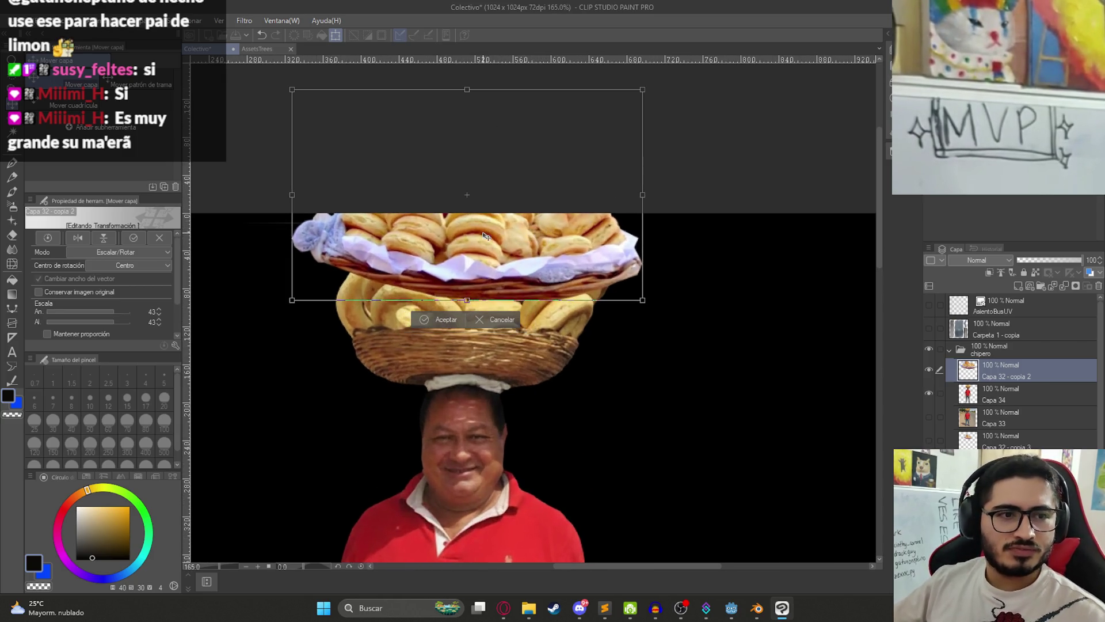
mouse_move(487, 254)
mouse_down()
mouse_move(491, 358)
mouse_move(487, 344)
mouse_up()
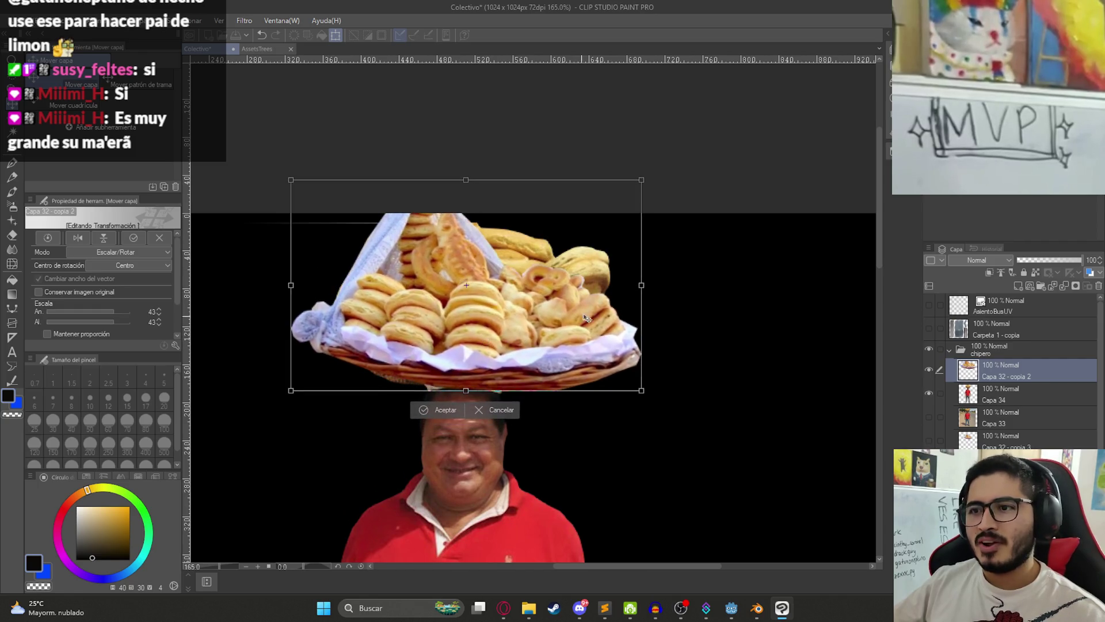
drag(662, 339, 670, 313)
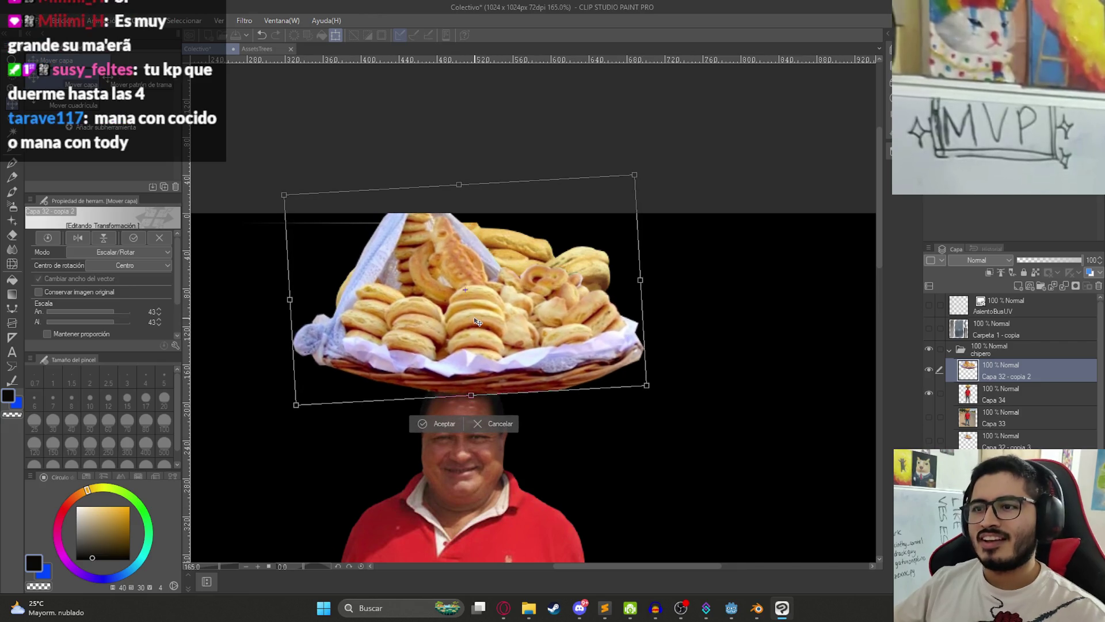
key(Return)
Step: Duplicate the Capa 34 vendor layer and hide the large bread-basket layer
scroll(794, 395, down, 2)
click(1009, 405)
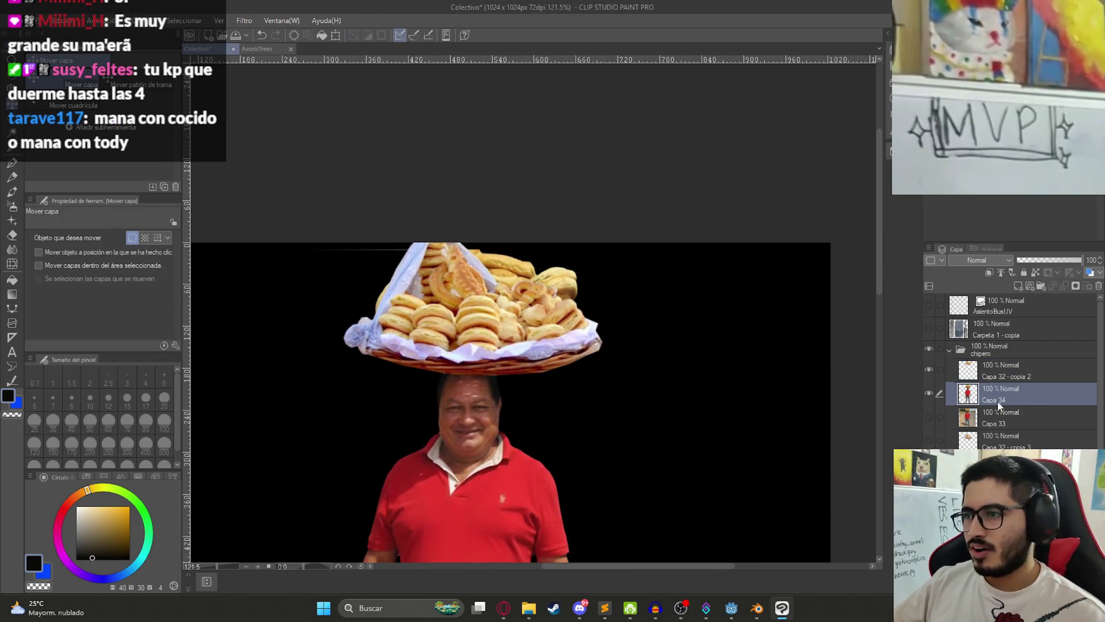
key(ctrl+c)
key(ctrl+v)
click(928, 369)
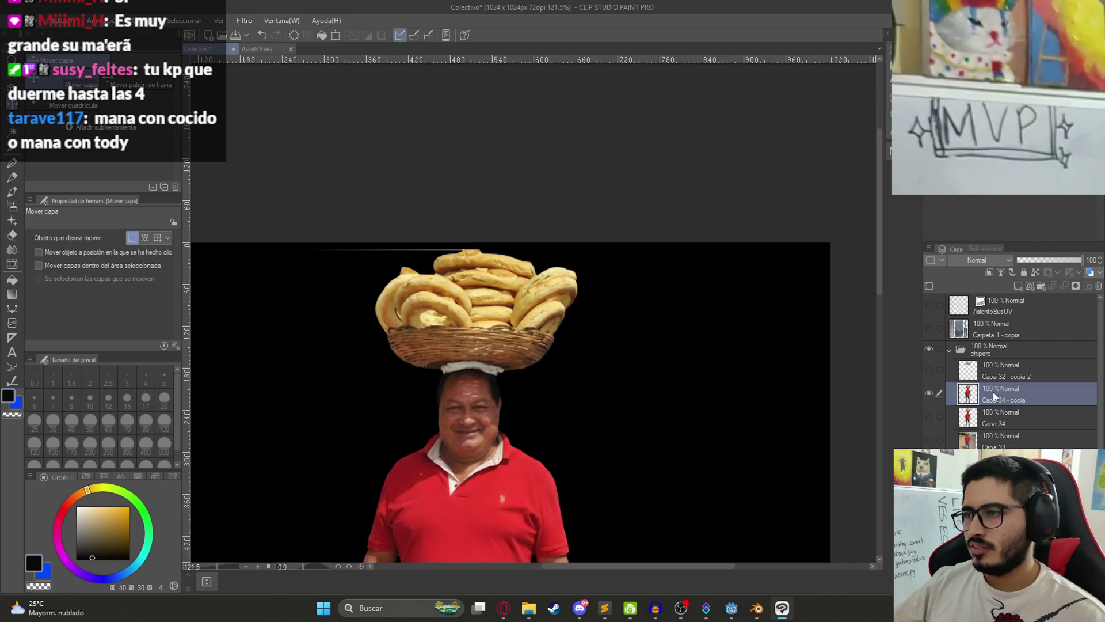
Step: Outline the old basket on the copied vendor layer with a polygon selection and delete it
key(m)
scroll(446, 396, up, 2)
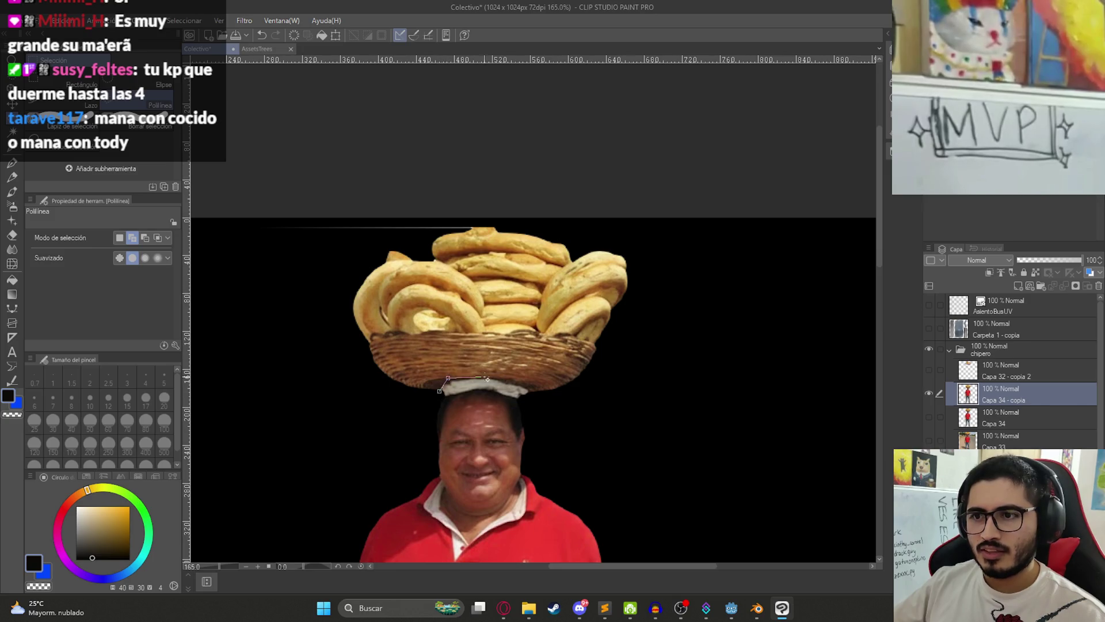
click(593, 405)
click(700, 358)
click(728, 227)
click(543, 142)
click(330, 158)
click(274, 223)
click(256, 321)
click(282, 381)
double_click(407, 400)
key(Delete)
key(ctrl+d)
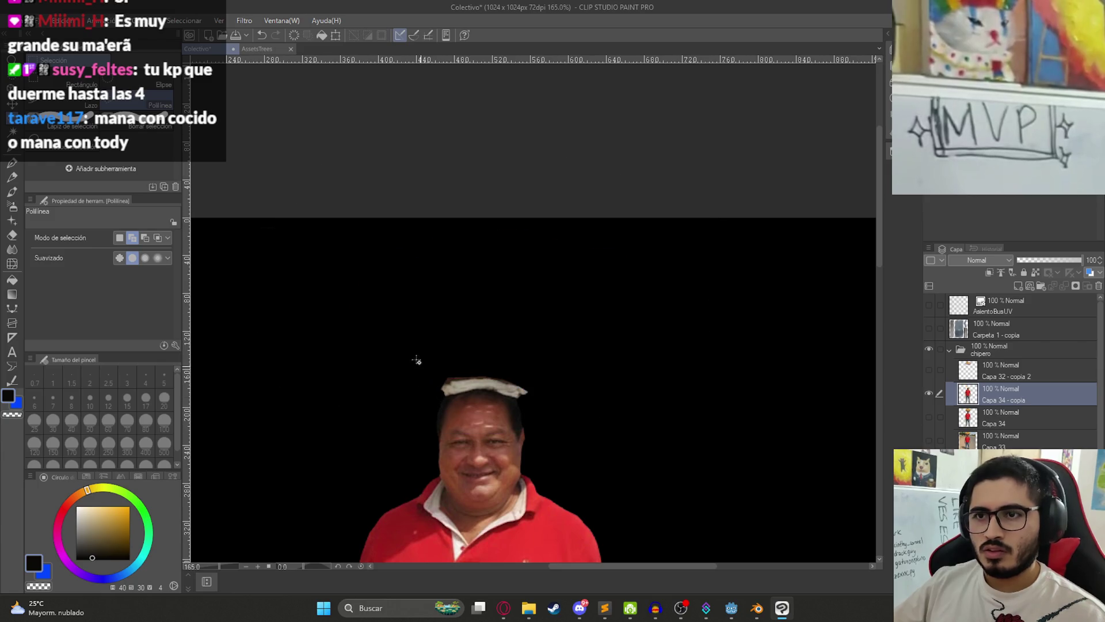
Step: Show the chipa basket layer and scale it with the vendor layer together to 91%
scroll(322, 286, down, 3)
click(929, 369)
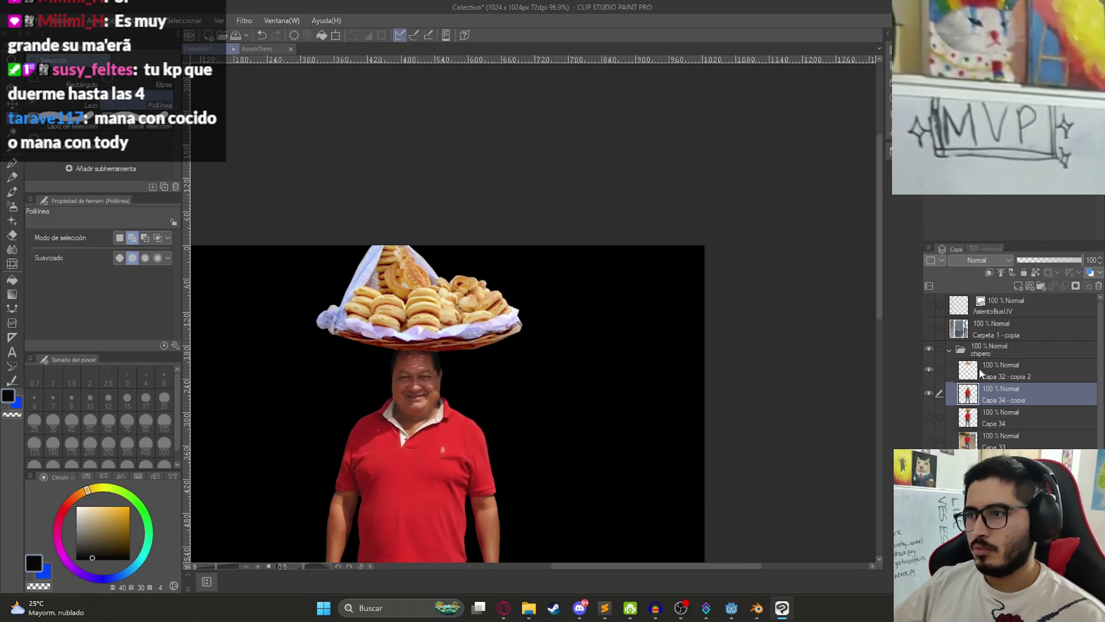
click(989, 367)
ctrl+click(1006, 396)
scroll(726, 395, down, 1)
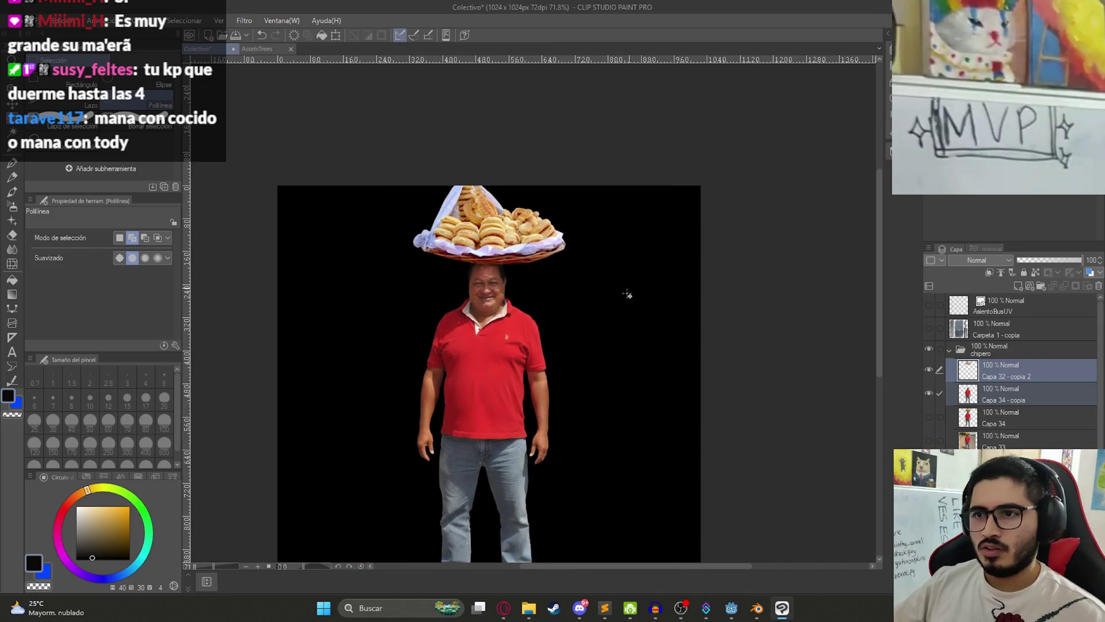
key(ctrl+t)
scroll(514, 464, down, 3)
mouse_move(505, 461)
mouse_down()
mouse_move(505, 424)
mouse_move(505, 439)
mouse_up()
scroll(523, 353, up, 1)
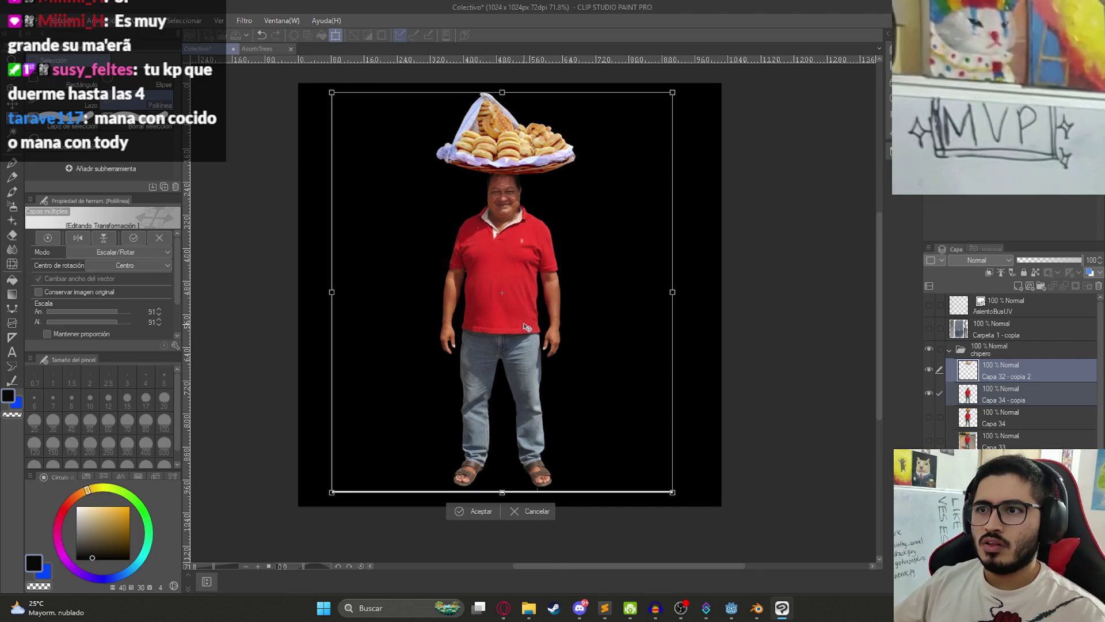
key(Return)
scroll(545, 371, down, 2)
click(74, 84)
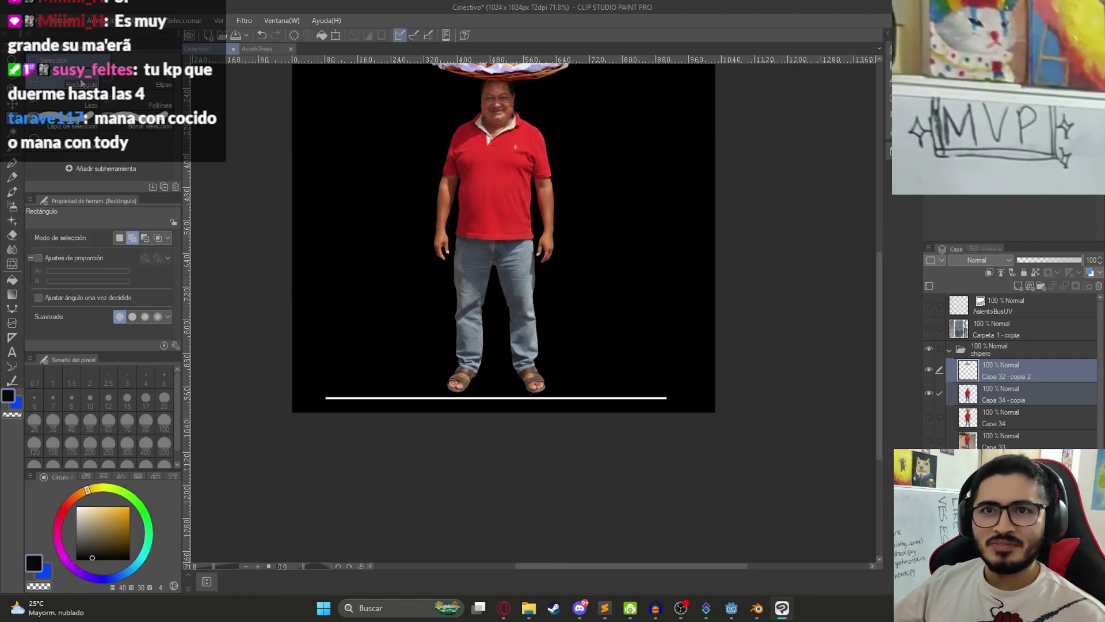
Step: Erase the white line along the bottom of the canvas
mouse_move(799, 490)
mouse_down()
mouse_move(317, 395)
mouse_move(240, 398)
mouse_up()
key(Delete)
key(ctrl+d)
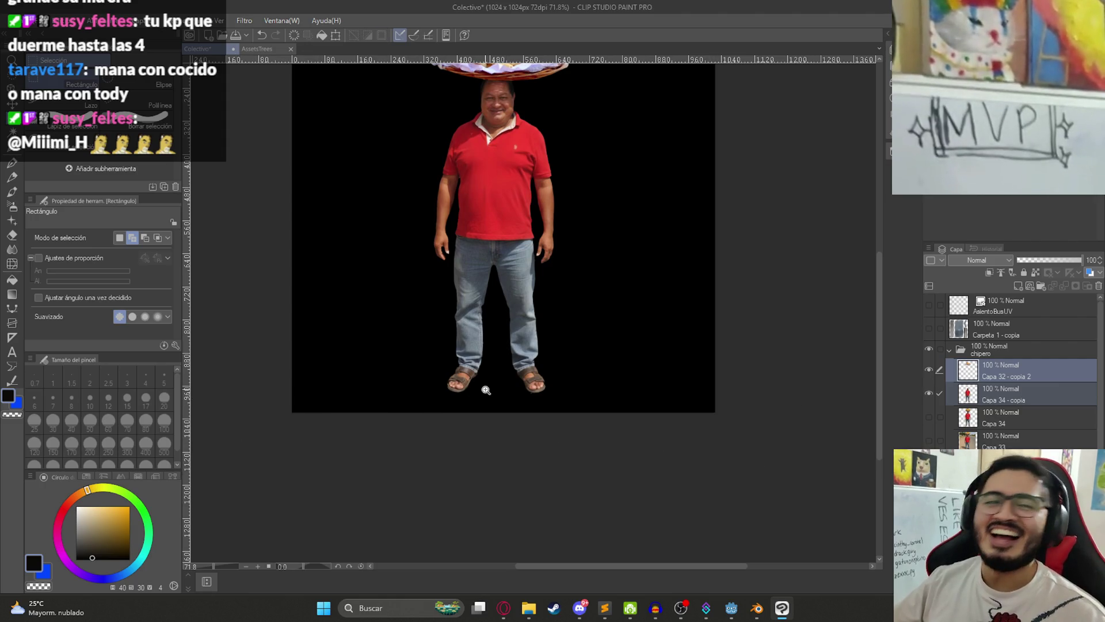
scroll(541, 349, up, 2)
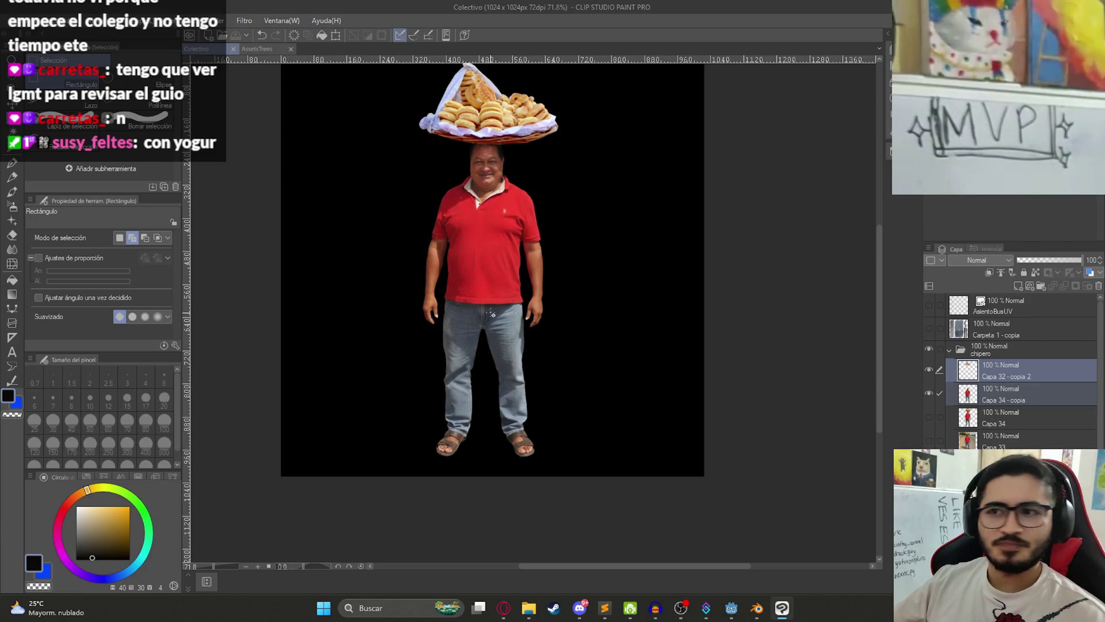
Step: Shift the vendor figure slightly down and right, then group the selected layers into folder Carpeta 17
key(k)
drag(516, 277, 521, 287)
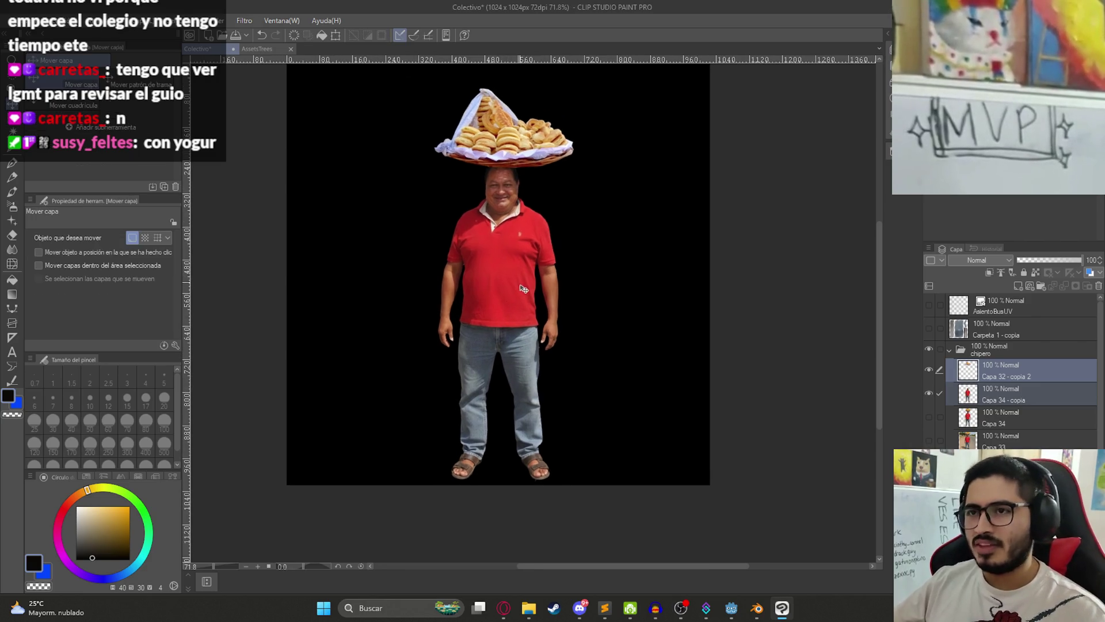
scroll(512, 281, up, 2)
scroll(513, 281, up, 1)
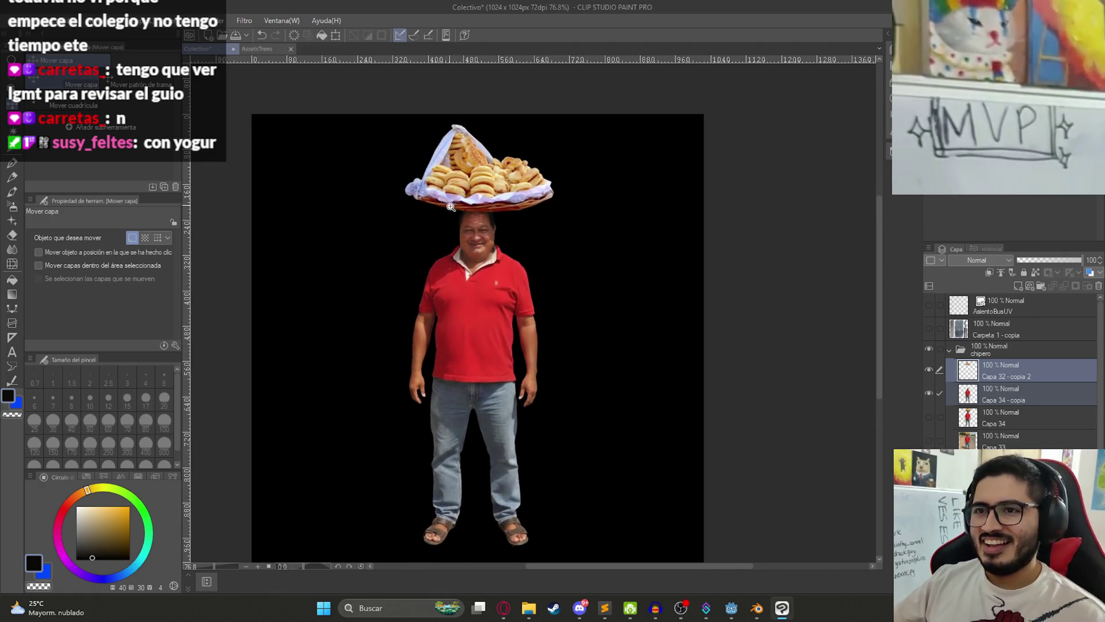
scroll(447, 204, up, 2)
scroll(749, 460, down, 5)
scroll(749, 461, up, 3)
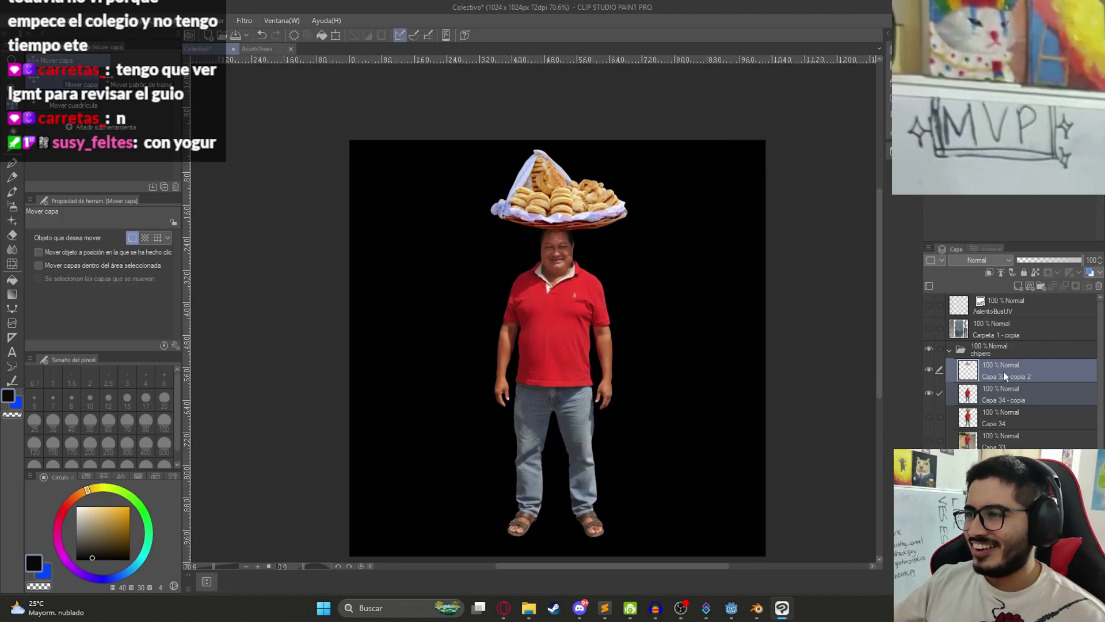
key(ctrl+g)
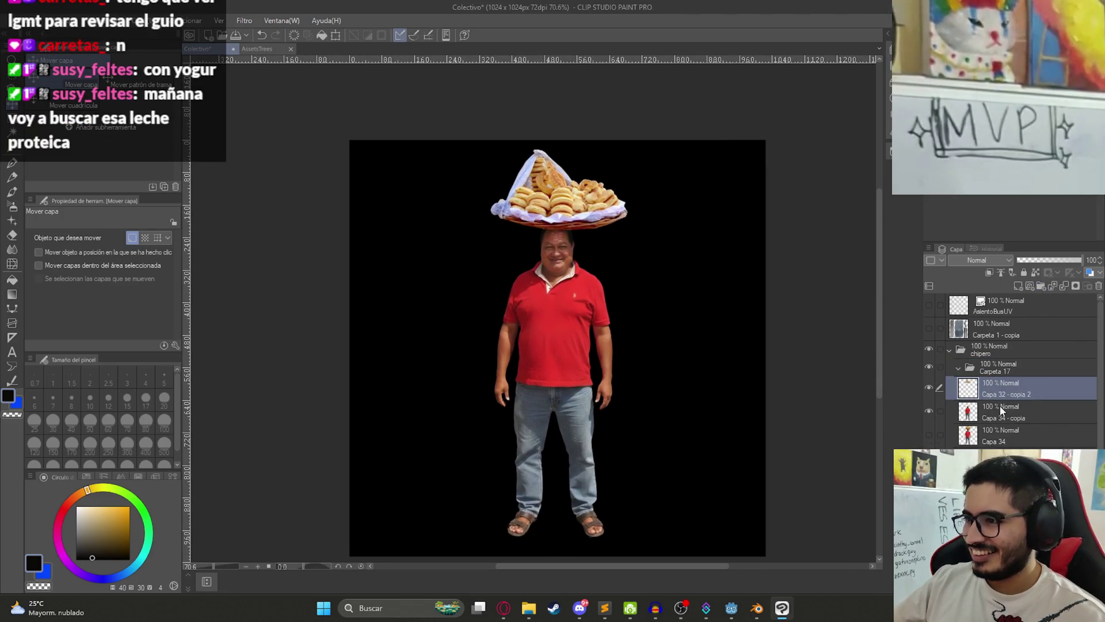
Step: Move the vendor and basket layers into Carpeta 17 and make a merged copy, Carpeta 17 - copia
ctrl+click(1001, 410)
mouse_move(993, 400)
mouse_down()
mouse_move(990, 369)
mouse_move(962, 368)
mouse_up()
right_click(973, 368)
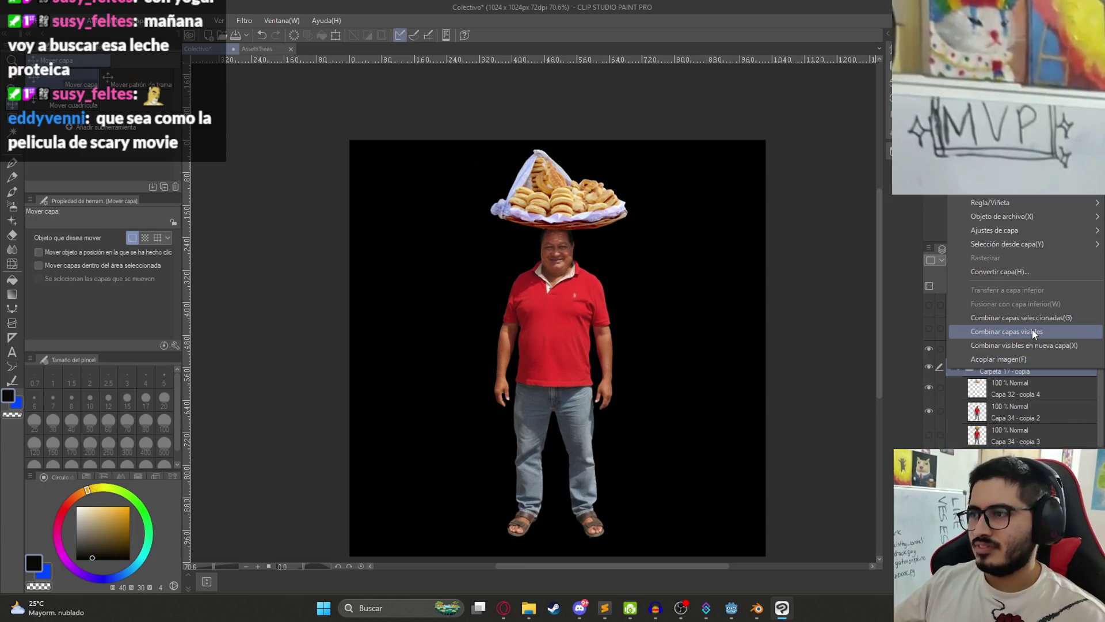
click(1002, 326)
Step: Pixelate the merged layer with the Mosaico filter at cell size 5
click(219, 20)
mouse_move(281, 74)
click(385, 101)
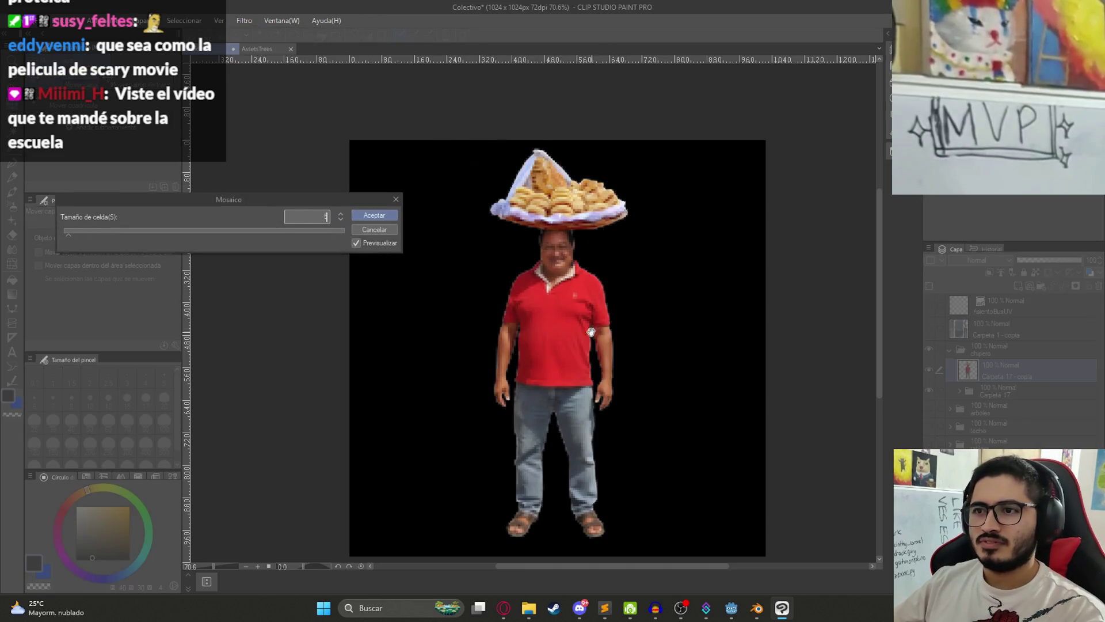
scroll(591, 299, up, 3)
text(4)
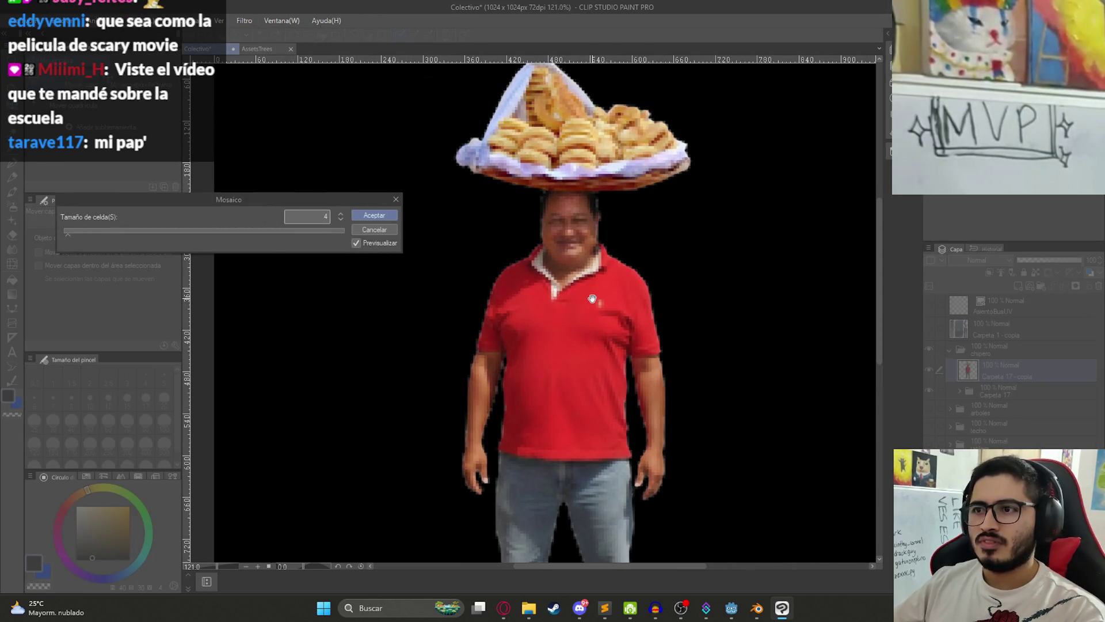
key(BackSpace)
text(5)
key(Return)
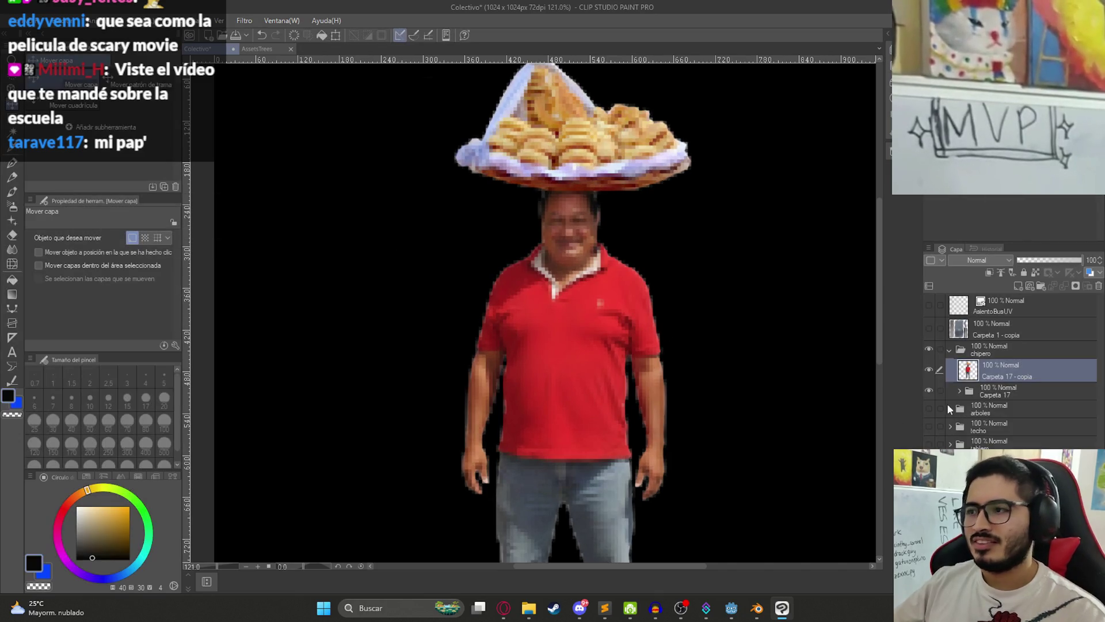
scroll(642, 337, down, 5)
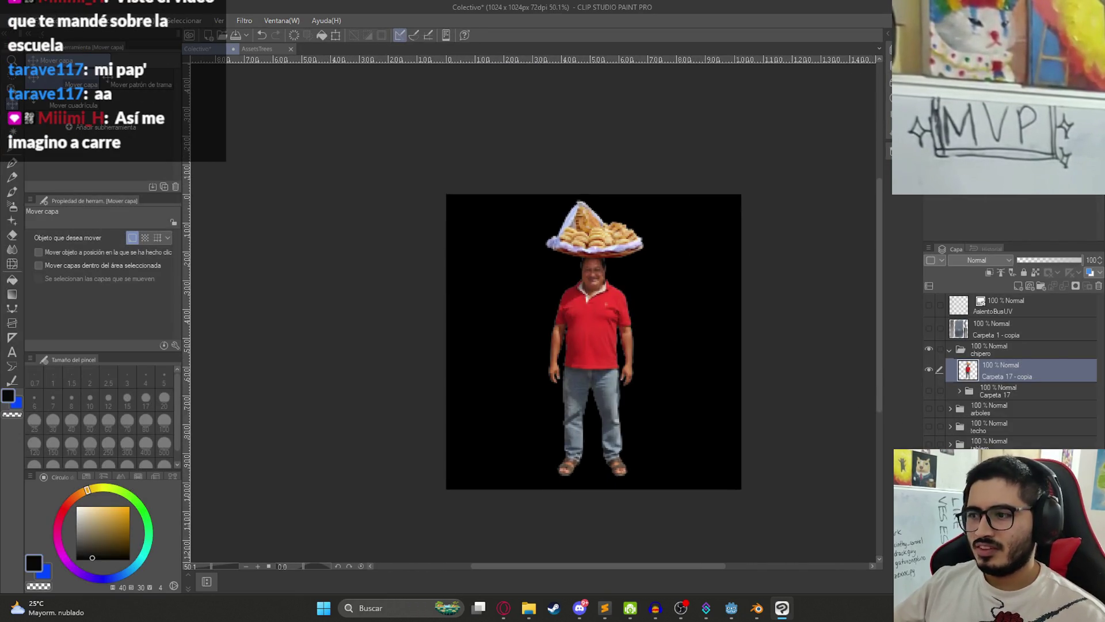
Step: Export the single layer as a PNG named 'ChiperoTextu'
click(11, 20)
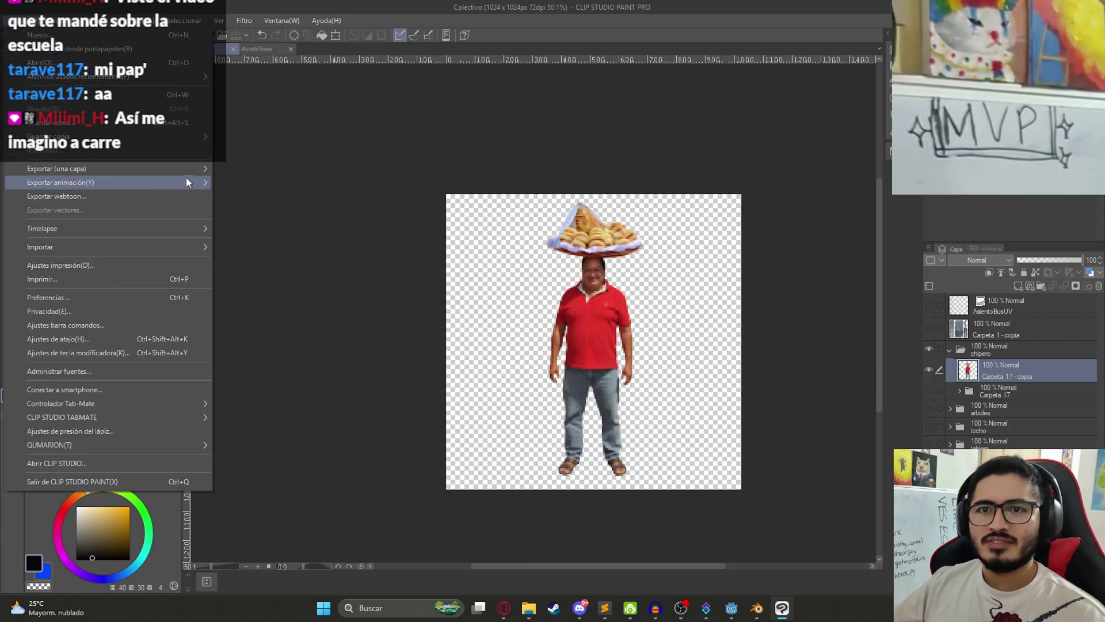
mouse_move(169, 167)
click(278, 200)
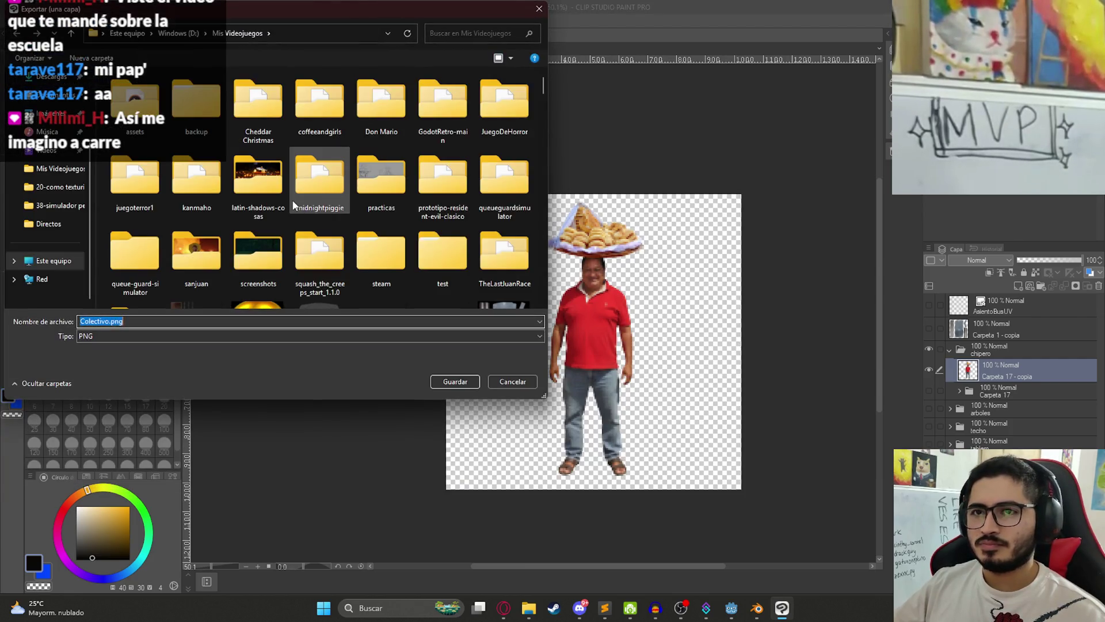
text(ChiperoTextu)
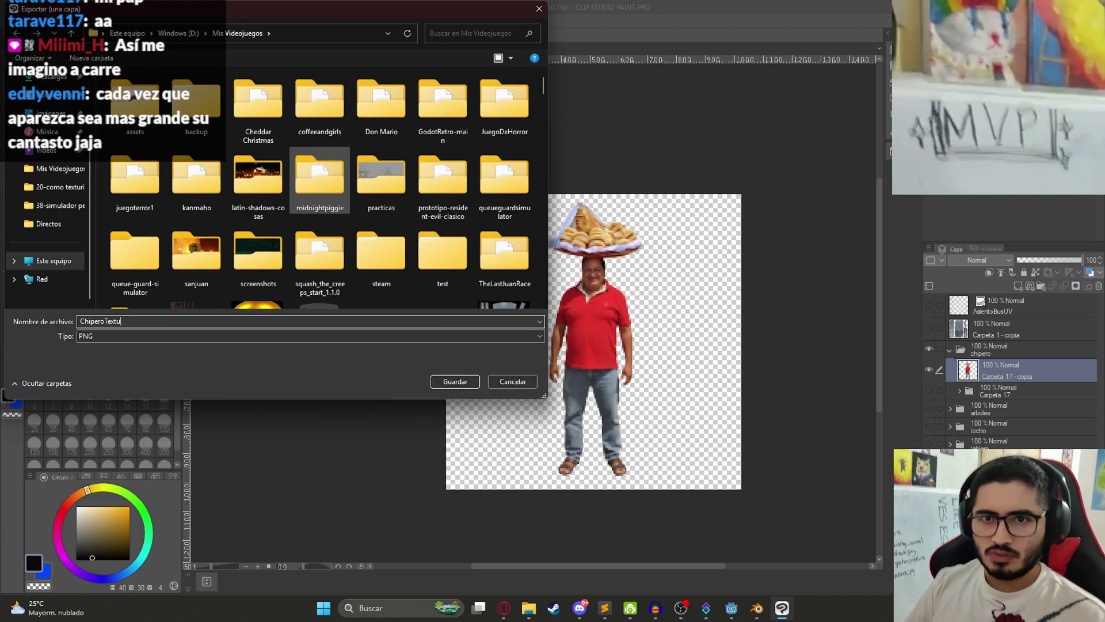
key(Return)
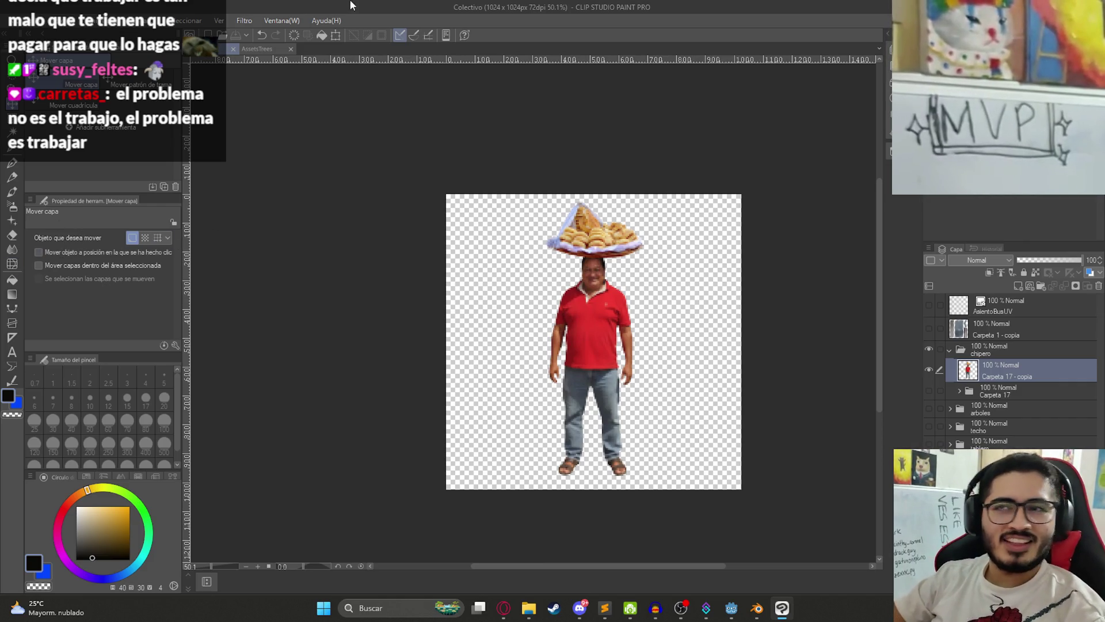
Step: Save the pixelated vendor document with Ctrl+S and bring the Godot editor to the front
click(558, 333)
key(ctrl+s)
scroll(605, 354, up, 1)
drag(638, 398, 566, 353)
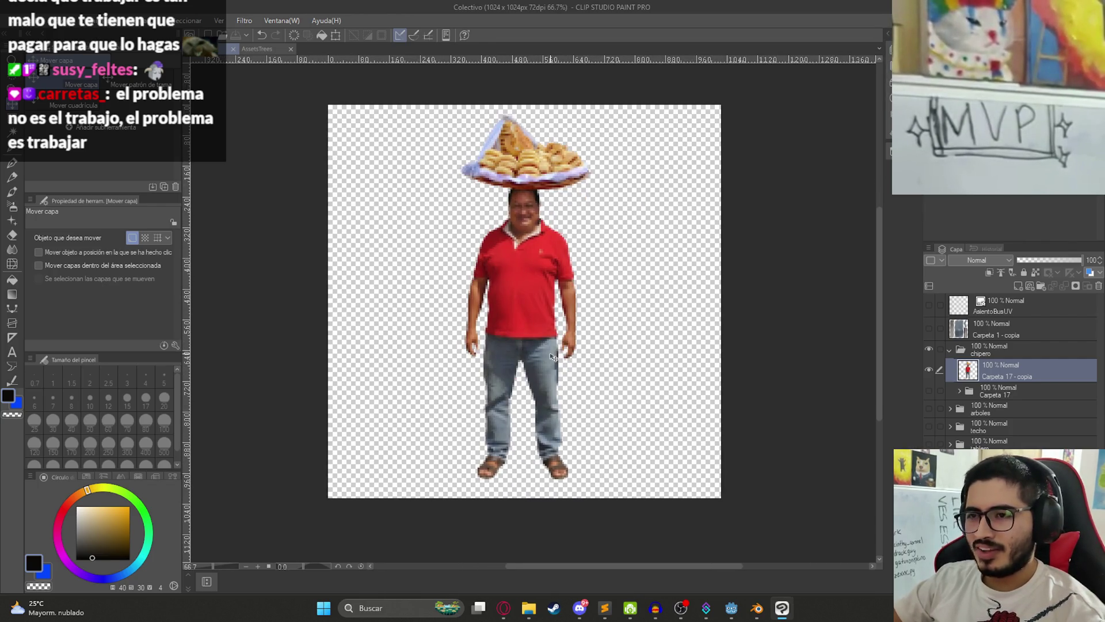
click(731, 608)
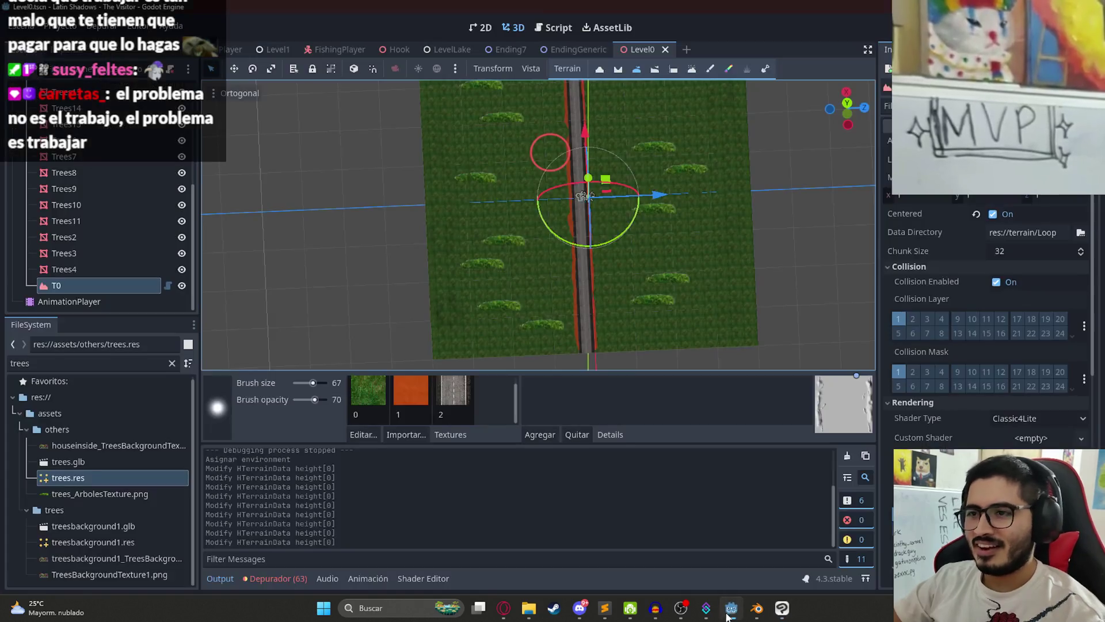
Step: Add a TextureRect child under T0_Root, then undo it
scroll(156, 214, up, 5)
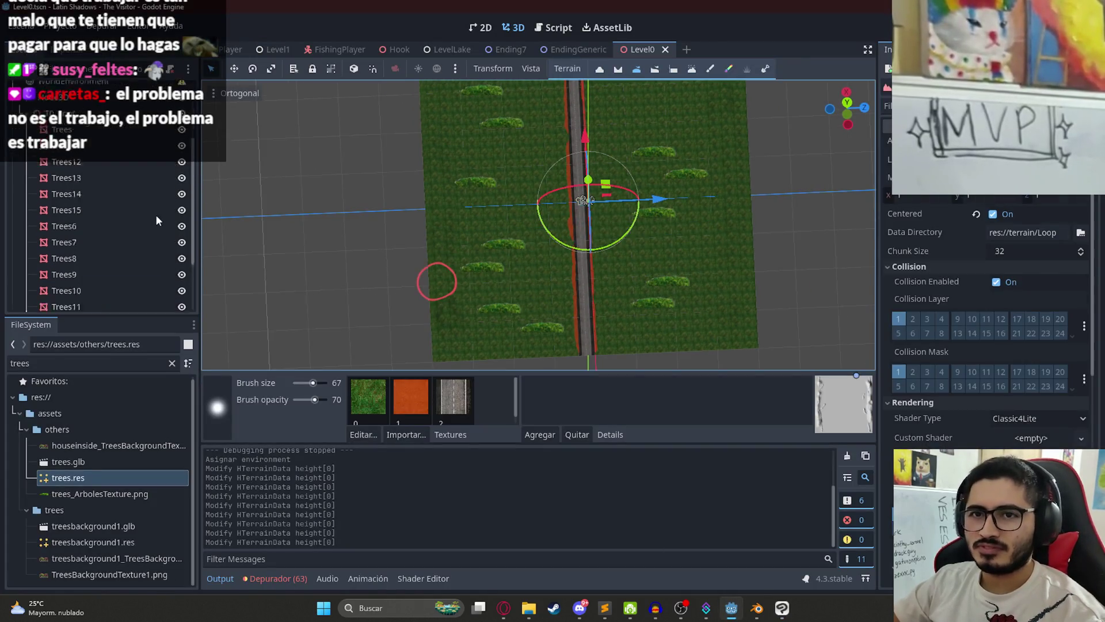
click(106, 205)
right_click(105, 205)
click(105, 206)
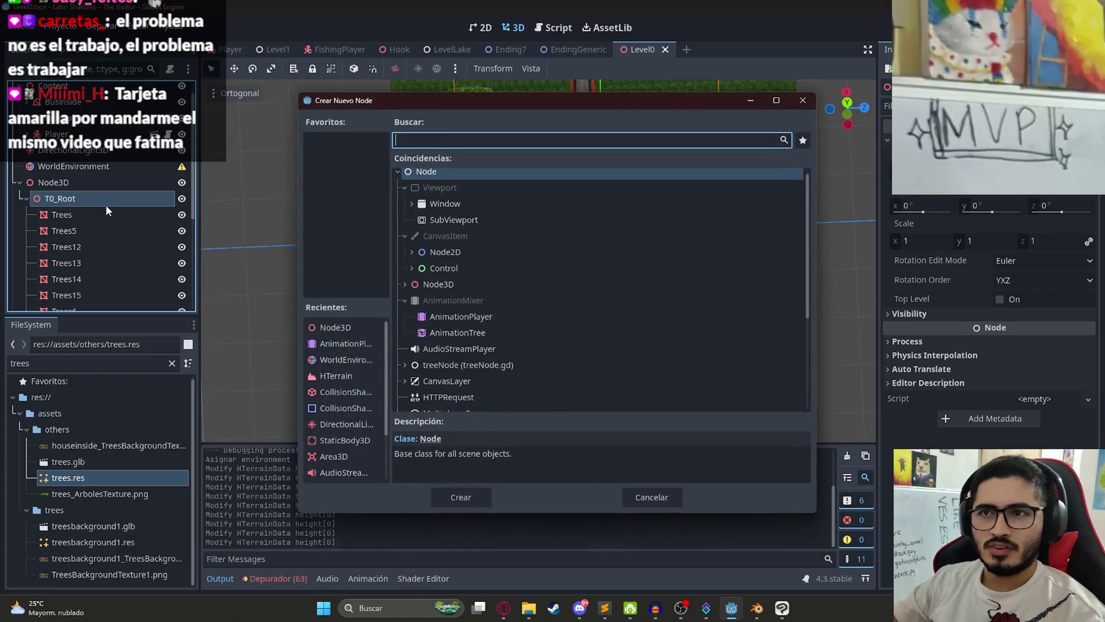
text(text)
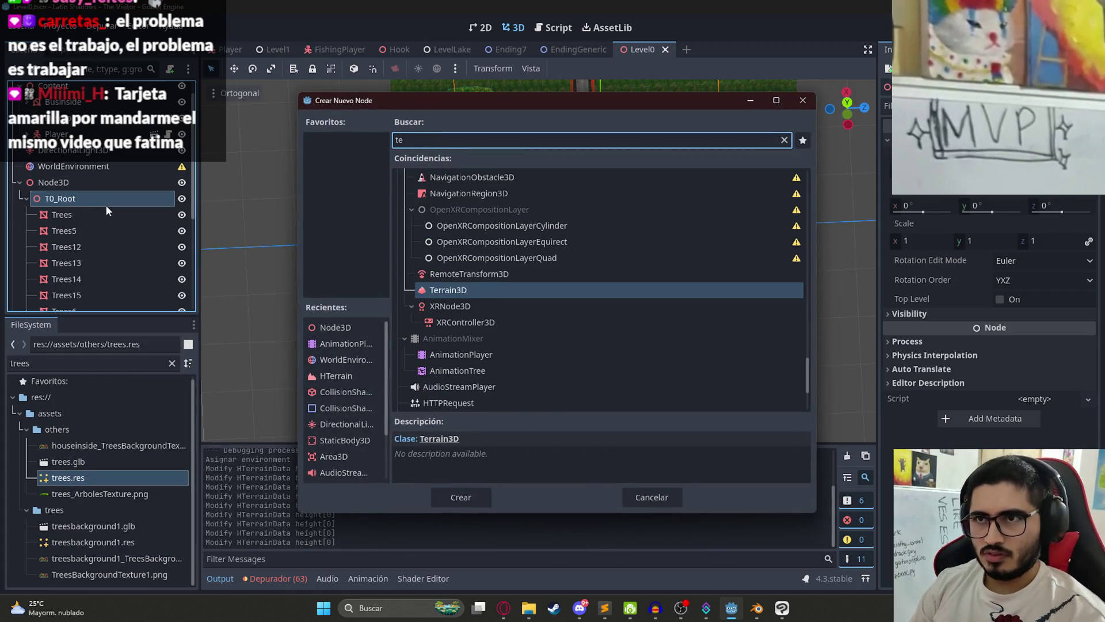
key(BackSpace)
key(BackSpace)
key(BackSpace)
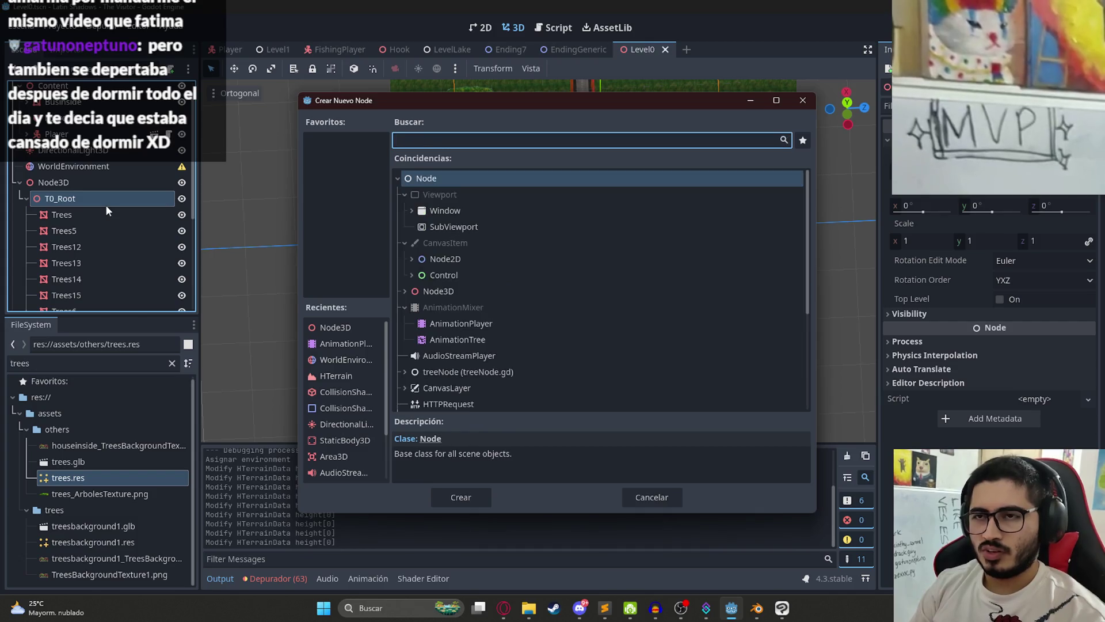
text(no)
key(BackSpace)
key(BackSpace)
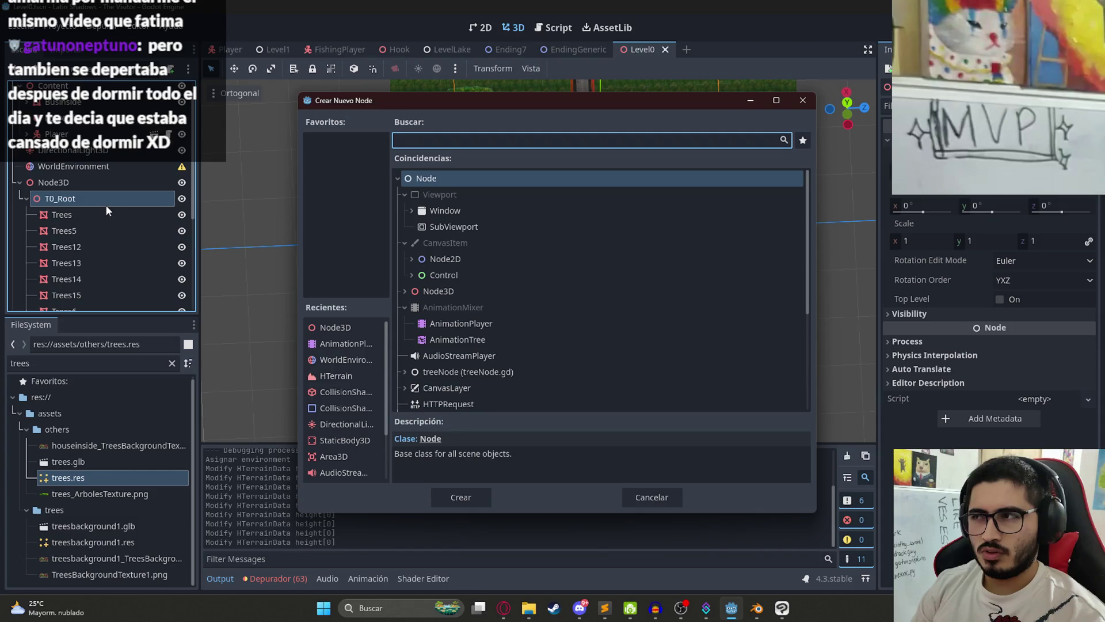
text(texture)
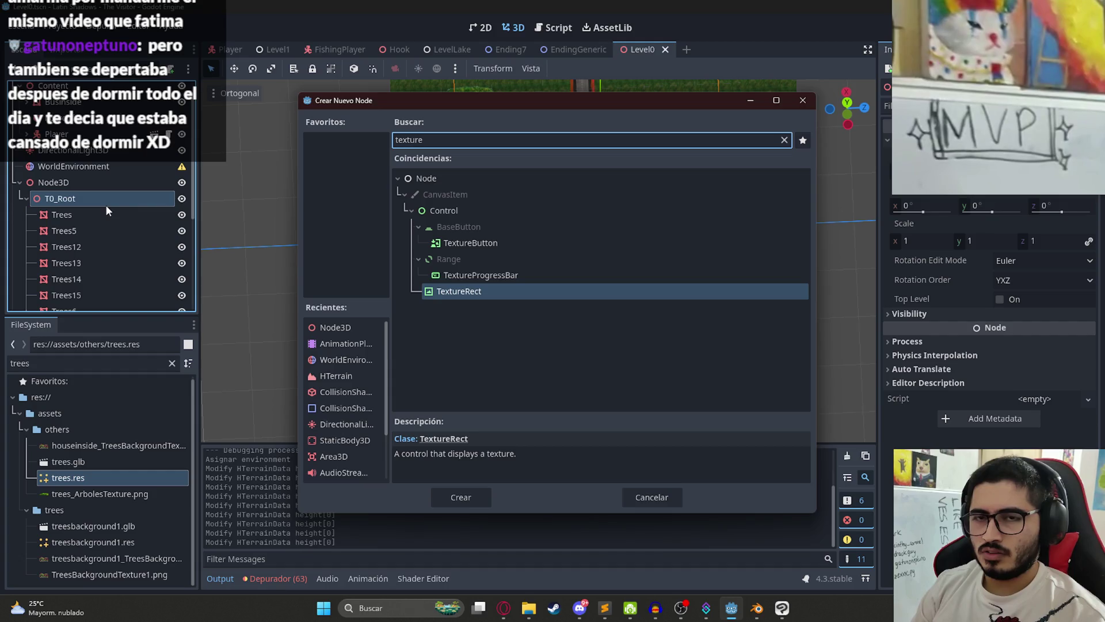
key(Return)
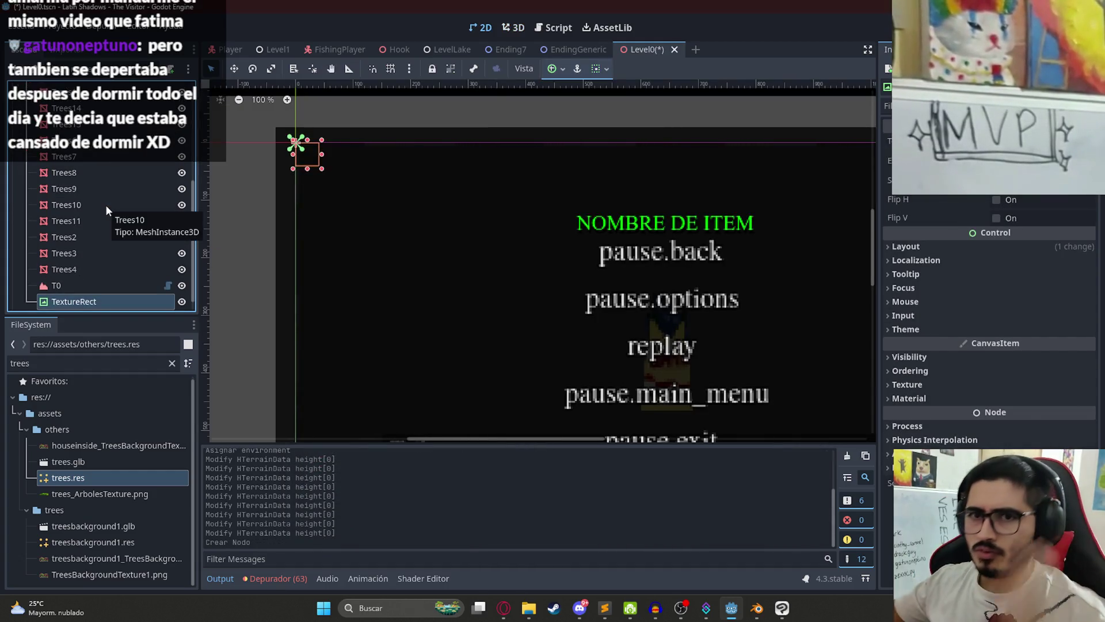
key(ctrl+z)
Step: Add a Node3D child under T0_Root
click(75, 208)
right_click(56, 219)
click(112, 232)
text(node3d)
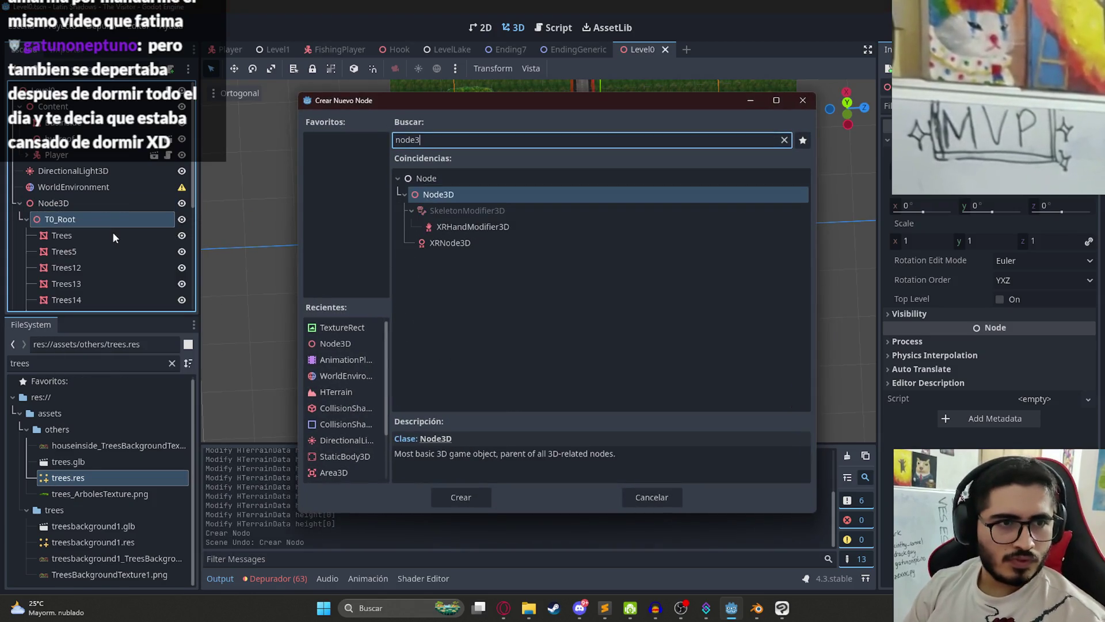
key(Return)
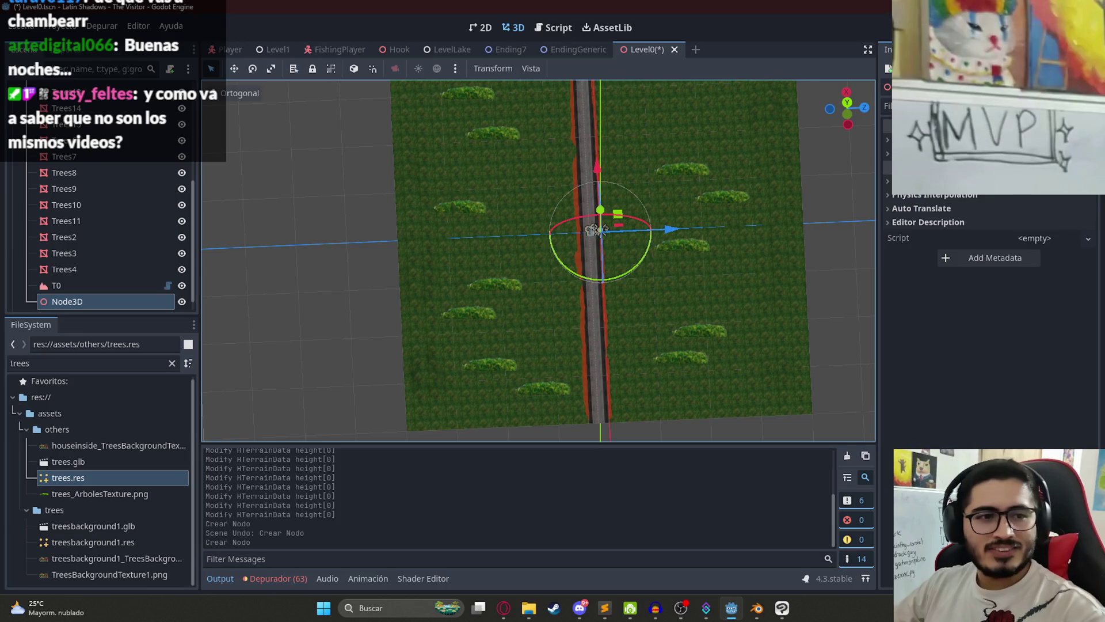
Step: Clear the 'trees' filter from the FileSystem dock and bring up File Explorer for the game folders
mouse_move(538, 231)
mouse_down()
mouse_move(543, 188)
mouse_move(503, 197)
mouse_move(540, 212)
mouse_up()
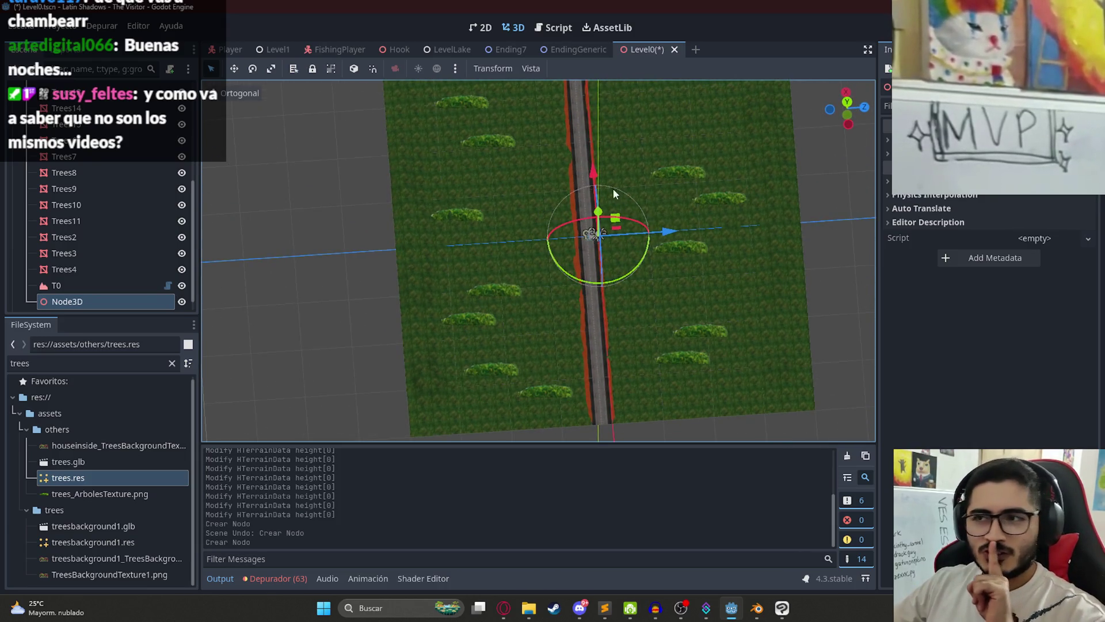
scroll(588, 191, up, 5)
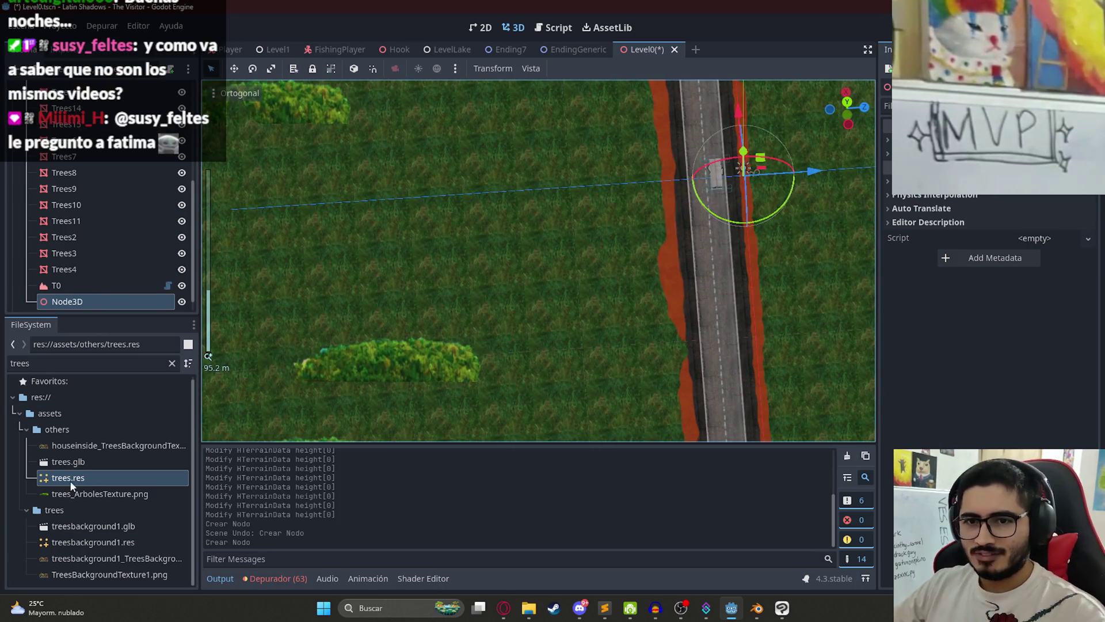
double_click(23, 363)
key(BackSpace)
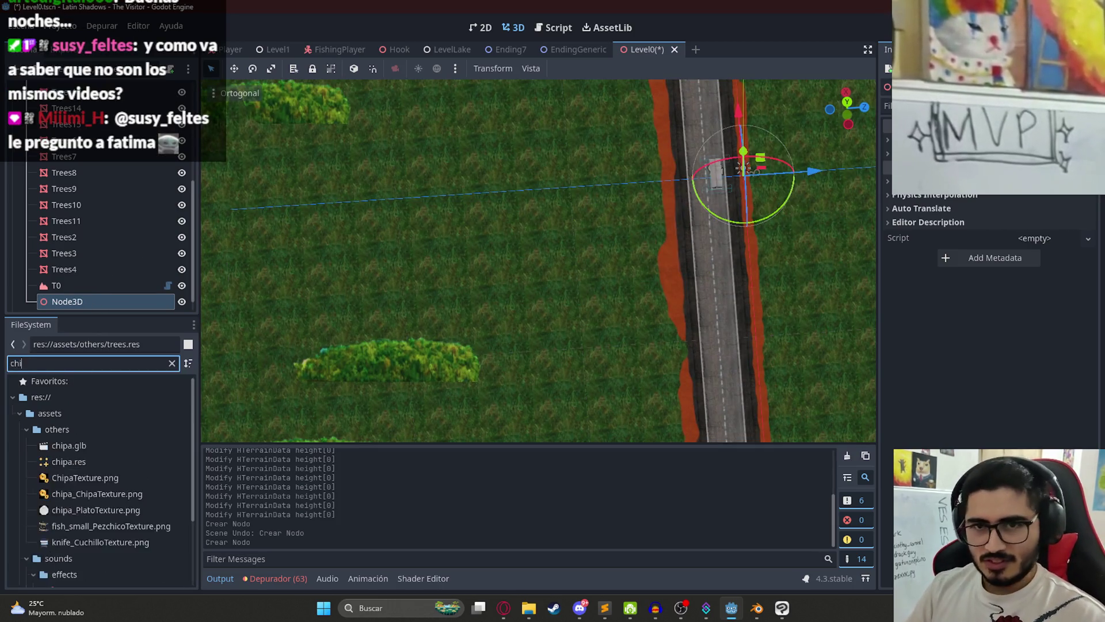
click(528, 609)
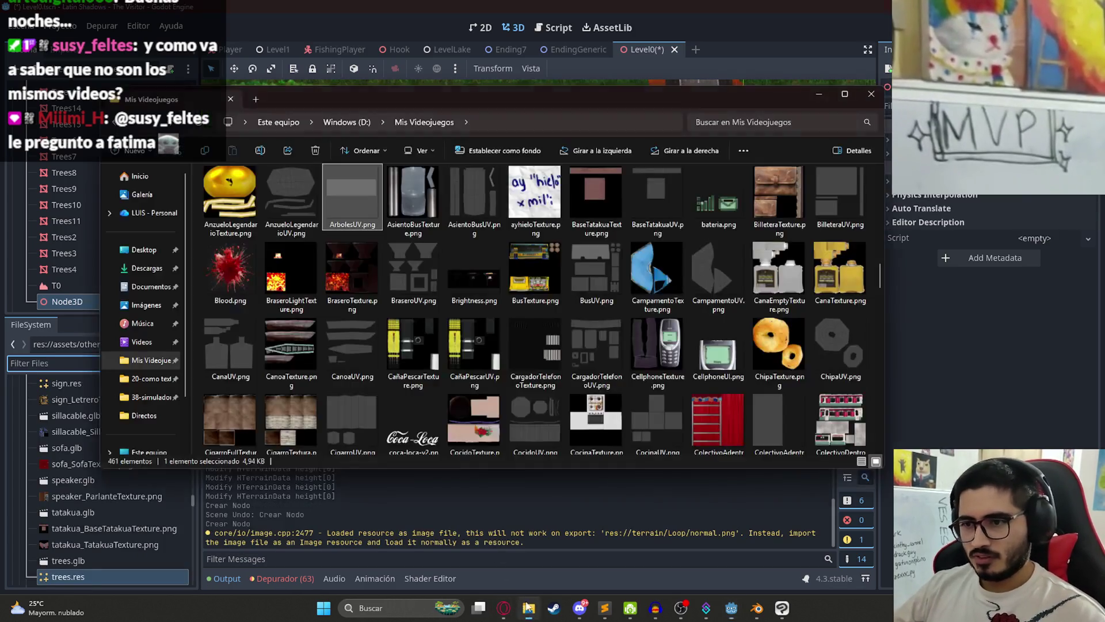
Step: Browse into juegoterror1 > assets > textures to check ChiperoTexture.png, then return to Godot
scroll(495, 382, down, 10)
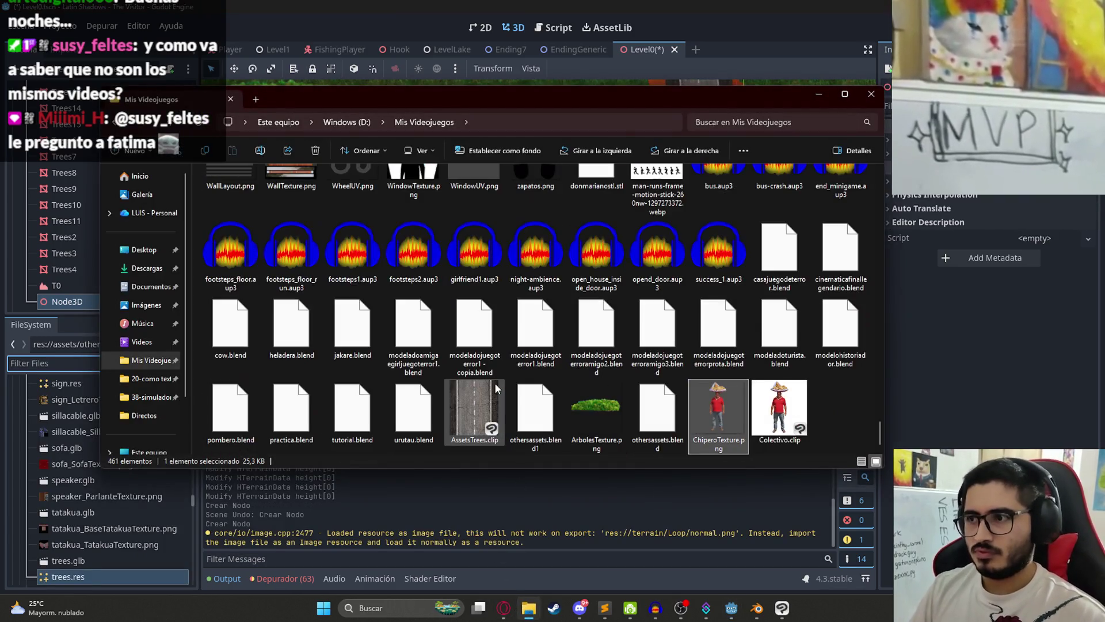
text(logrou)
scroll(541, 281, up, 15)
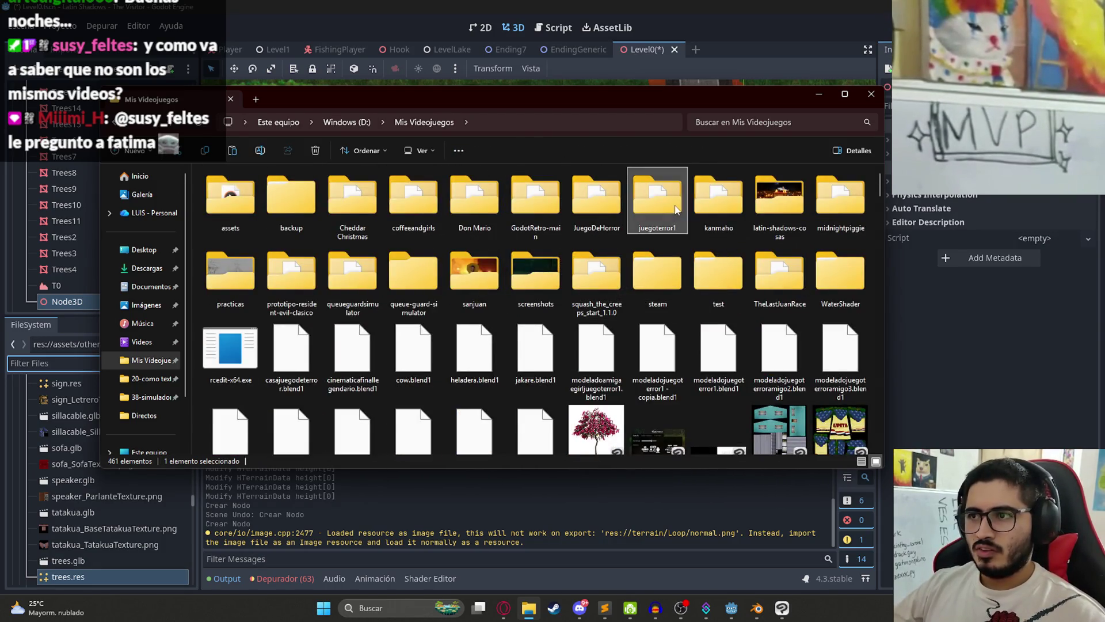
double_click(657, 198)
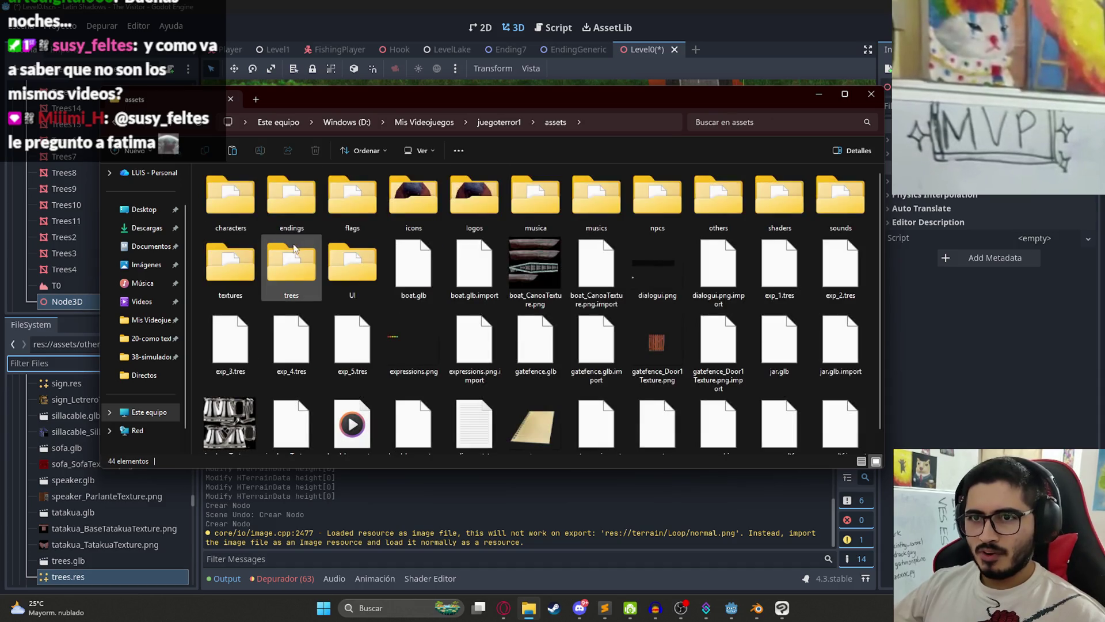
double_click(291, 277)
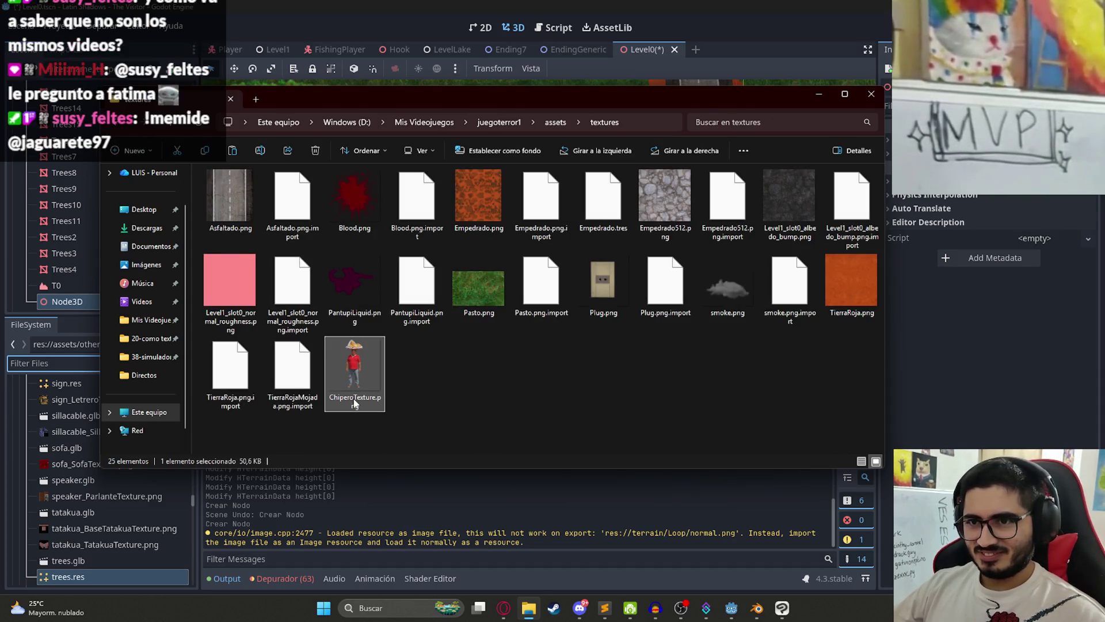
click(119, 124)
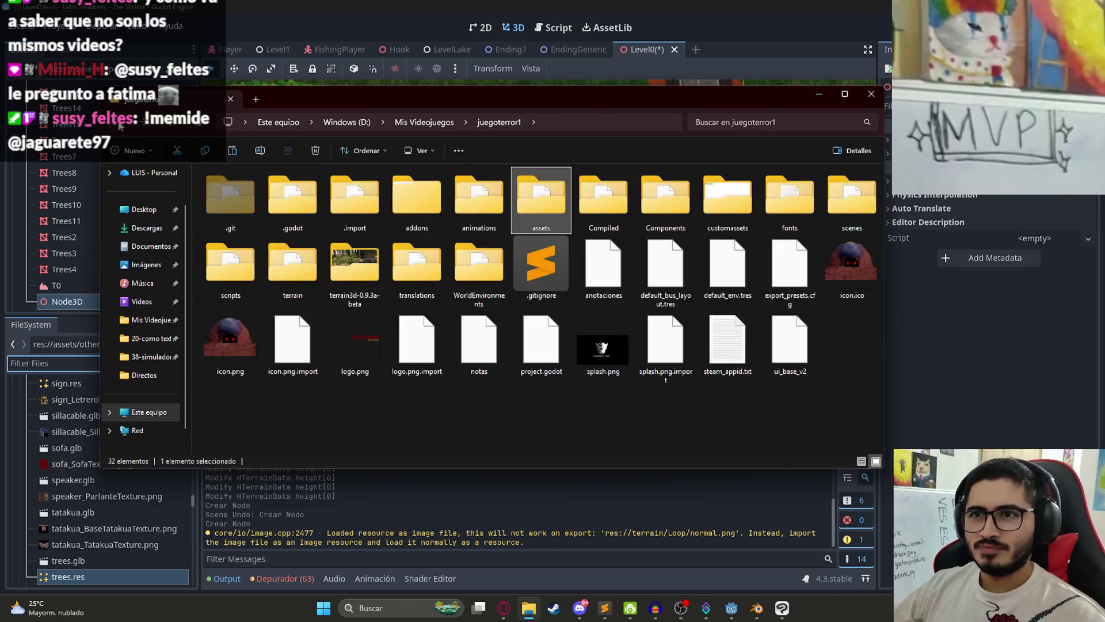
click(119, 125)
click(151, 357)
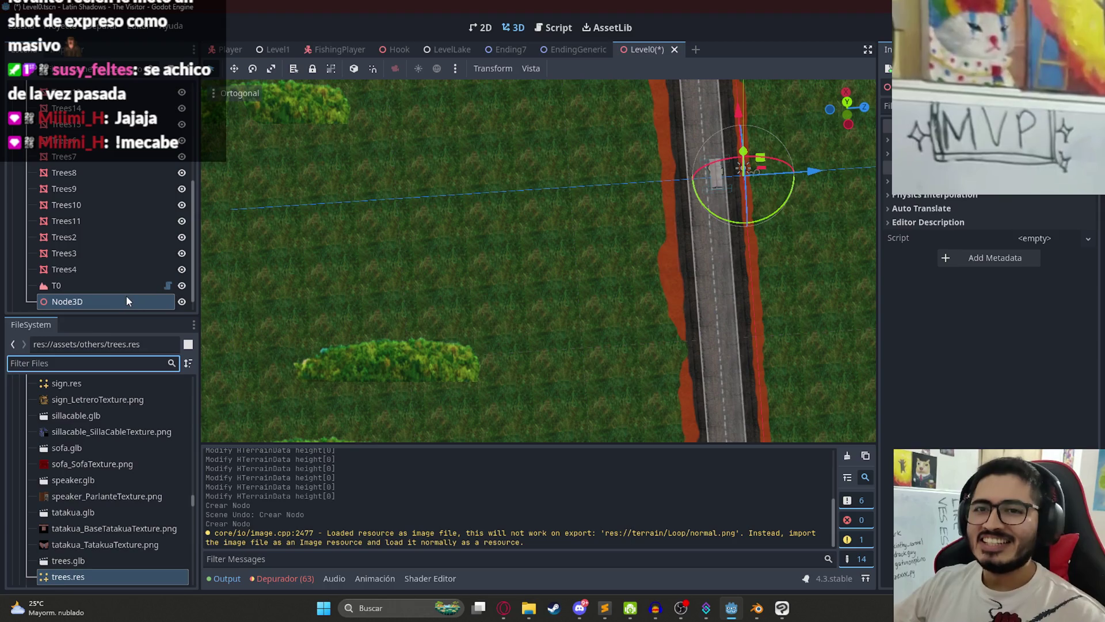
Step: Filter the FileSystem on 'chipero' and drag ChiperoTexture.png into the 3D viewport
text(chipero)
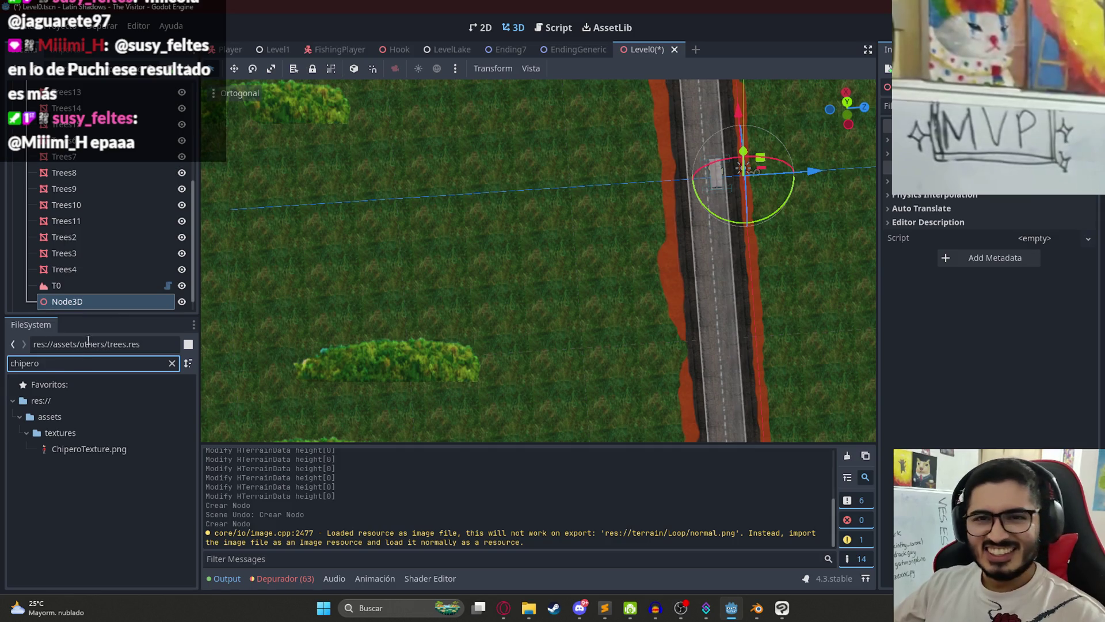
click(87, 449)
scroll(95, 276, down, 1)
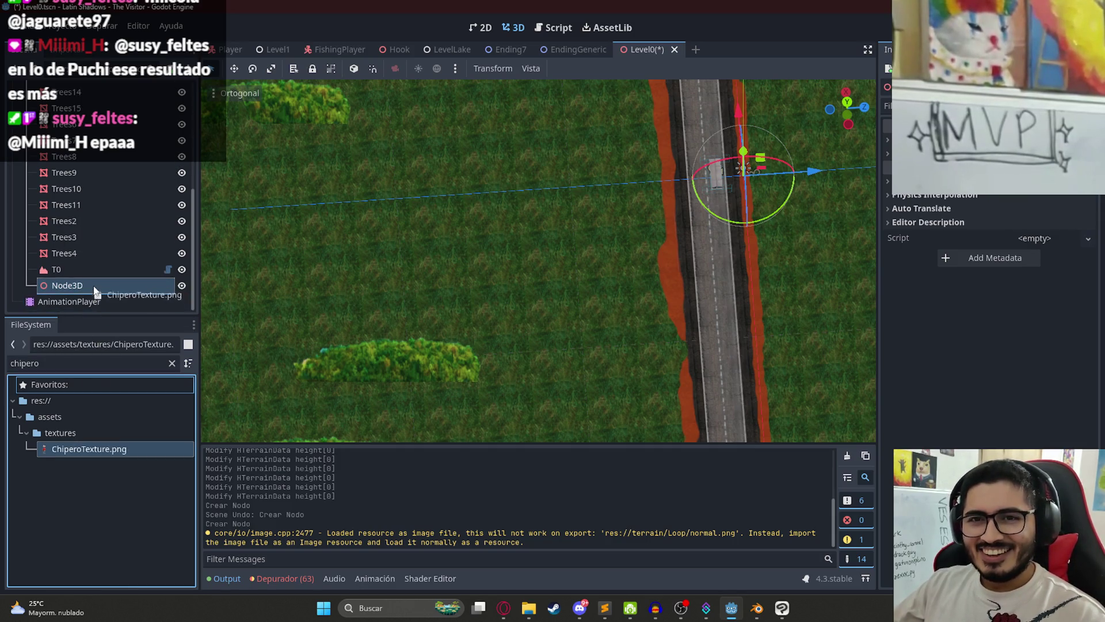
drag(86, 452, 480, 239)
mouse_move(116, 426)
mouse_down()
mouse_move(307, 331)
mouse_move(440, 212)
mouse_up()
Step: Delete the empty Node3D from the scene tree
right_click(95, 285)
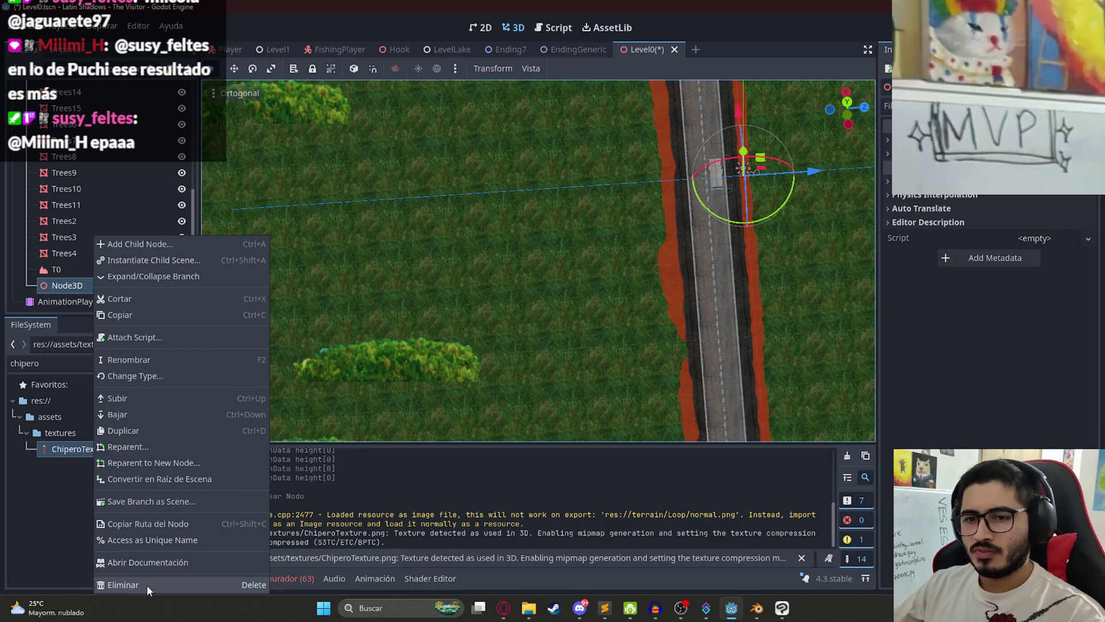
click(147, 585)
key(Return)
Step: Add a Sprite3D under T0_Root with ChiperoTexture.png as its texture, placed above T0
right_click(93, 218)
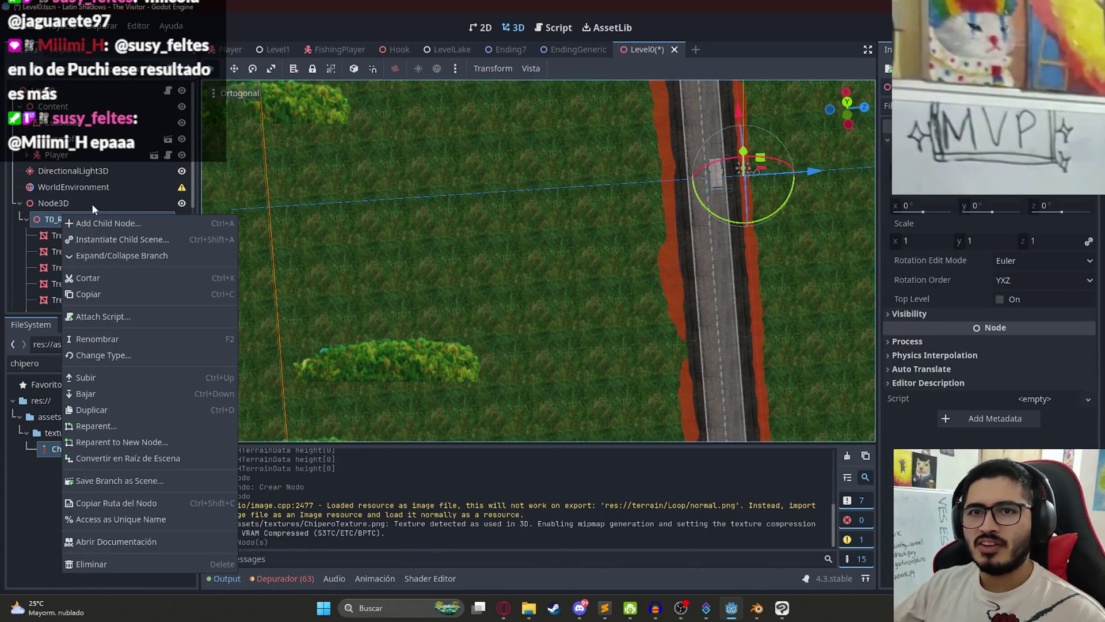
click(97, 222)
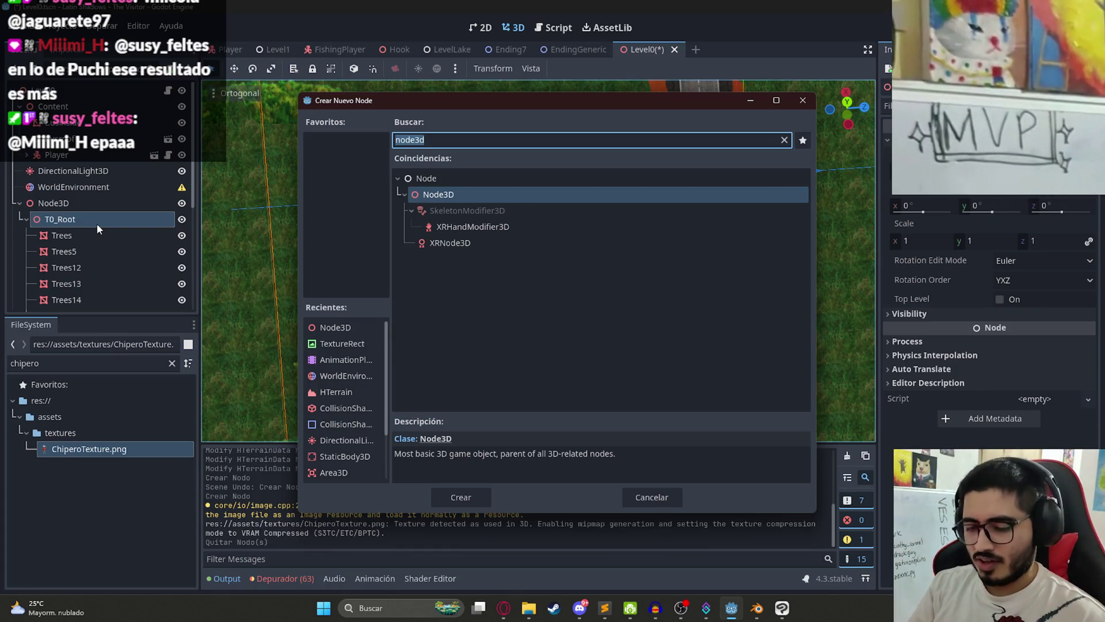
text(sprite3d)
key(Return)
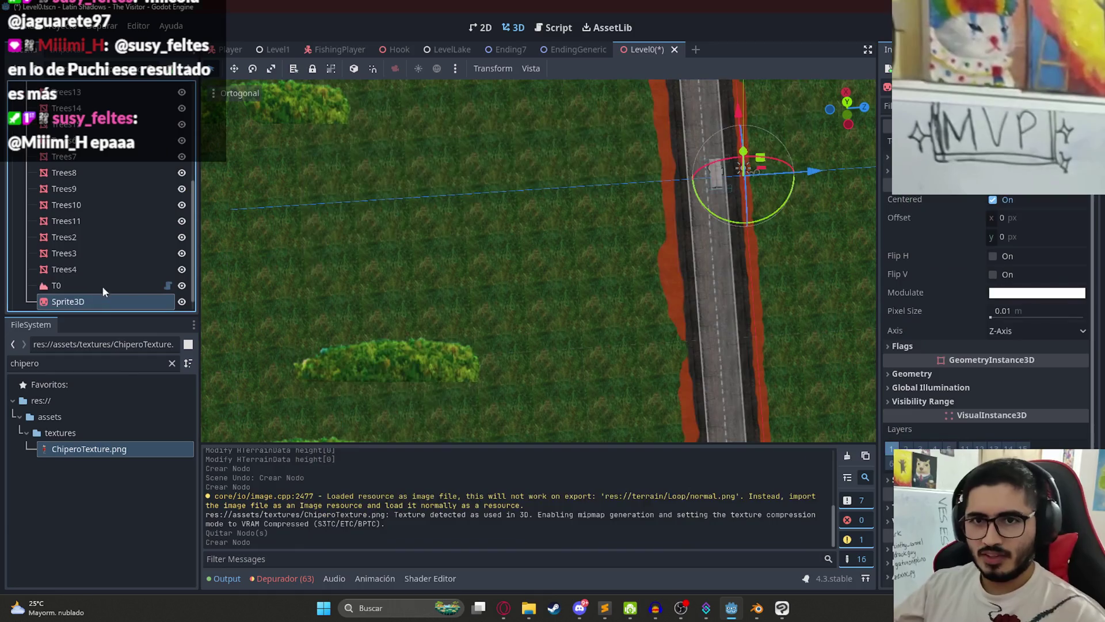
mouse_move(115, 454)
mouse_down()
mouse_move(115, 306)
mouse_move(98, 285)
mouse_up()
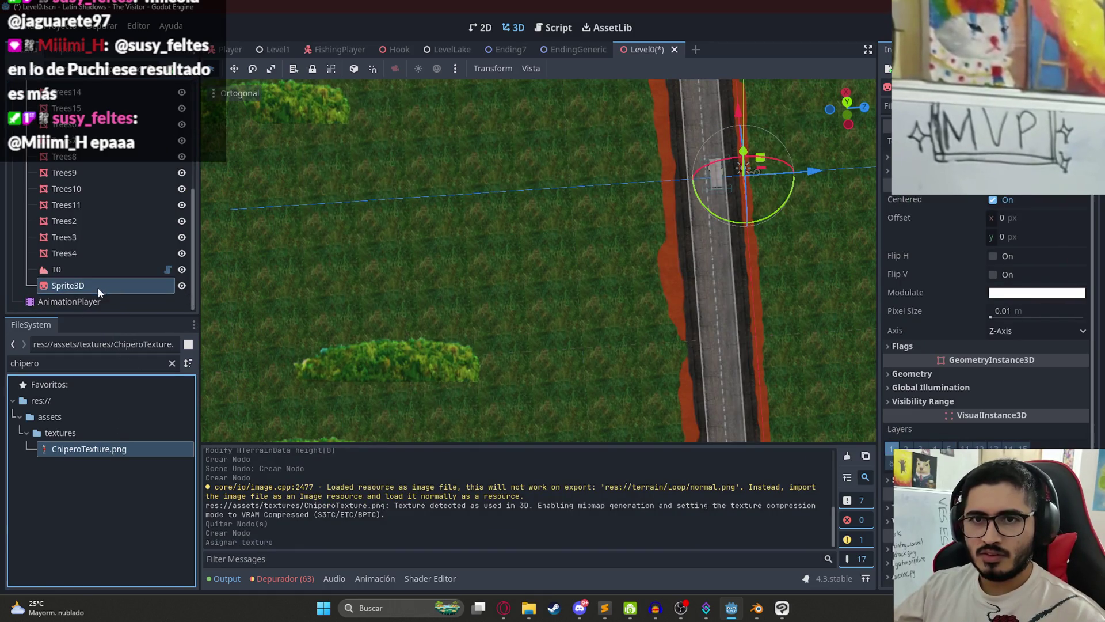
mouse_move(95, 455)
mouse_down()
mouse_move(91, 285)
mouse_move(77, 263)
mouse_up()
Step: Rotate the vendor sprite upright beside the road and centre the view on it
scroll(594, 249, down, 5)
mouse_move(594, 249)
mouse_down()
mouse_move(616, 270)
mouse_move(658, 236)
mouse_move(492, 264)
mouse_move(432, 183)
mouse_up()
scroll(492, 264, up, 10)
scroll(540, 319, up, 5)
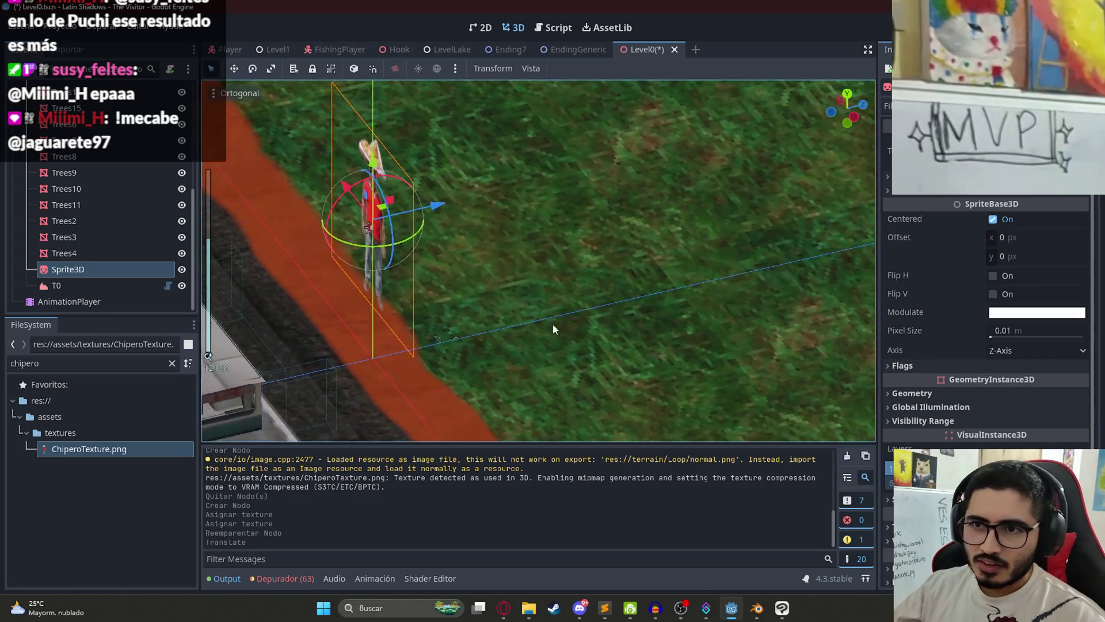
mouse_move(429, 258)
mouse_down()
mouse_move(479, 246)
mouse_move(469, 256)
mouse_up()
scroll(442, 240, down, 10)
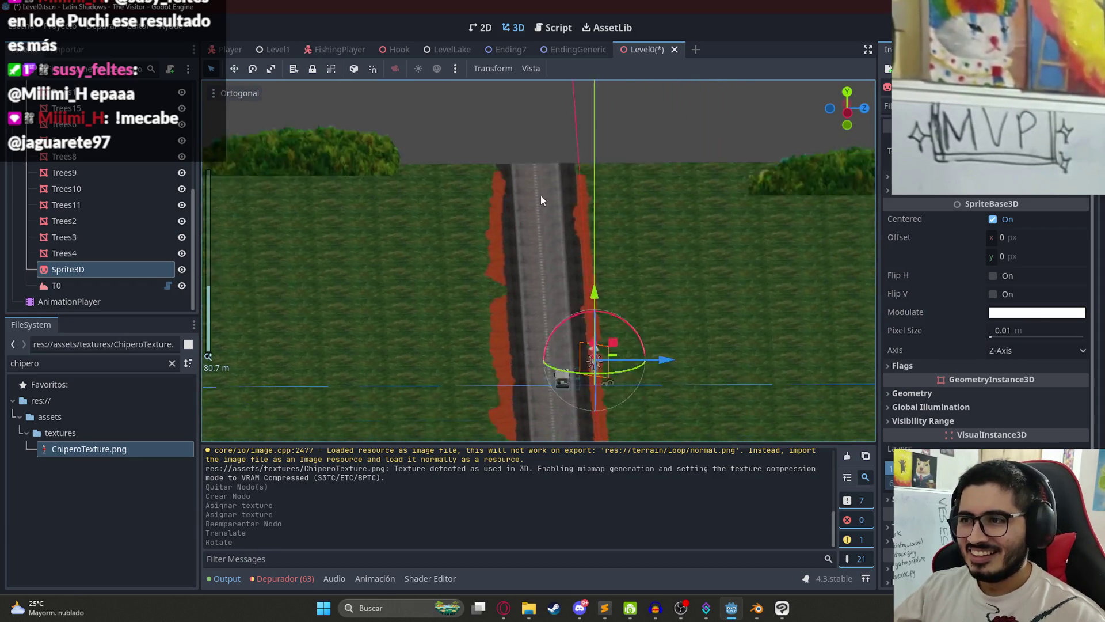
scroll(538, 158, up, 8)
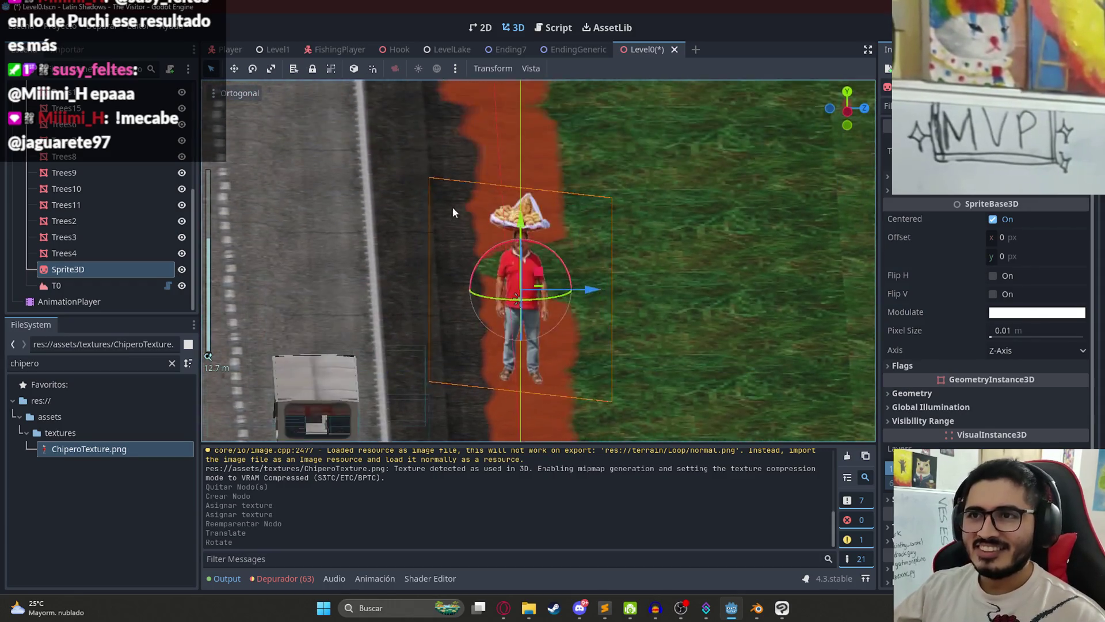
key(f)
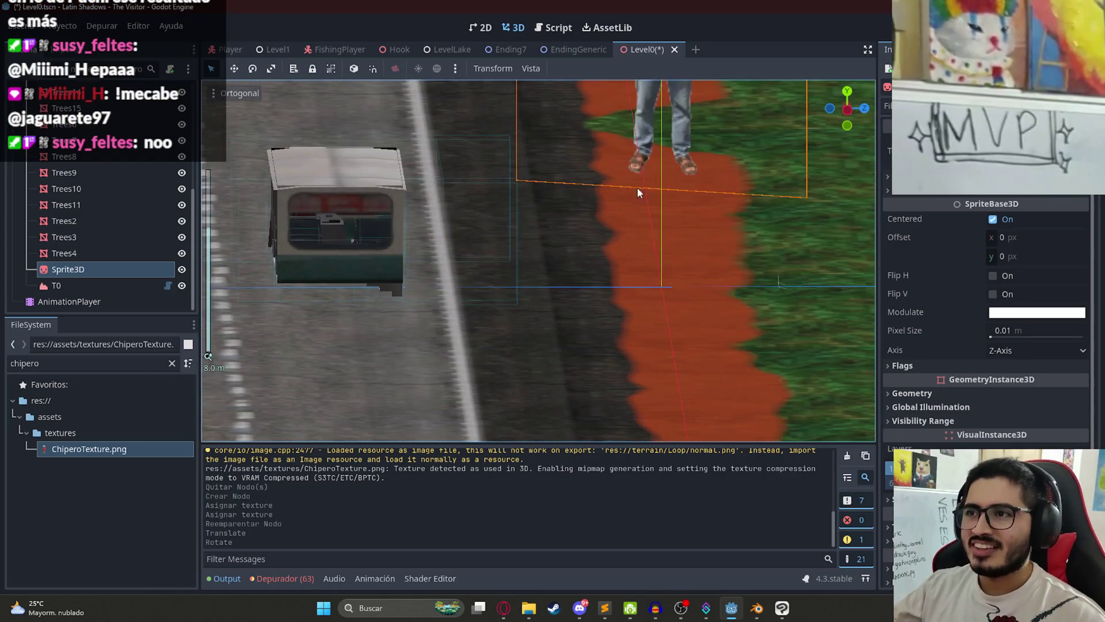
scroll(485, 423, up, 3)
scroll(485, 424, down, 3)
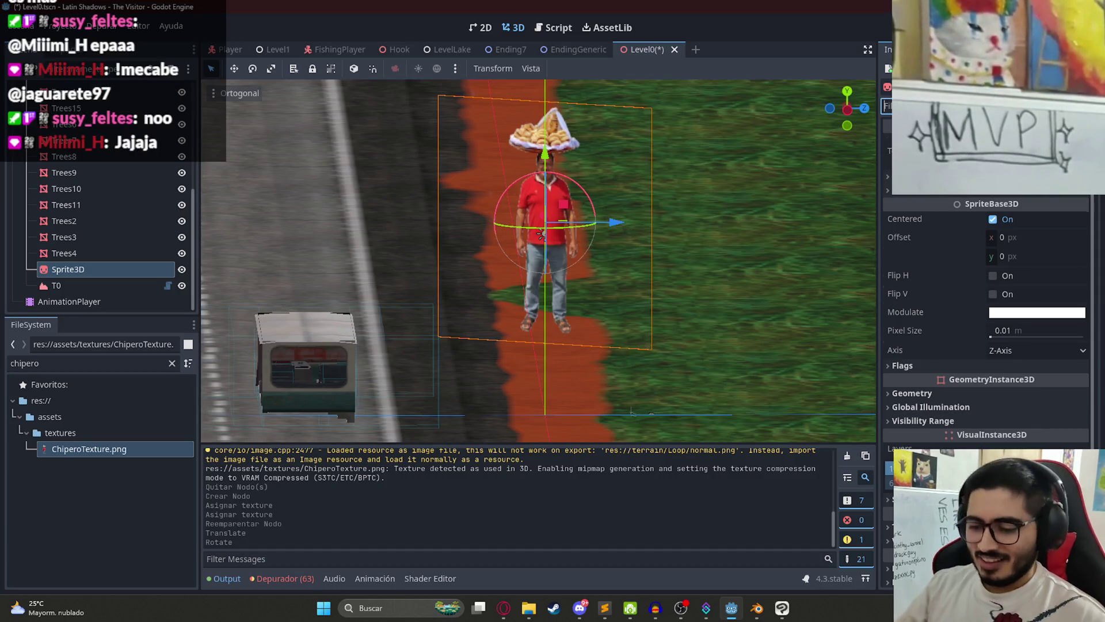
scroll(932, 378, down, 10)
scroll(991, 218, up, 1)
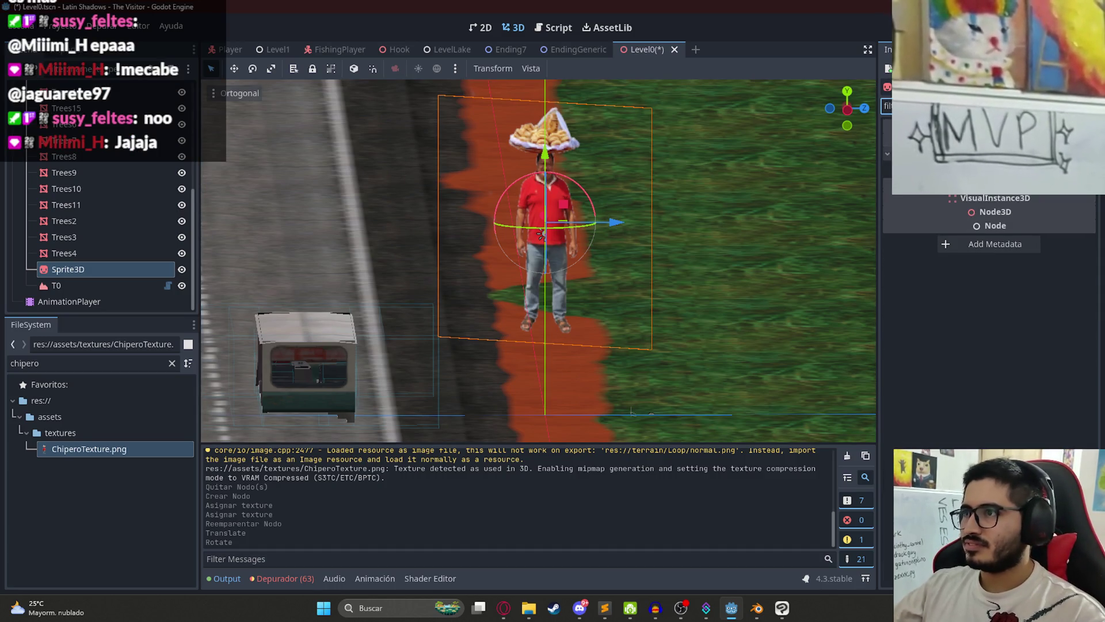
Step: Set the chipero Sprite3D's texture filter to Nearest
click(1030, 173)
click(1014, 187)
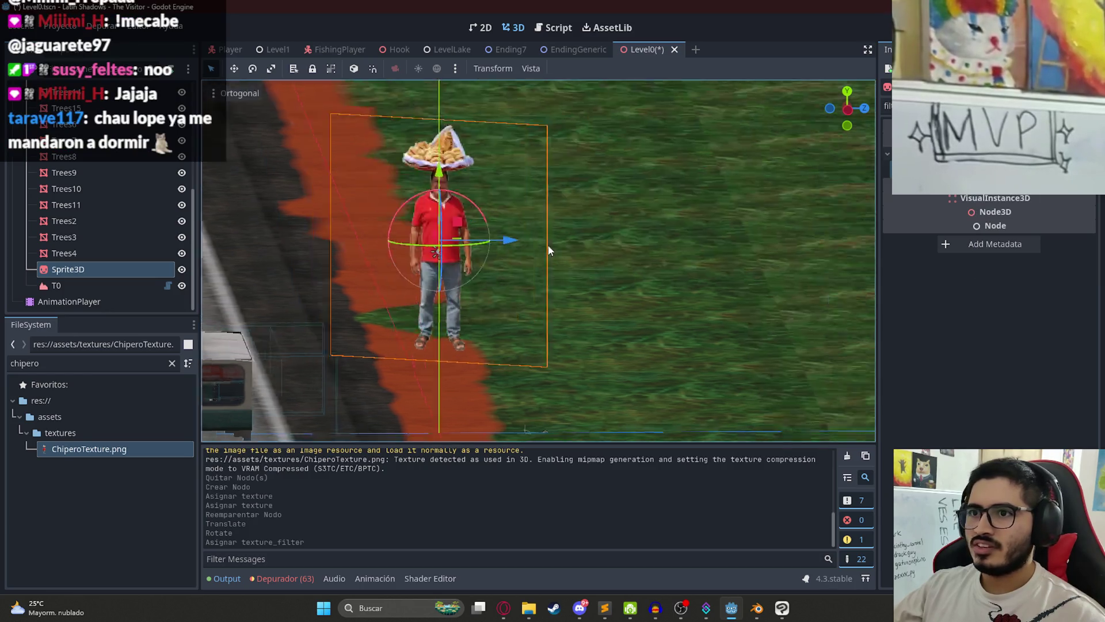
click(910, 106)
text(tra)
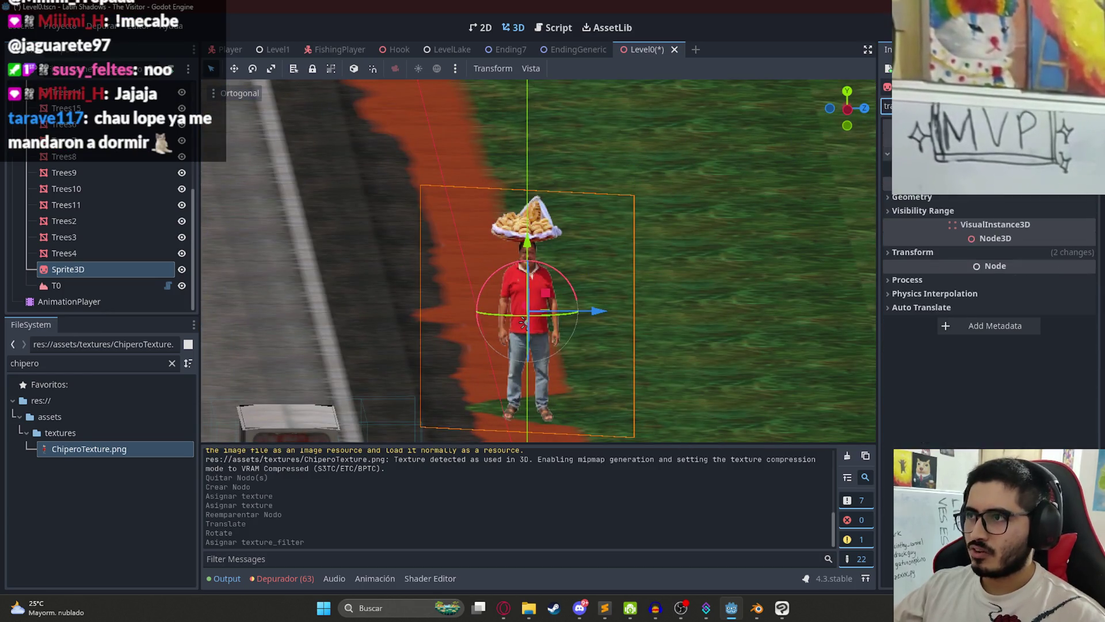
key(BackSpace)
key(BackSpace)
key(BackSpace)
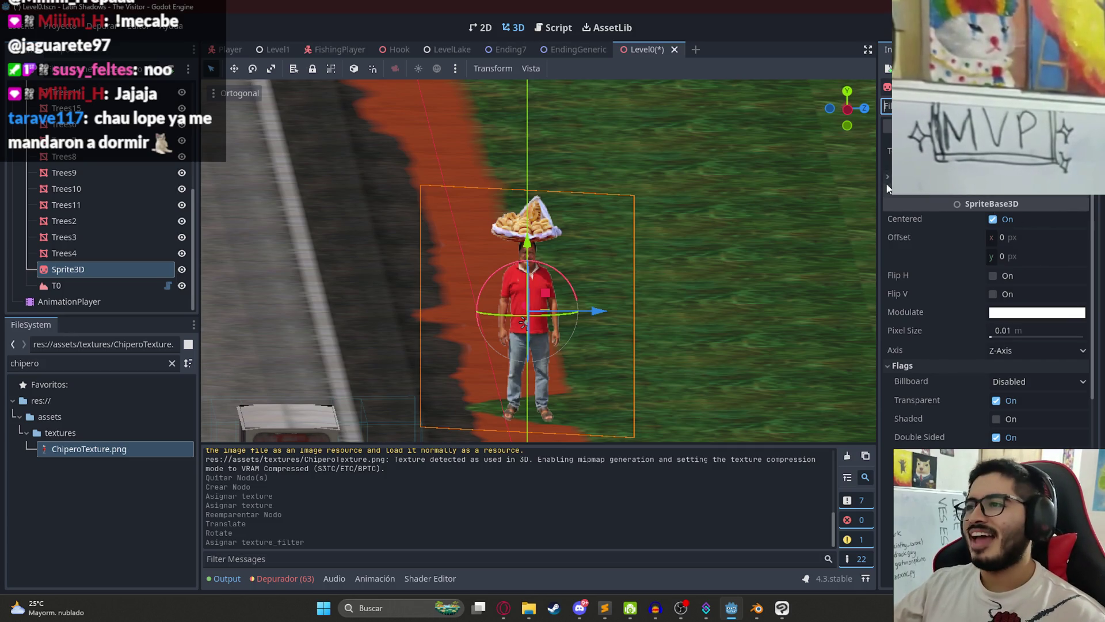
Step: Turn on billboard mode so the sprite always faces the camera
click(921, 176)
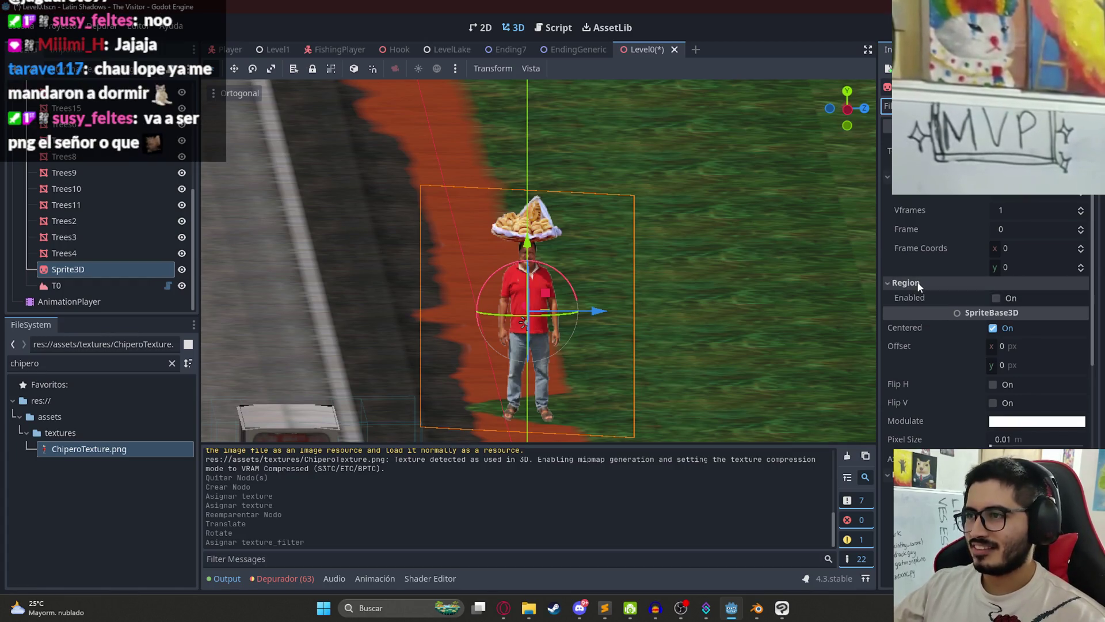
click(933, 106)
text(bi)
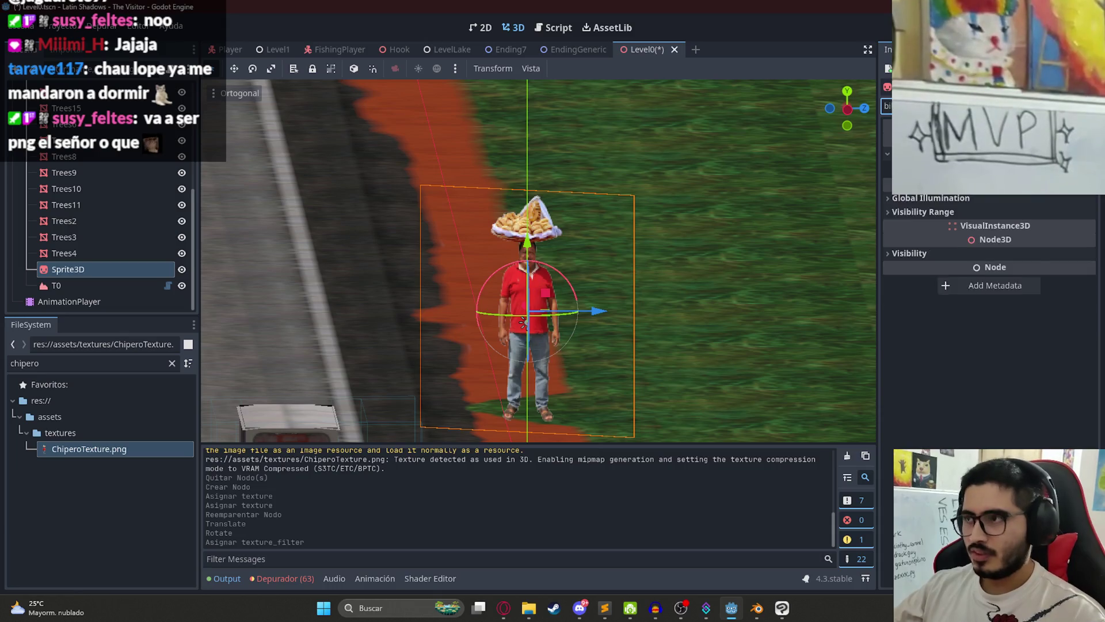
click(1024, 185)
click(1024, 205)
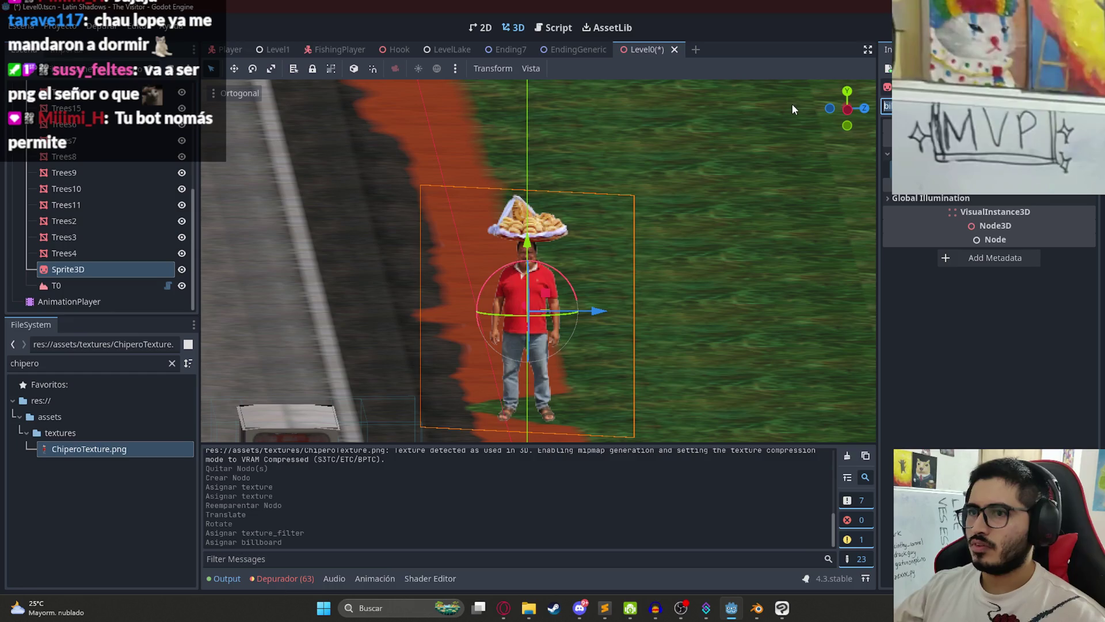
click(1088, 106)
Step: Set the chipero sprite's scale to 0.5 in the Inspector
scroll(950, 417, down, 5)
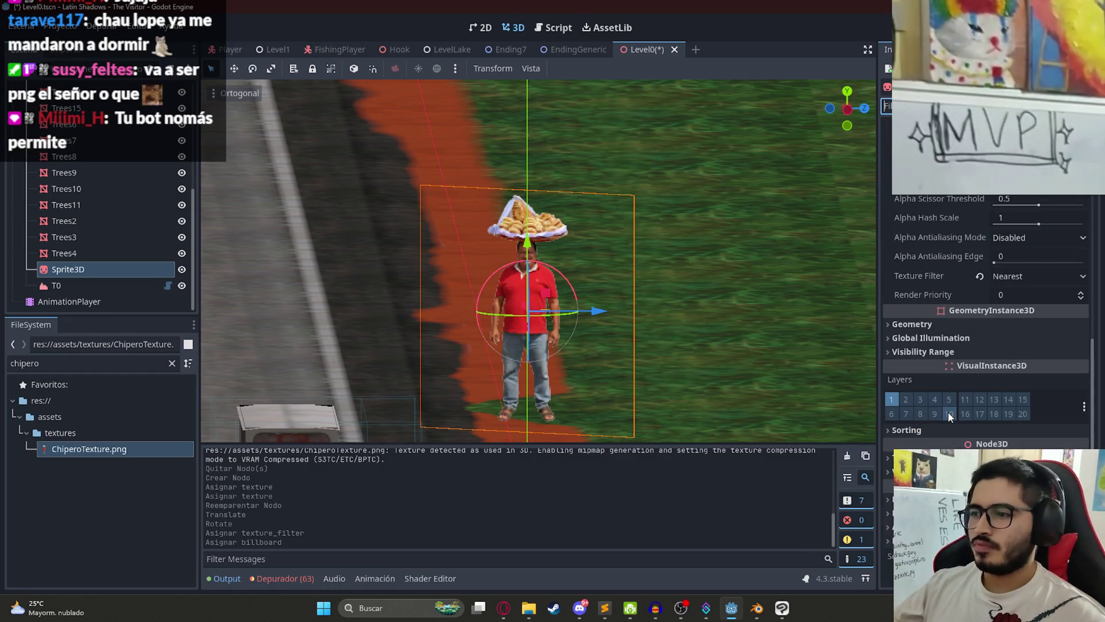
scroll(921, 420, down, 3)
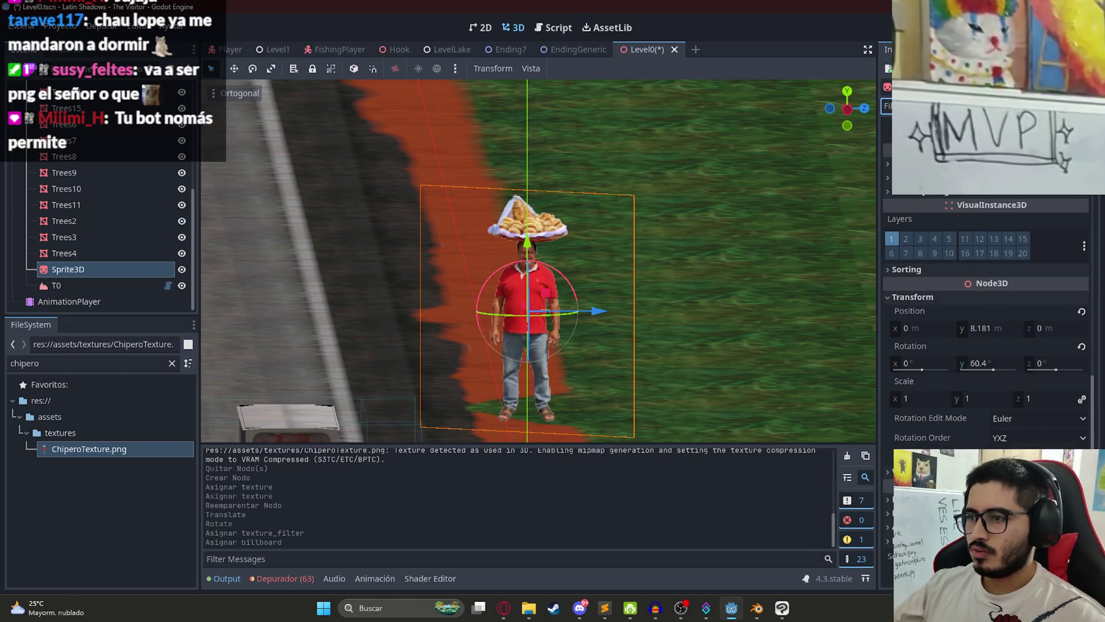
click(922, 398)
text(0.5)
key(Return)
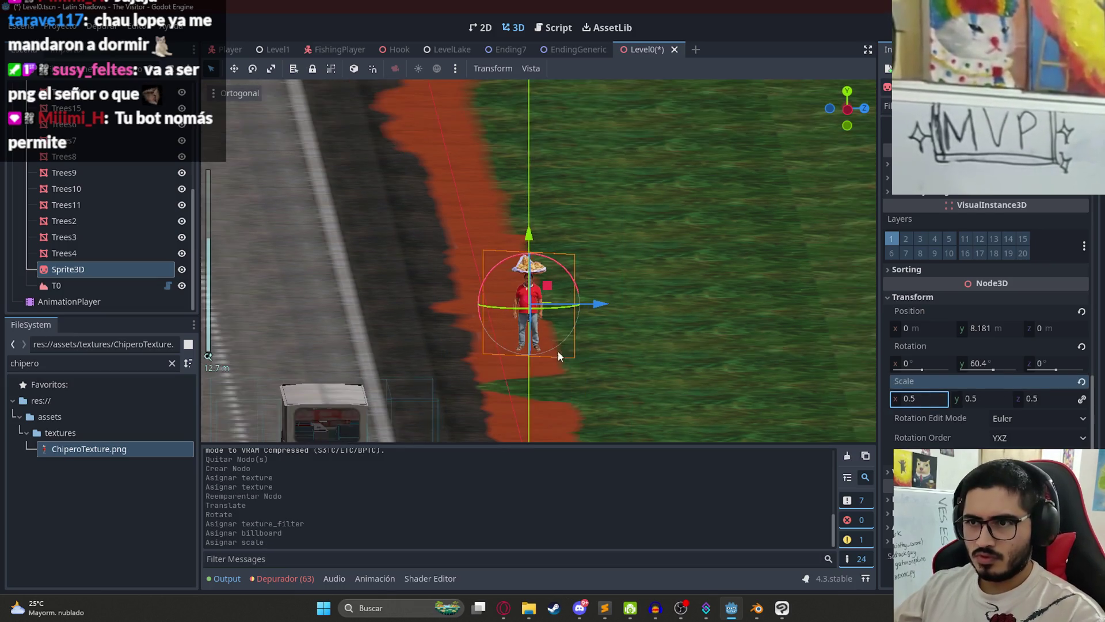
Step: Lower the sprite to a height of 2.303 and save the Level0 scene
key(KP_7)
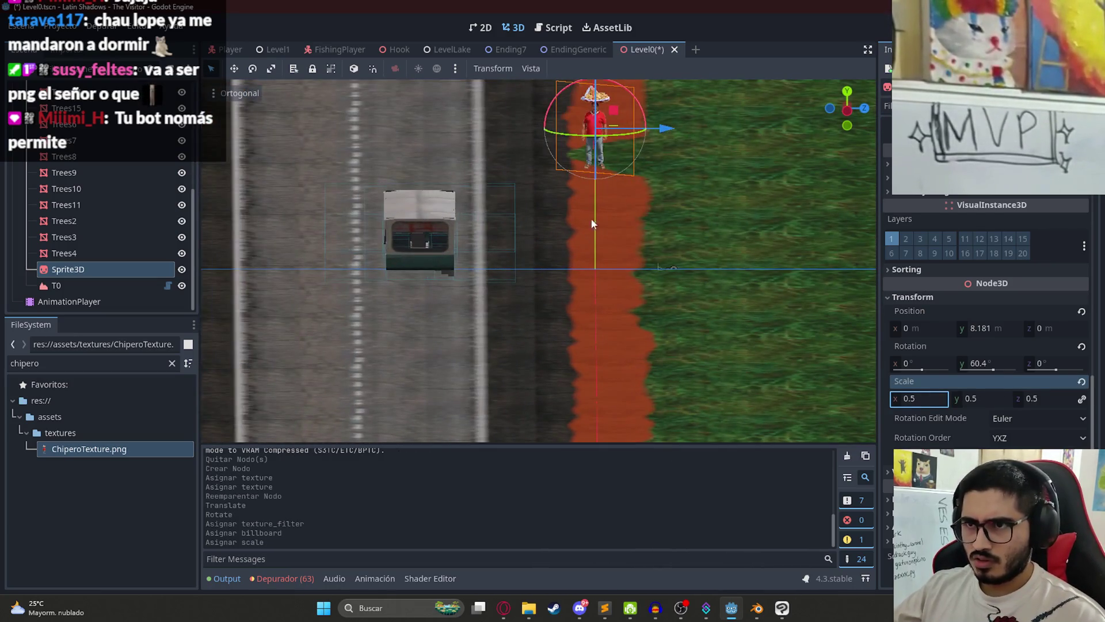
key(KP_1)
scroll(596, 241, up, 3)
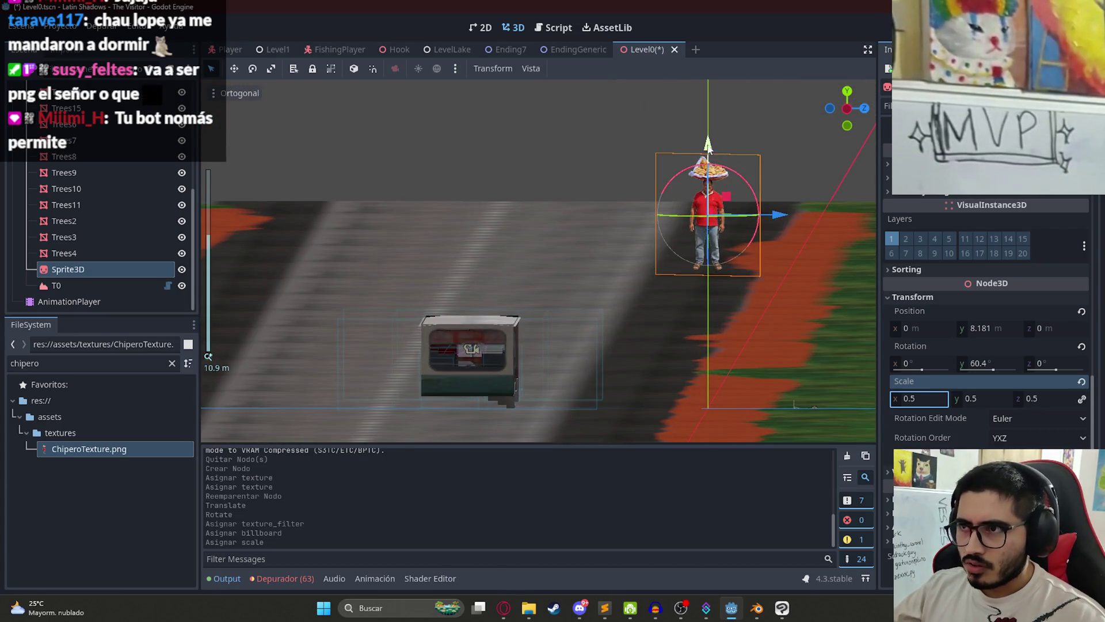
mouse_move(709, 149)
mouse_down()
mouse_move(715, 304)
mouse_move(716, 283)
mouse_up()
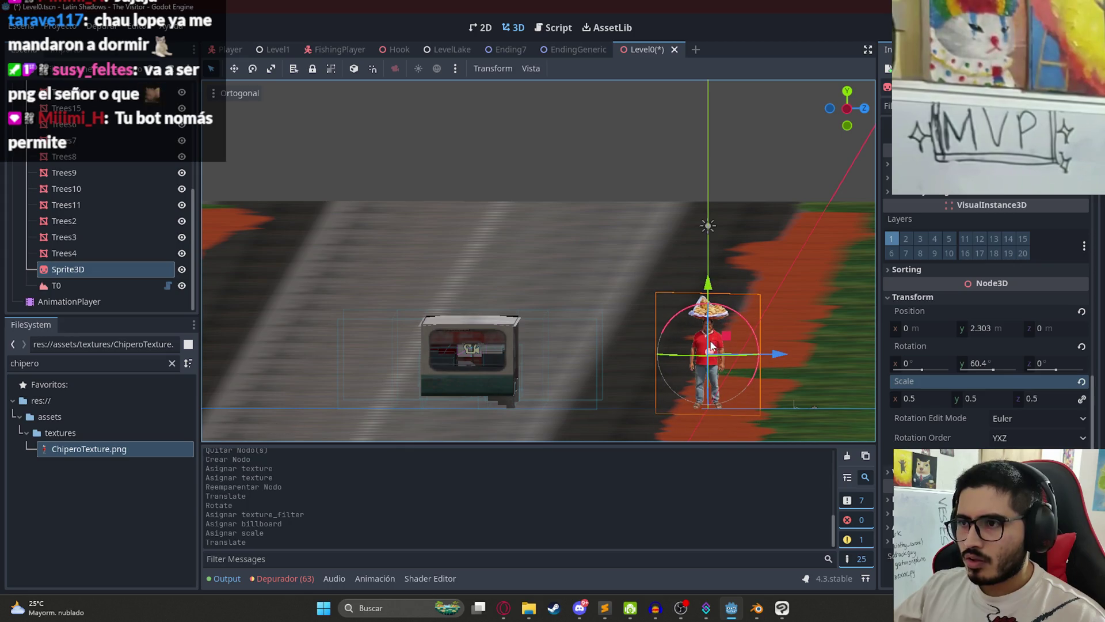
scroll(685, 173, down, 3)
key(ctrl+s)
right_click(641, 53)
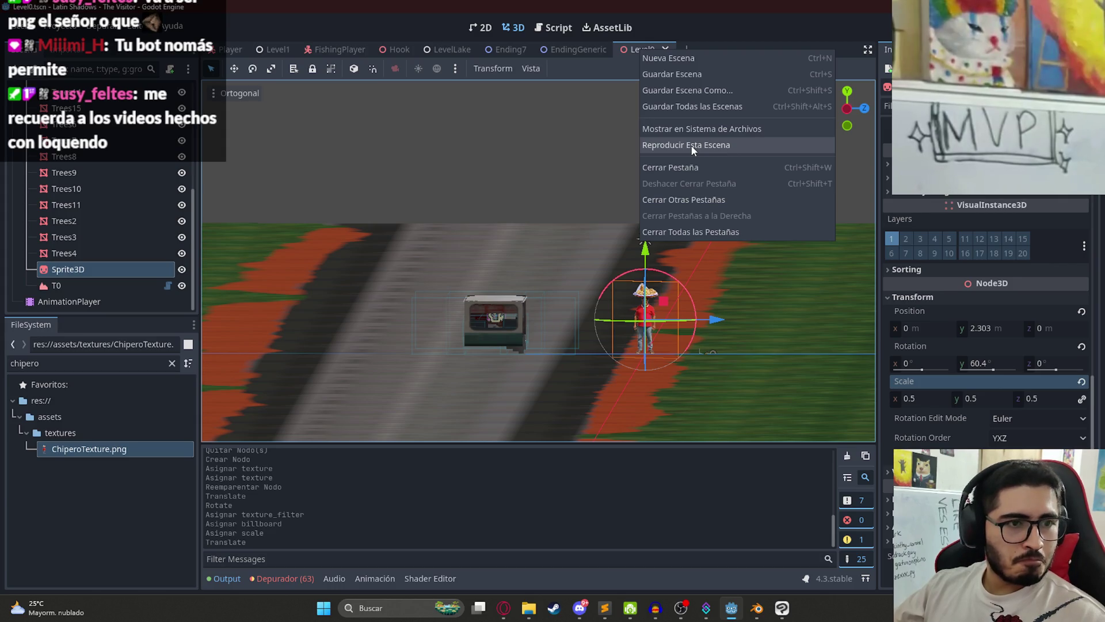
Step: Play-test Level0 along the road, resume once, then quit via Salir al escritorio
click(693, 149)
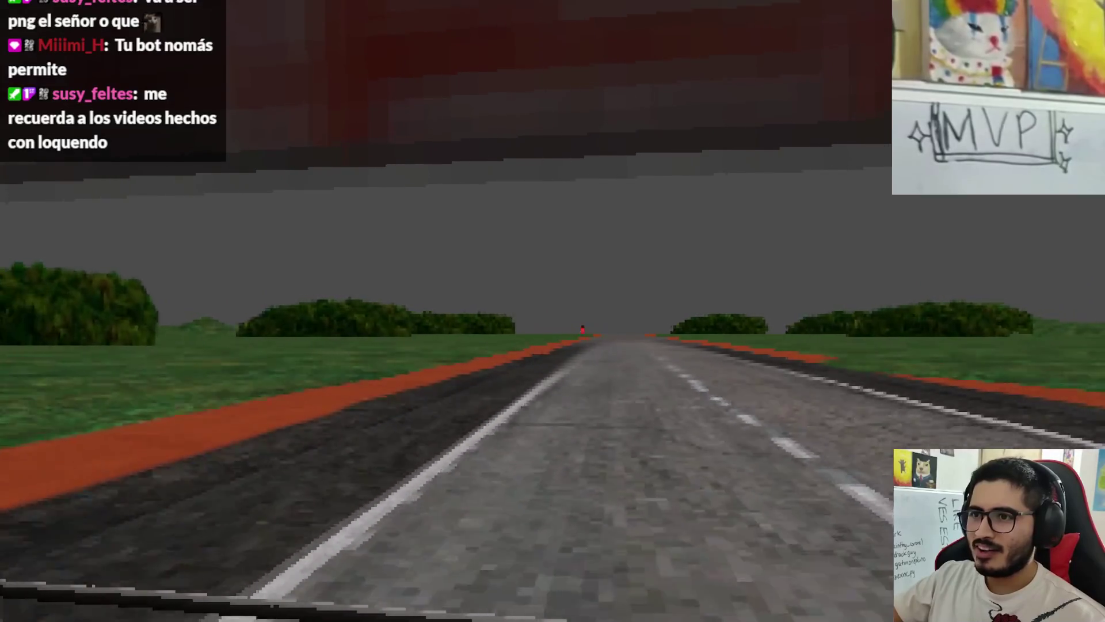
key(Escape)
click(518, 179)
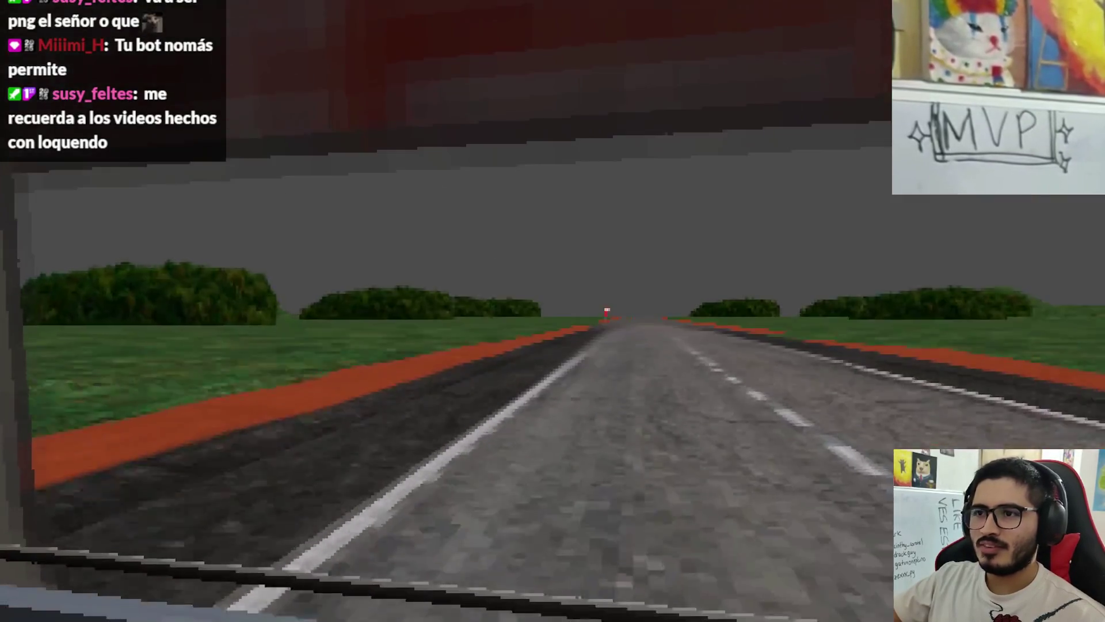
key(Escape)
click(579, 457)
scroll(999, 229, down, 5)
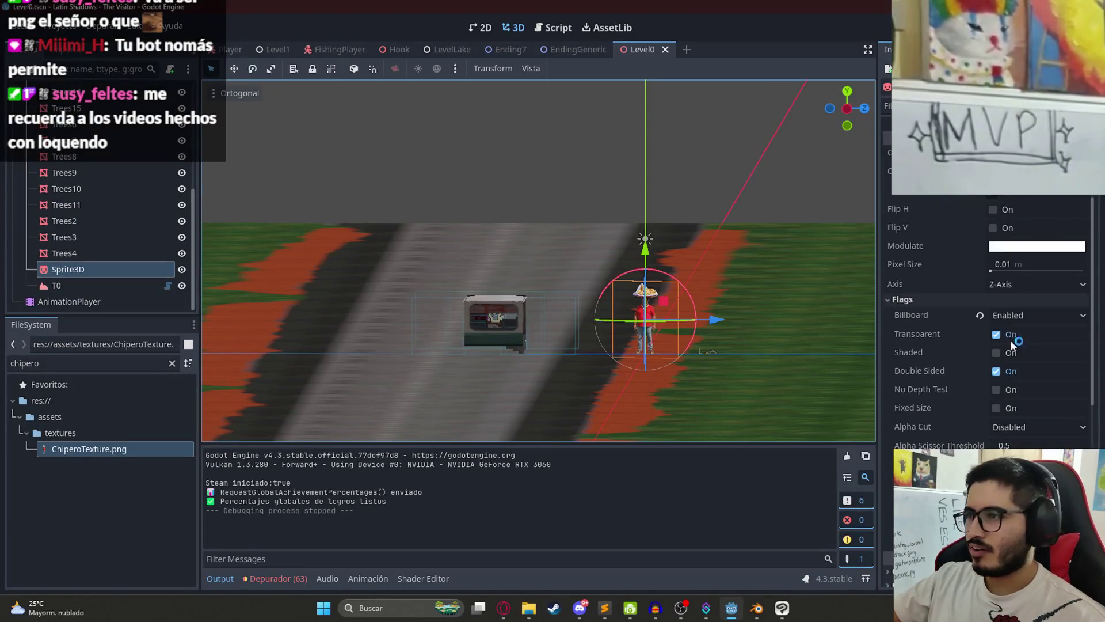
Step: Enable Flags > Shaded so the chipero sprite reacts to scene lighting
scroll(998, 228, up, 3)
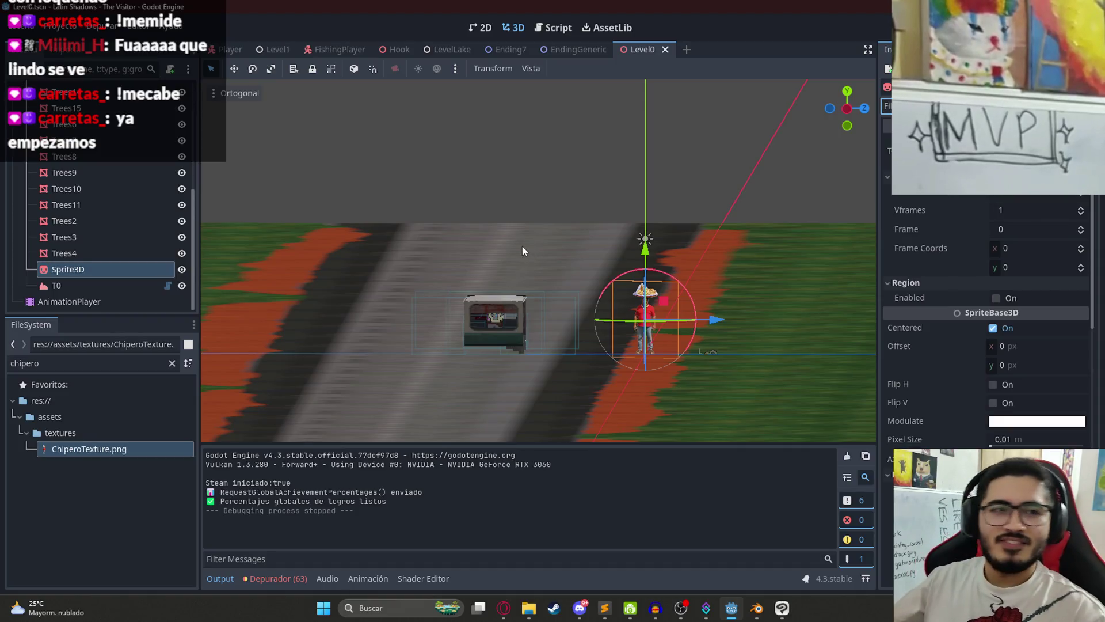
scroll(1009, 379, down, 5)
scroll(1009, 272, up, 3)
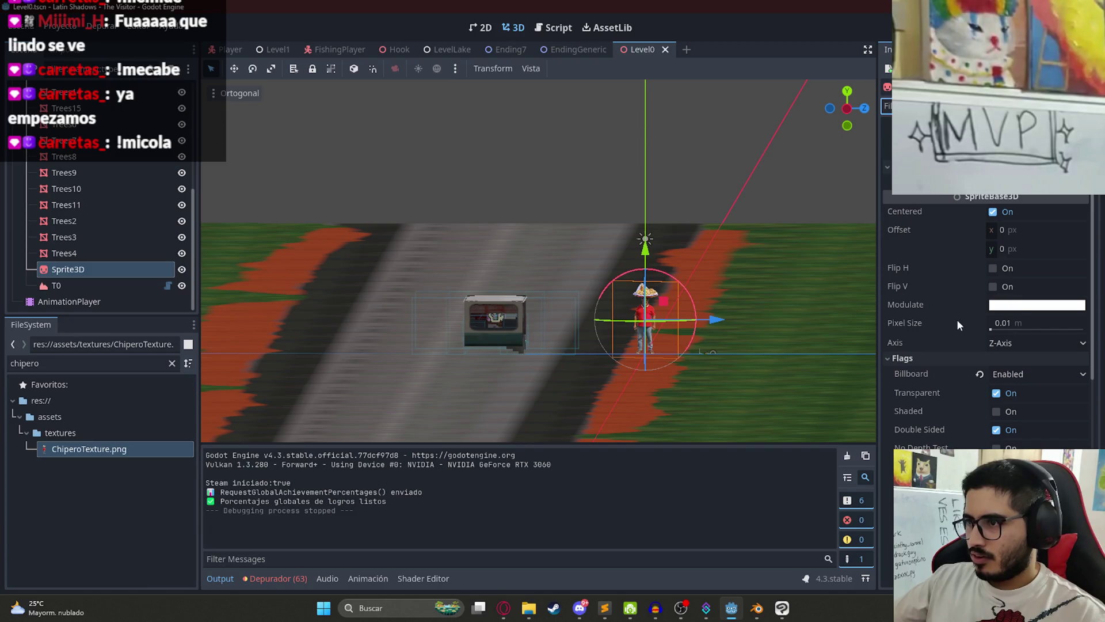
scroll(946, 349, down, 1)
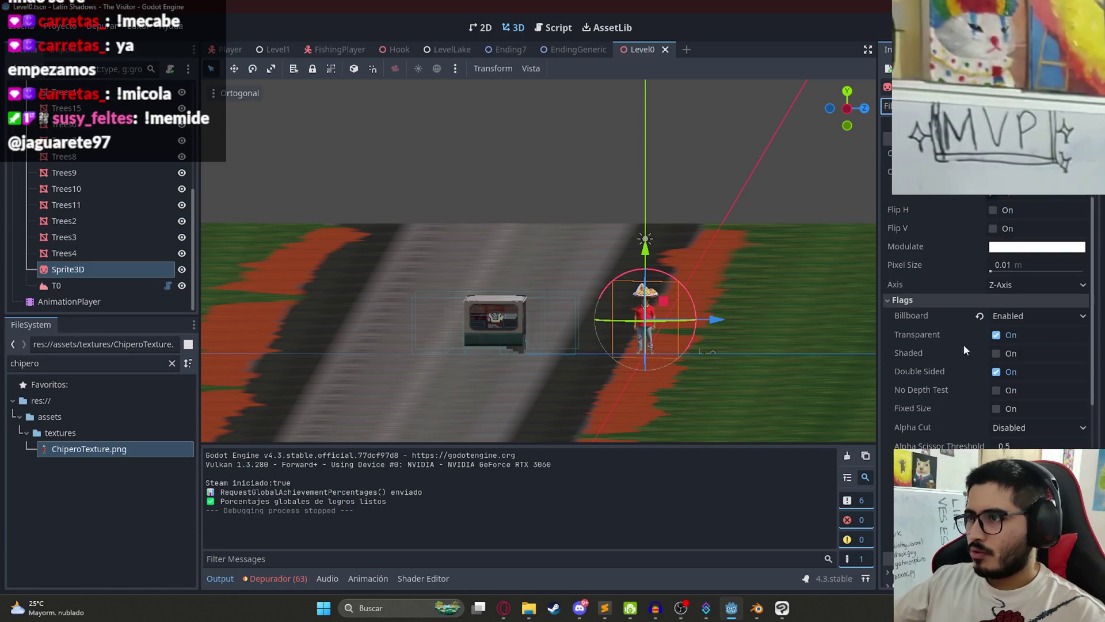
click(997, 353)
Step: From top view, move the chipero sprite further along the roadside
scroll(617, 345, up, 2)
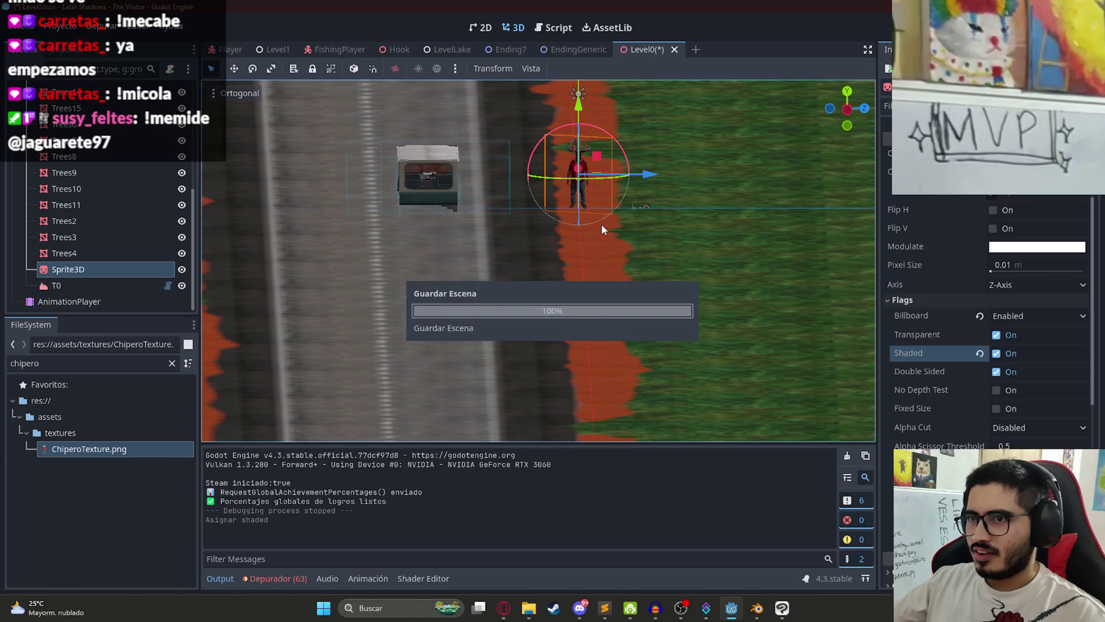
key(f)
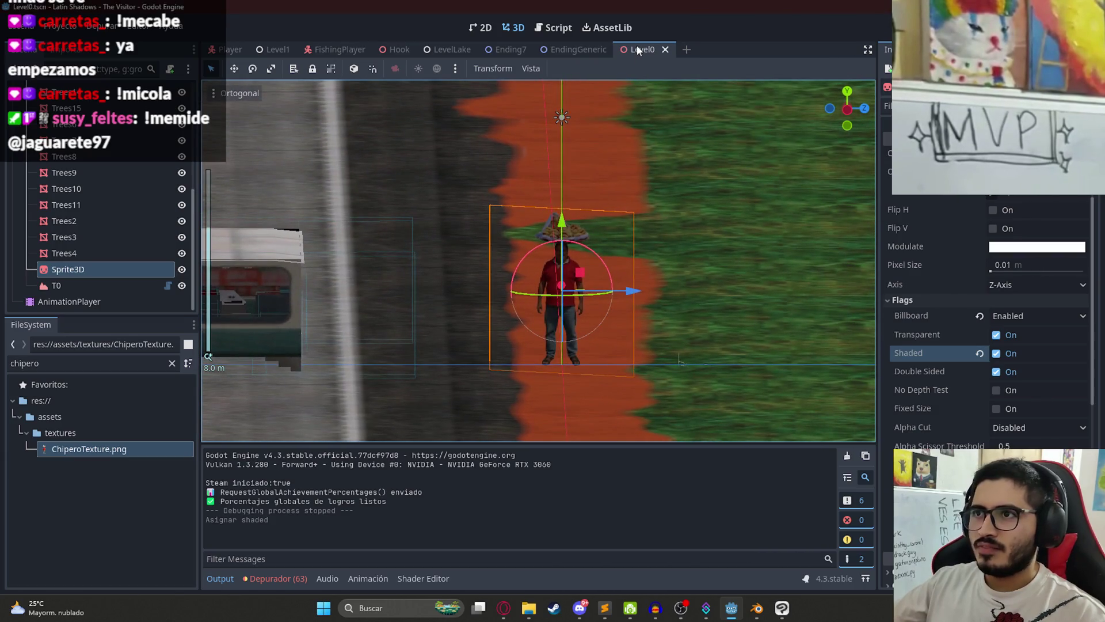
scroll(627, 276, down, 15)
key(KP_7)
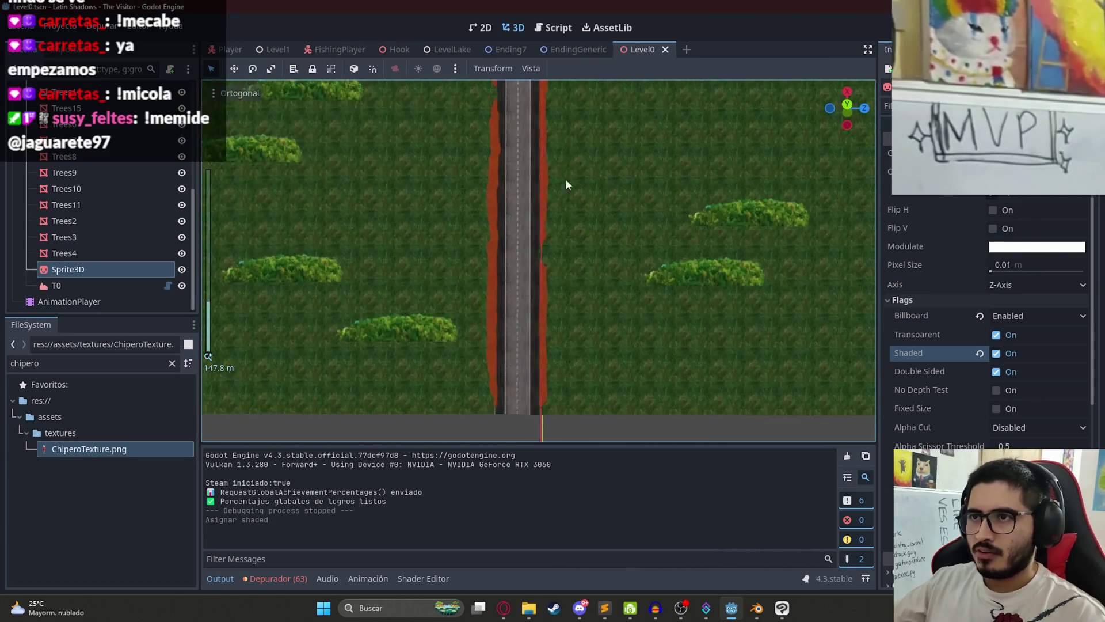
scroll(563, 206, down, 3)
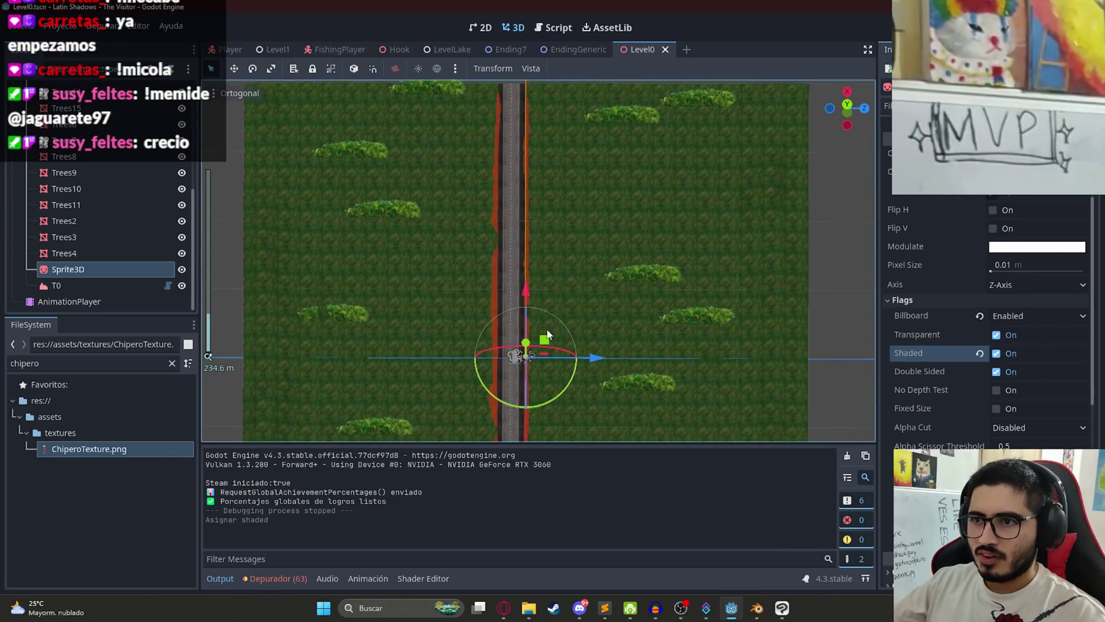
drag(547, 331, 545, 258)
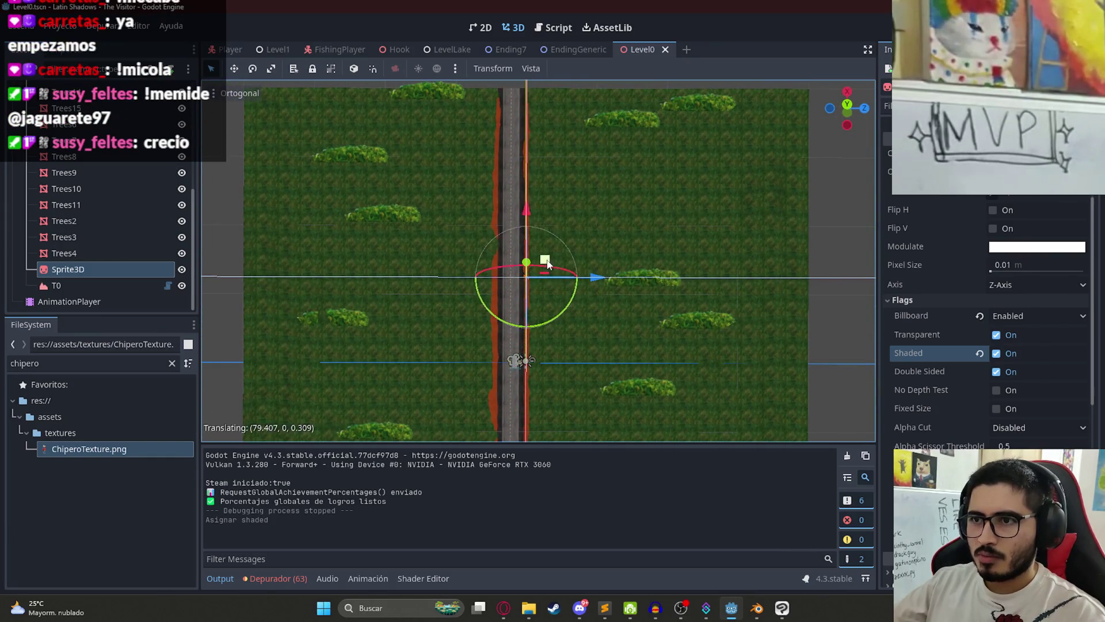
right_click(641, 45)
Step: Run Level0, ride the bus past the relocated chipero, then quit from the pause menu
click(682, 145)
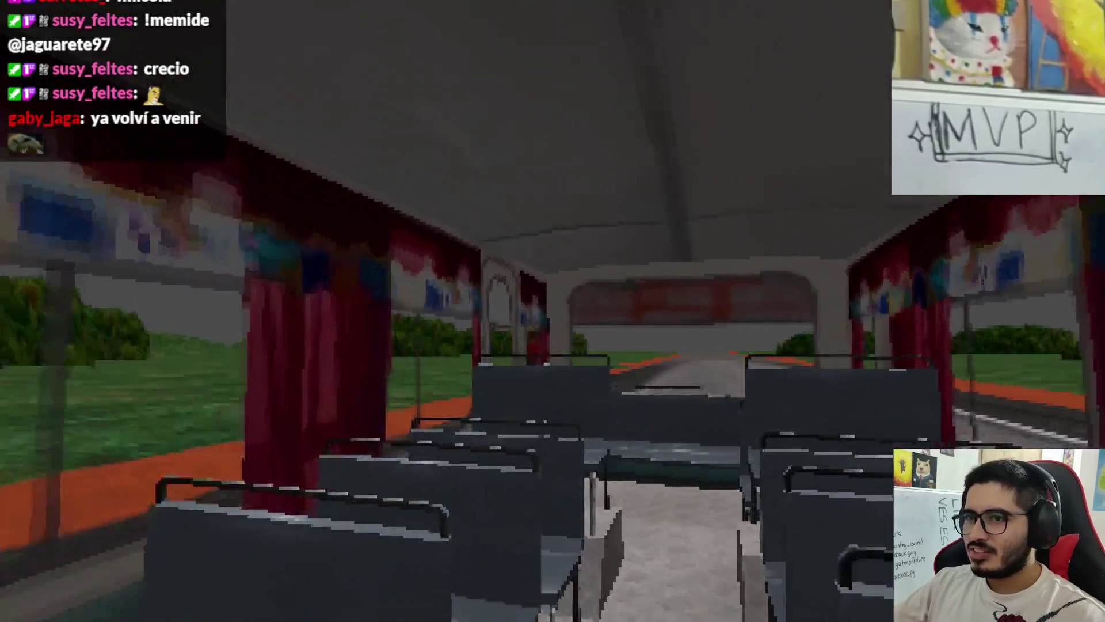
key(Escape)
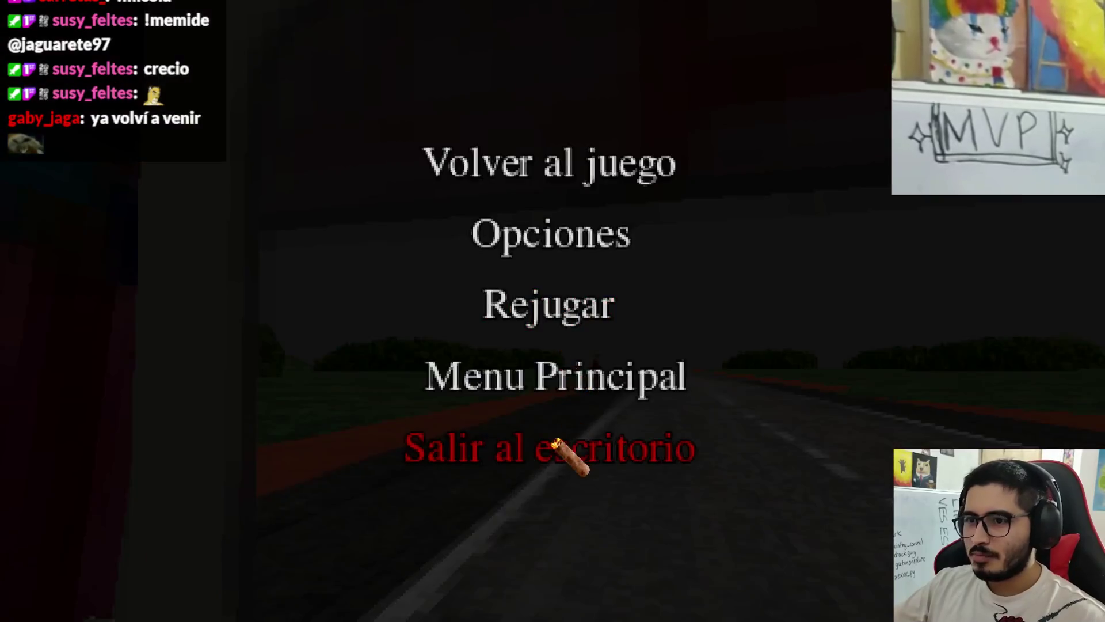
click(558, 442)
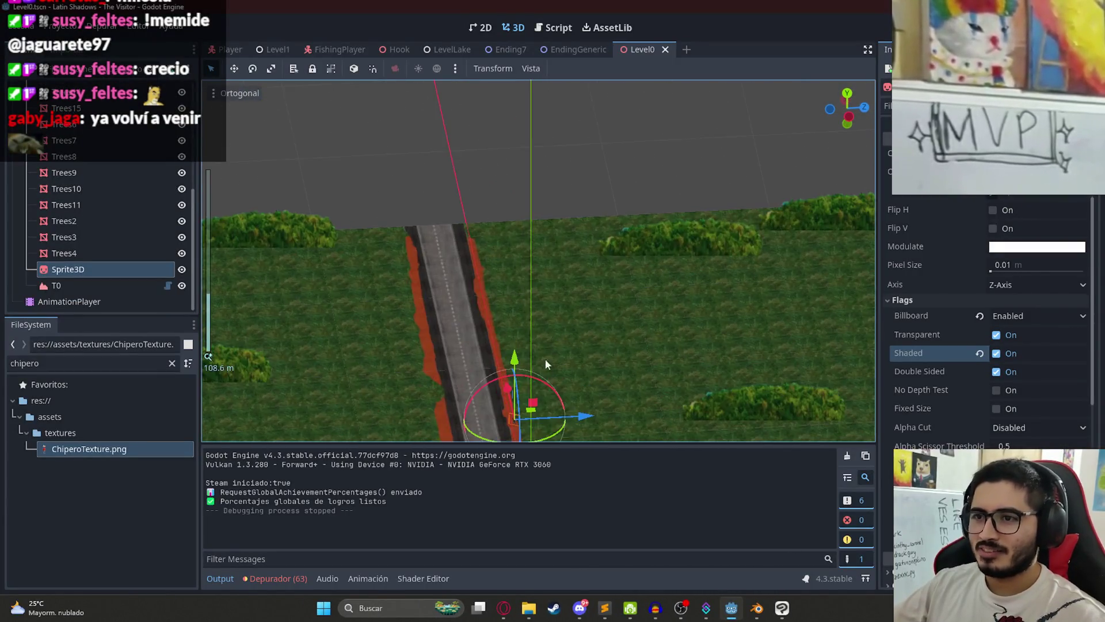
Step: Scale the chipero sprite to 0.4 and lower it to height 1.62
scroll(592, 105, up, 10)
scroll(1056, 375, down, 5)
scroll(1056, 376, down, 3)
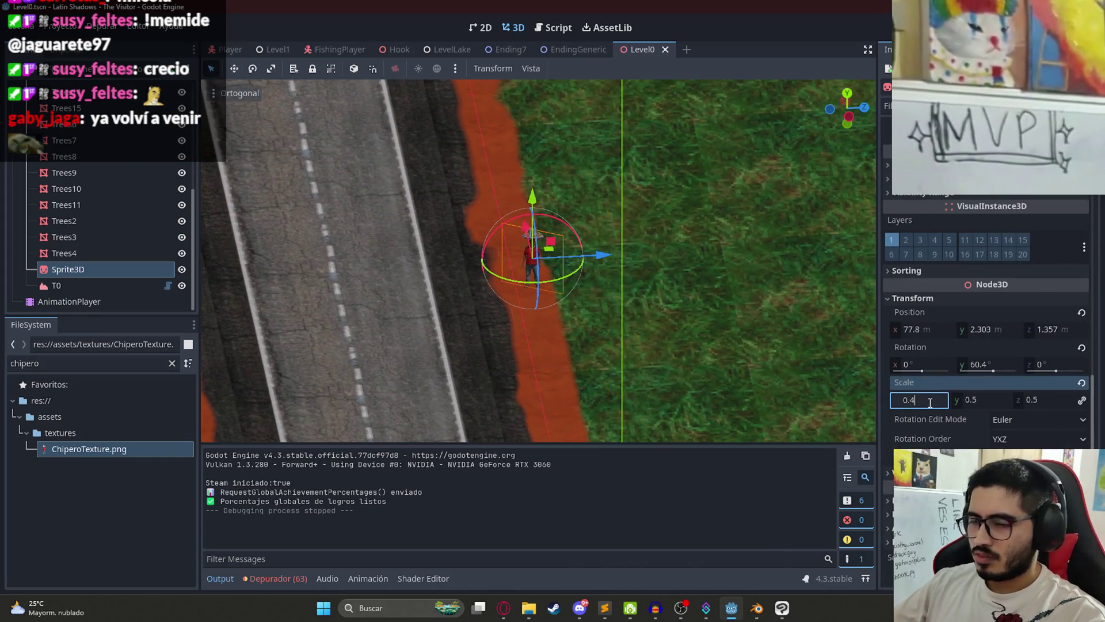
key(Return)
scroll(518, 195, up, 8)
mouse_move(518, 194)
mouse_down()
mouse_move(517, 243)
mouse_move(517, 213)
mouse_move(516, 226)
mouse_up()
Step: Select WorldEnvironment and bring up Cargar... on its Environment property
scroll(610, 248, down, 4)
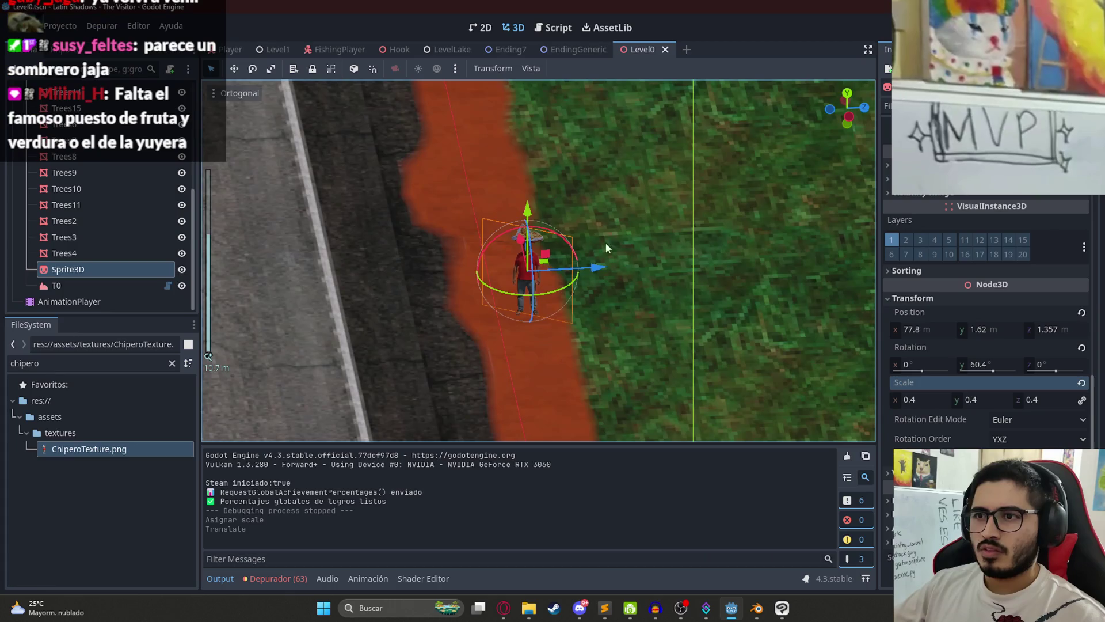
scroll(614, 190, down, 4)
drag(193, 246, 193, 137)
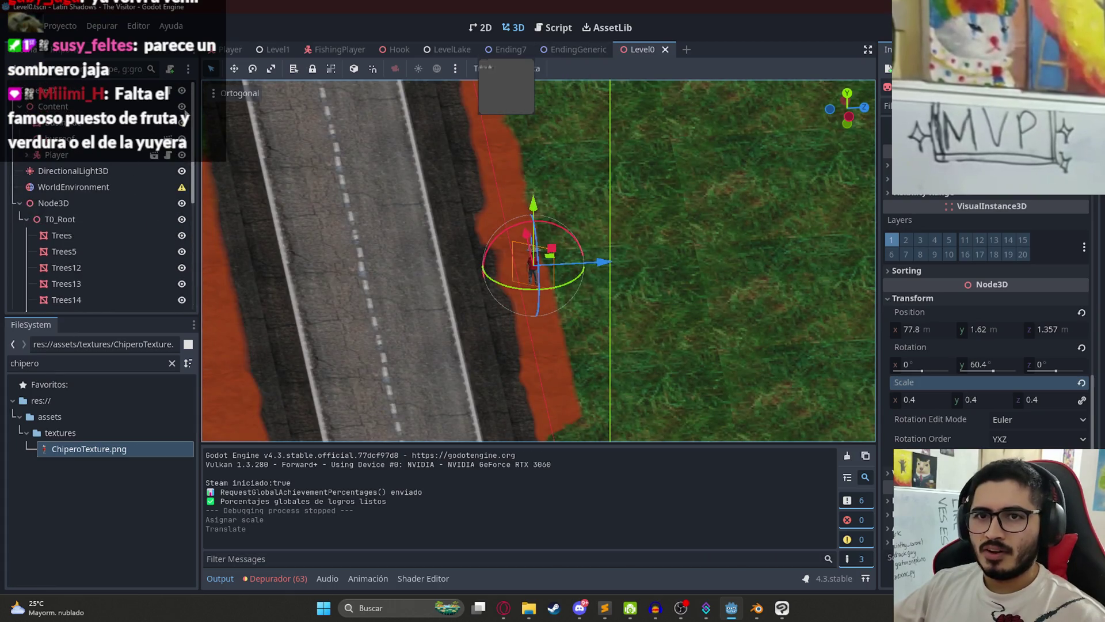
click(74, 186)
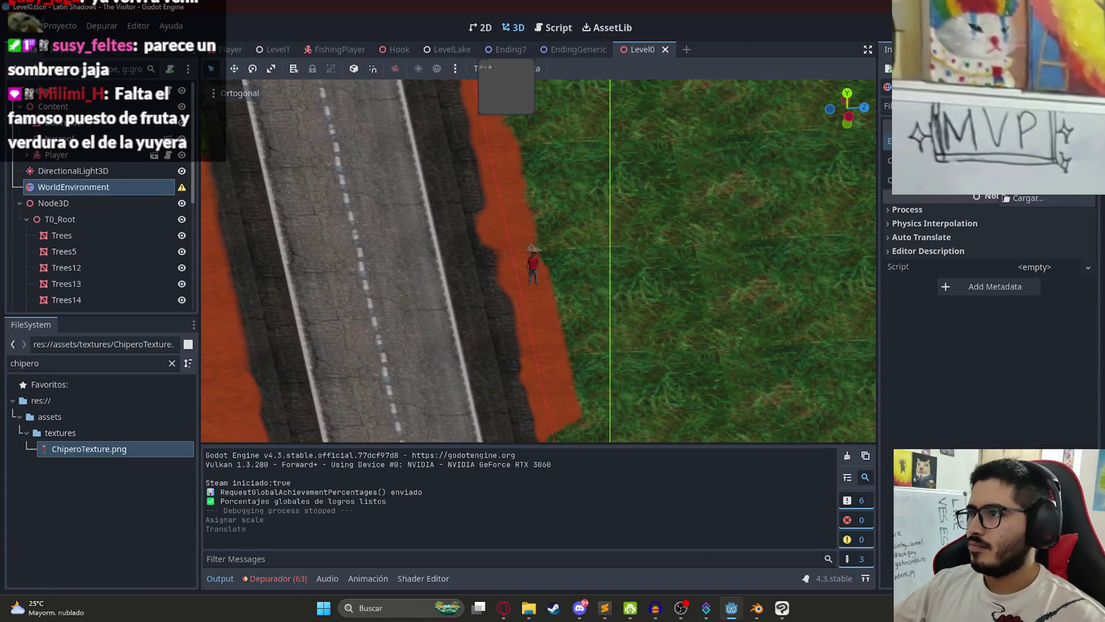
click(1025, 183)
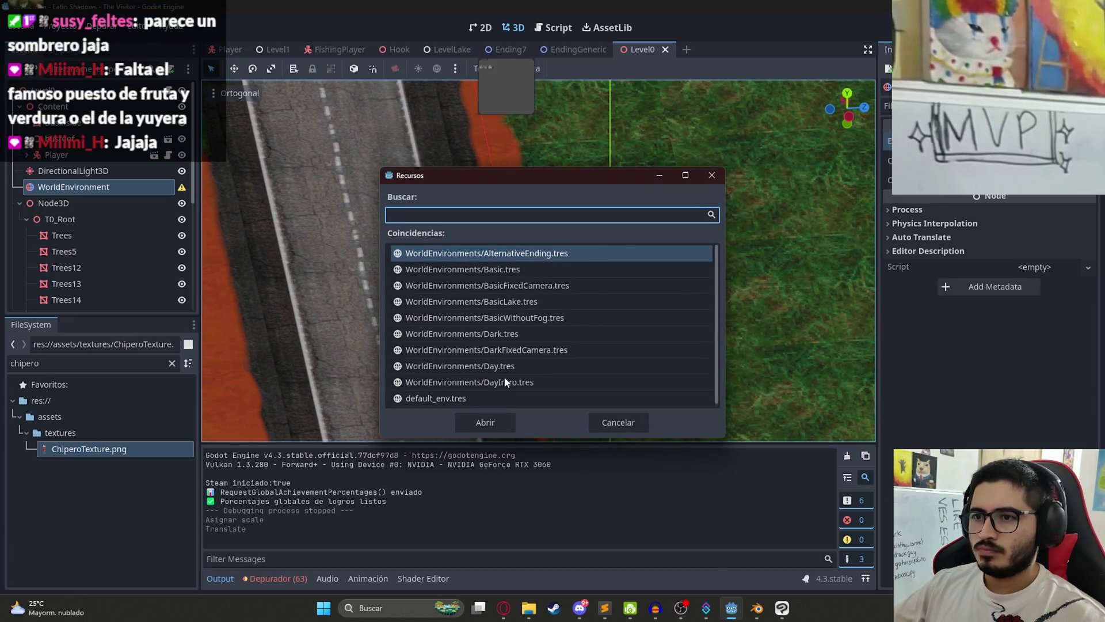
Step: Apply DayIntro.tres to WorldEnvironment, play-test Level0, then return to Clip Studio Paint
double_click(505, 379)
right_click(639, 50)
click(717, 148)
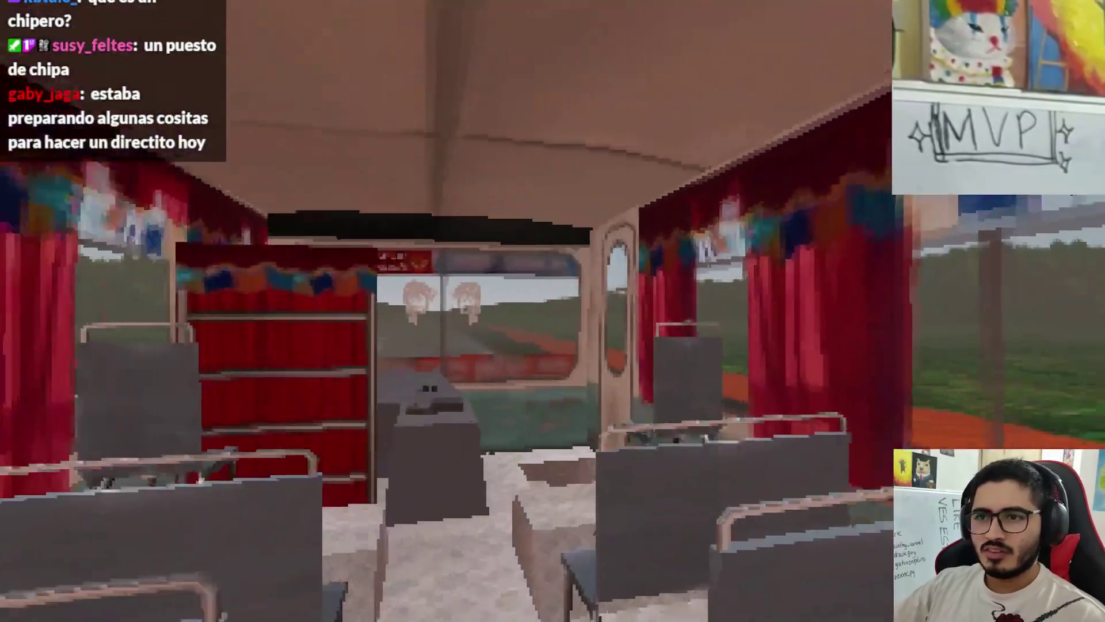
key(Escape)
click(570, 450)
click(769, 608)
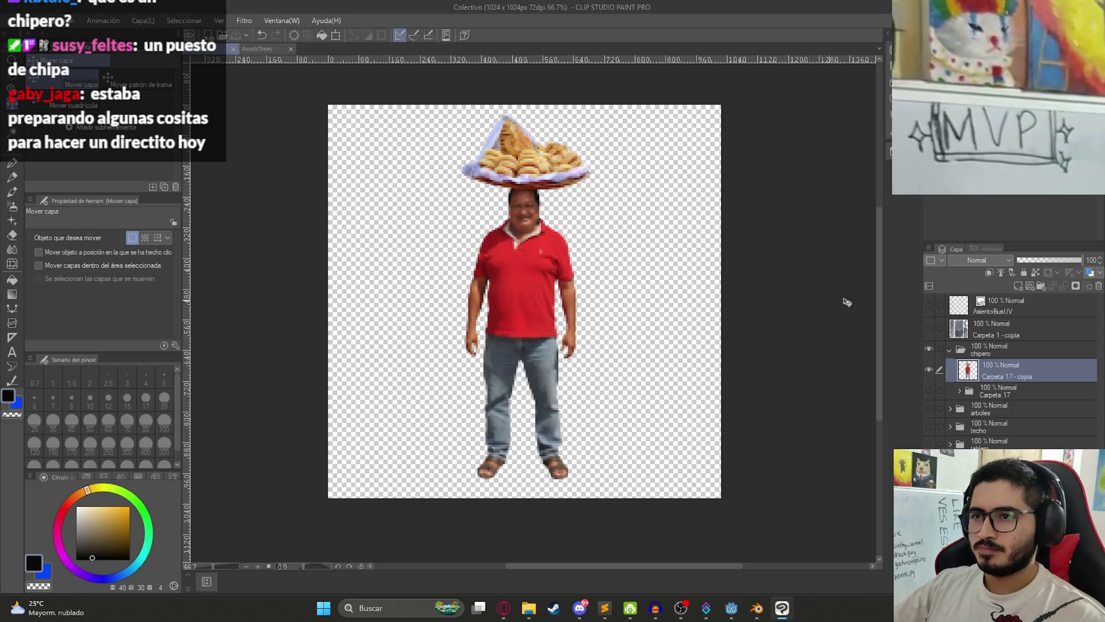
Step: Delete the extra chipero copy and flatten the copied chipero folder into one raster layer
right_click(964, 381)
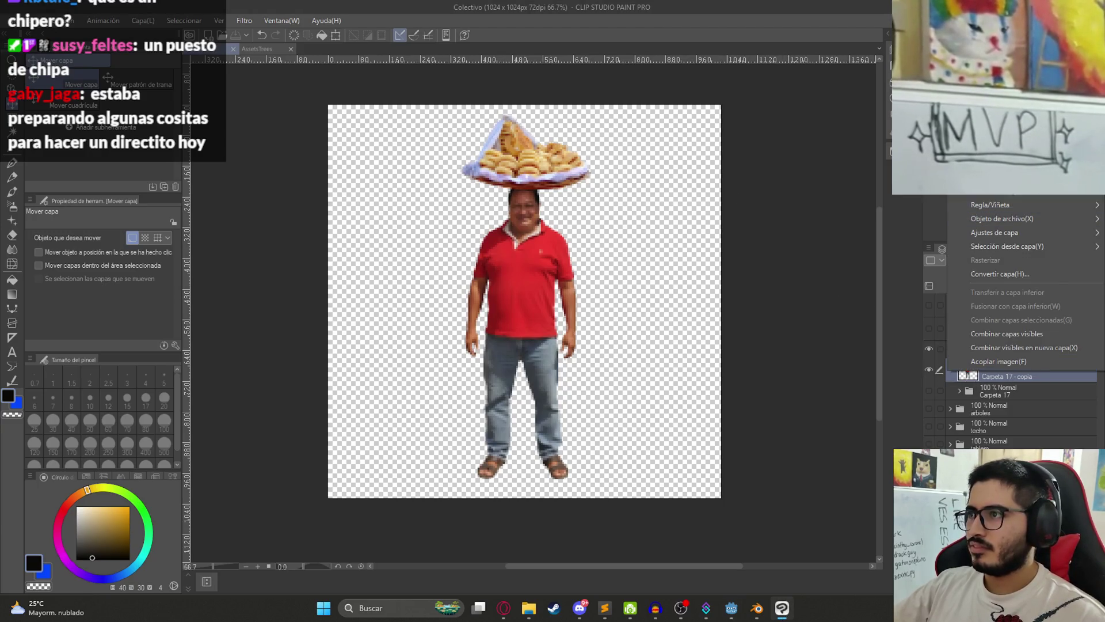
key(Delete)
click(929, 367)
right_click(986, 365)
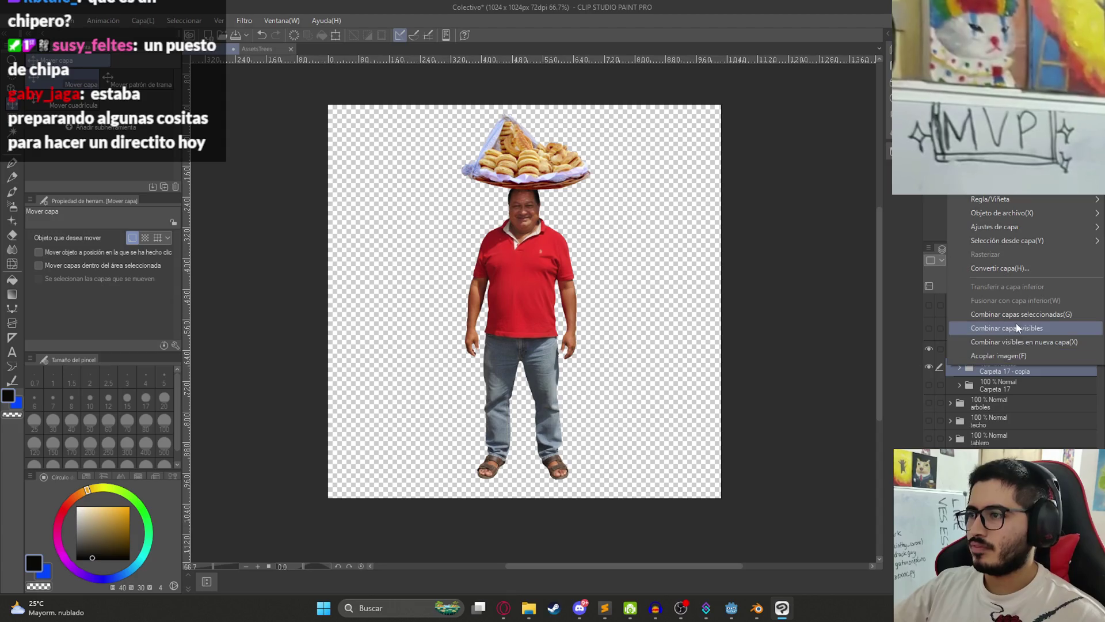
click(1020, 309)
Step: Apply a Mosaico filter with cell size 5 to the vendor layer for PNG export
click(244, 21)
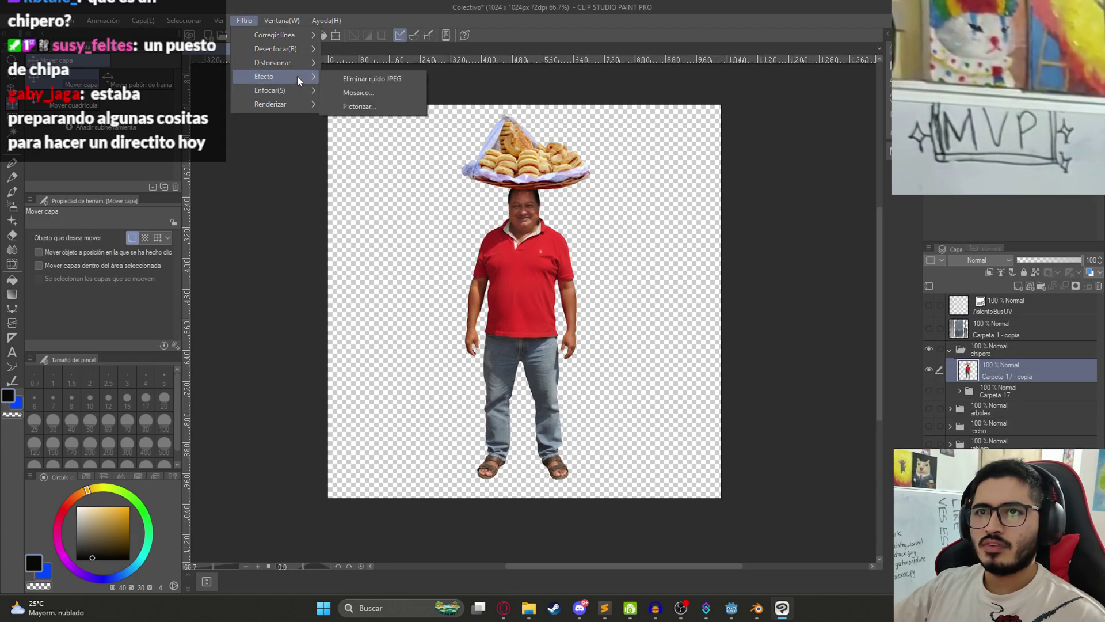
mouse_move(297, 76)
click(341, 89)
text(5)
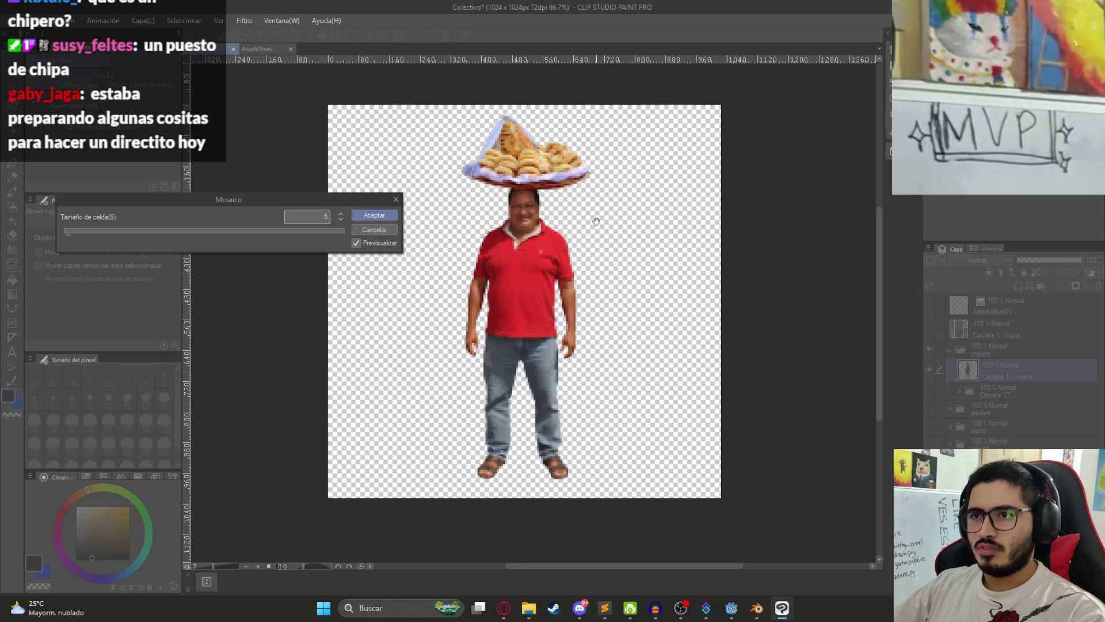
text(11)
key(Return)
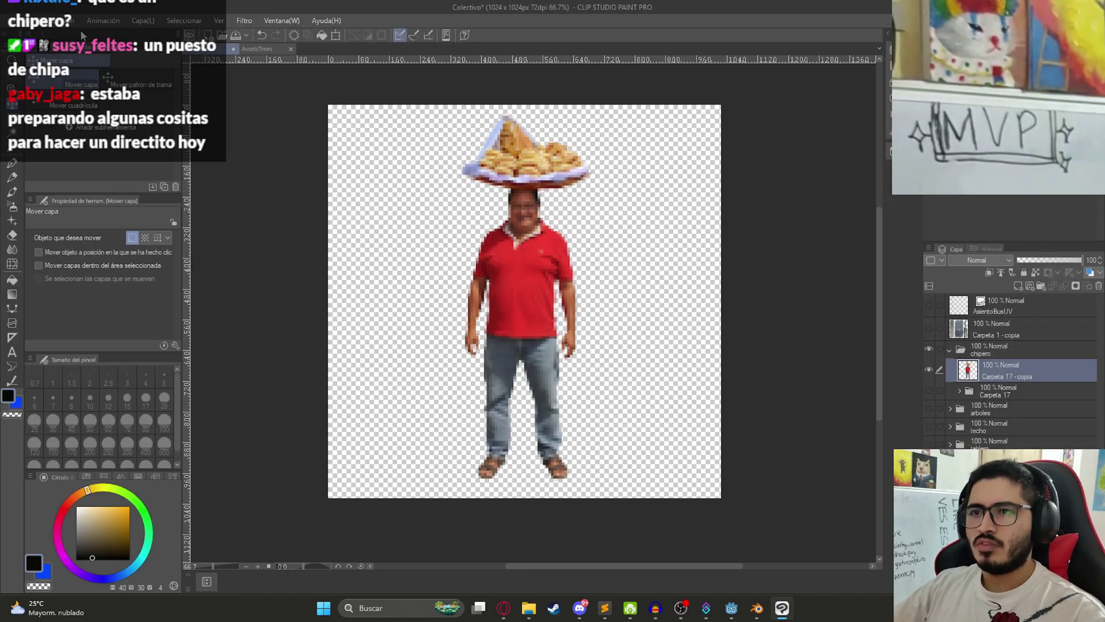
click(17, 20)
mouse_move(132, 169)
click(274, 205)
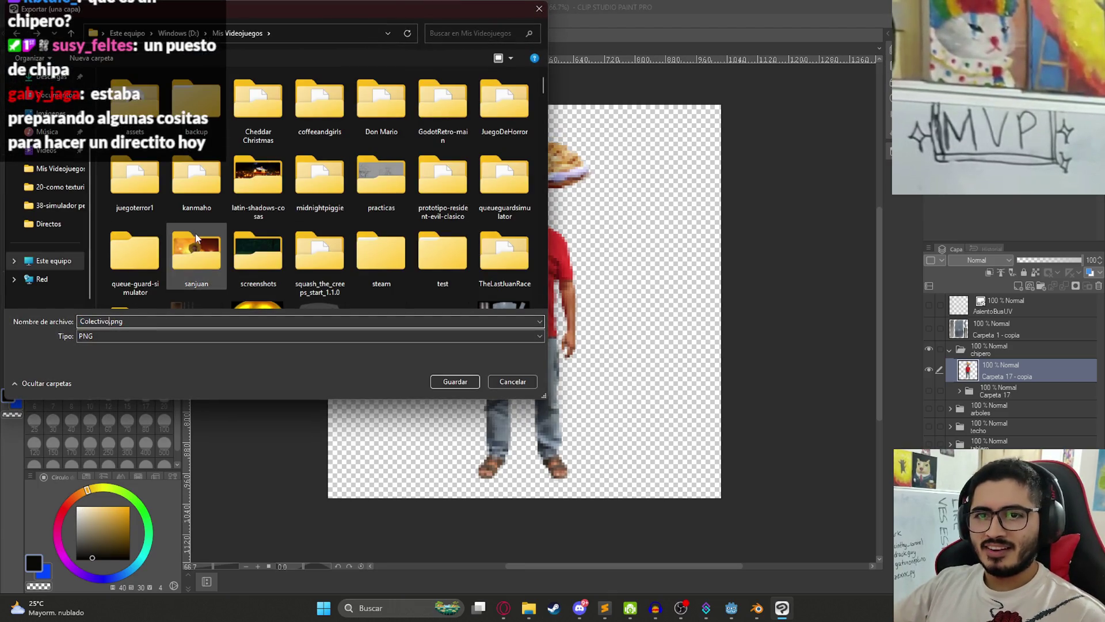
Step: Save the PNG over the existing ChiperoTexture.png in Mis Videojuegos, confirming the replacement
double_click(233, 207)
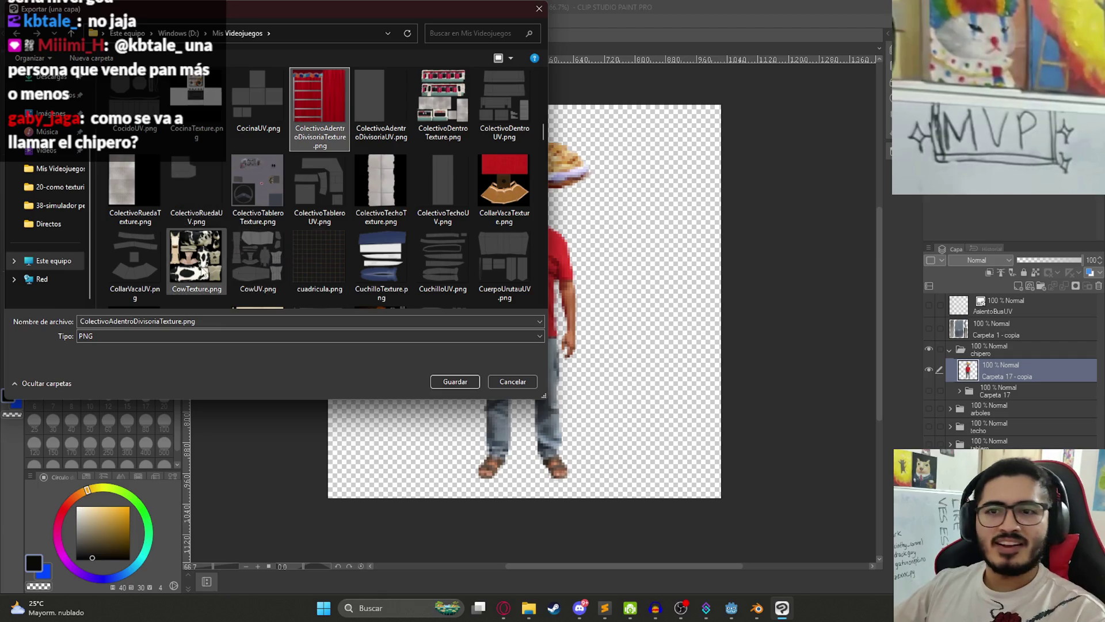
click(230, 212)
key(Right)
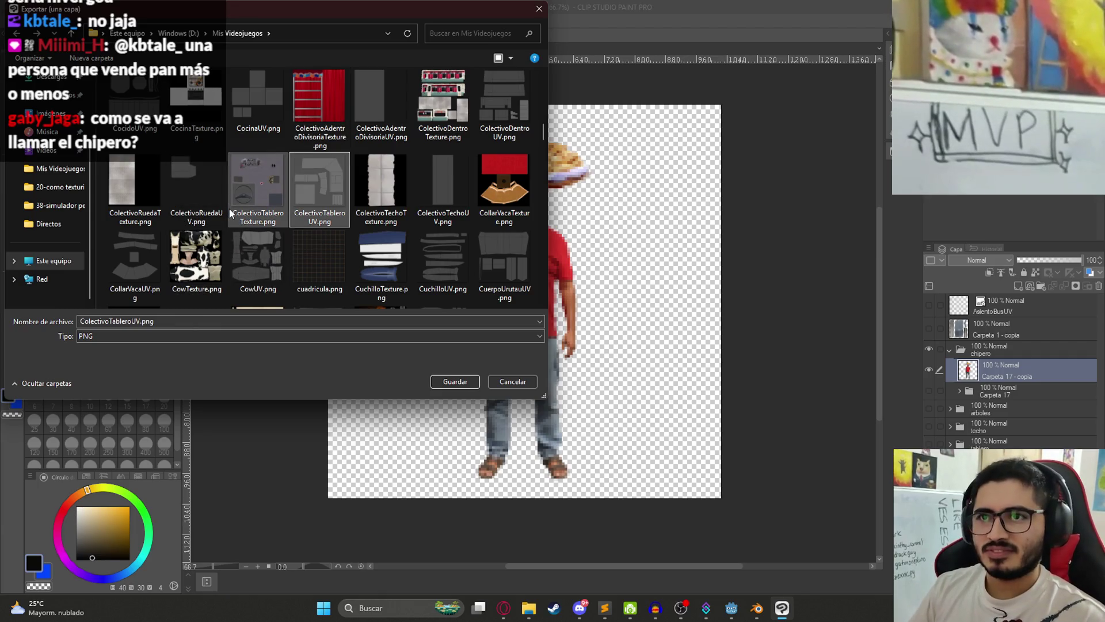
key(Right)
key(Left)
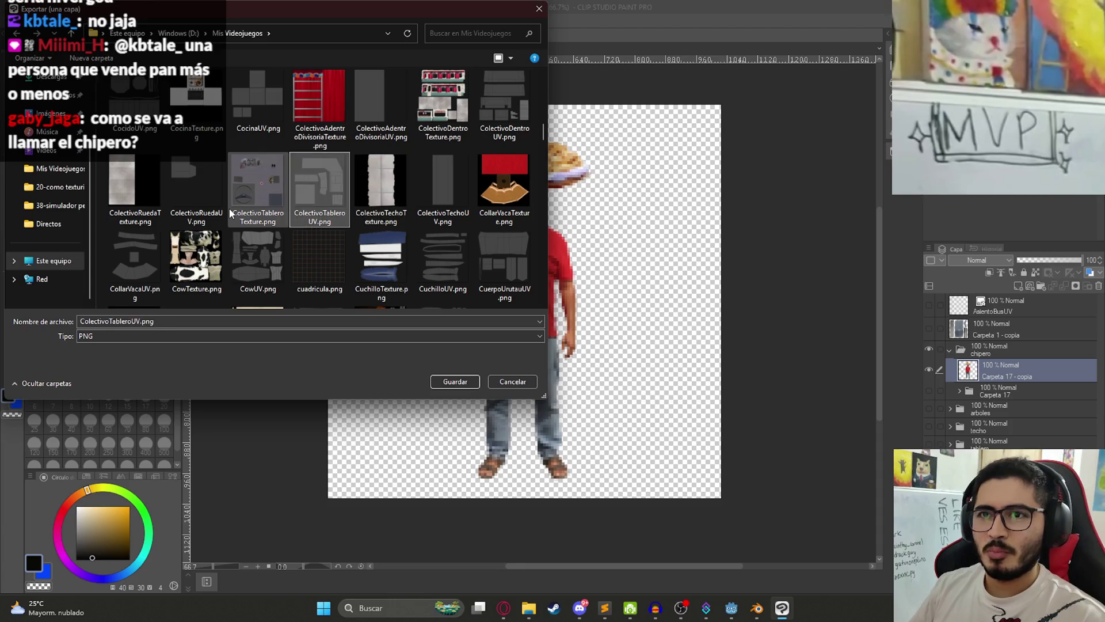
key(Left)
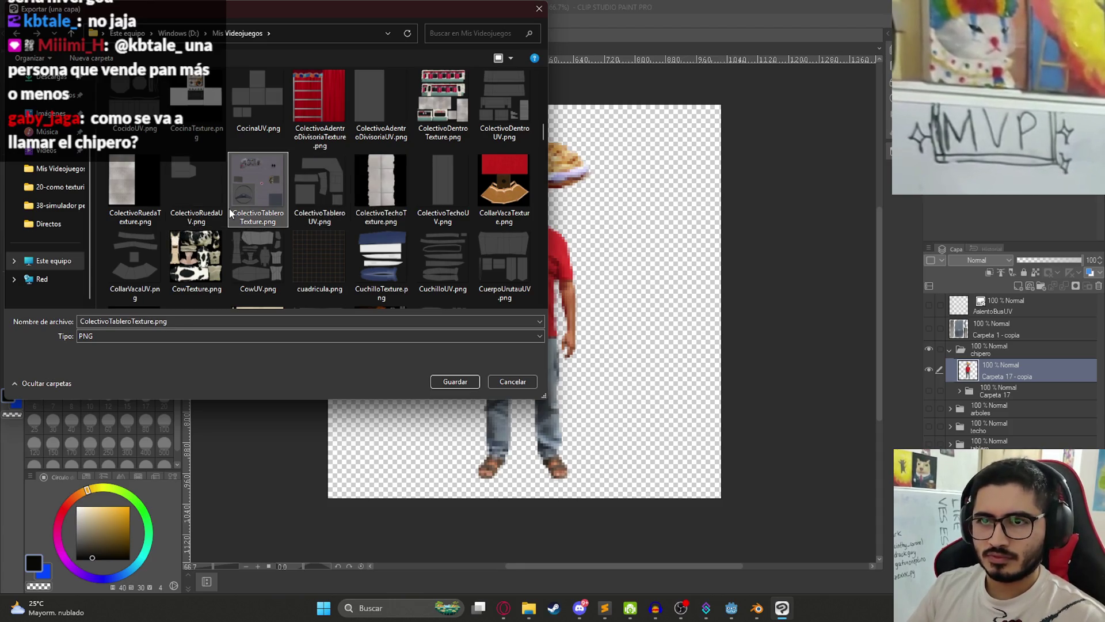
key(Left)
key(Up)
key(Up)
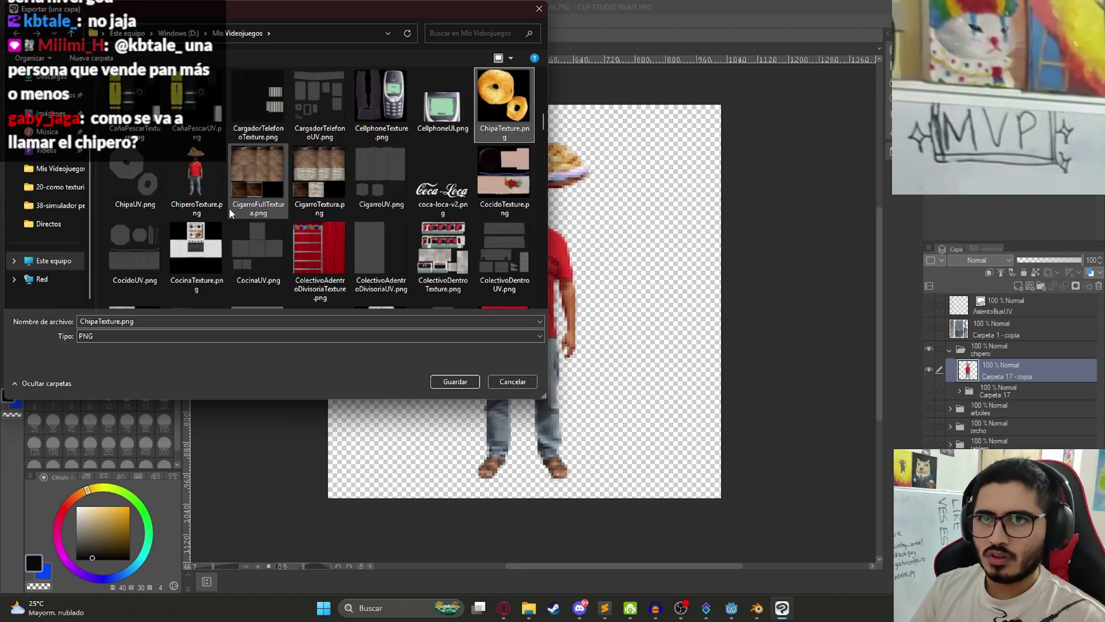
key(Return)
key(Left)
key(Return)
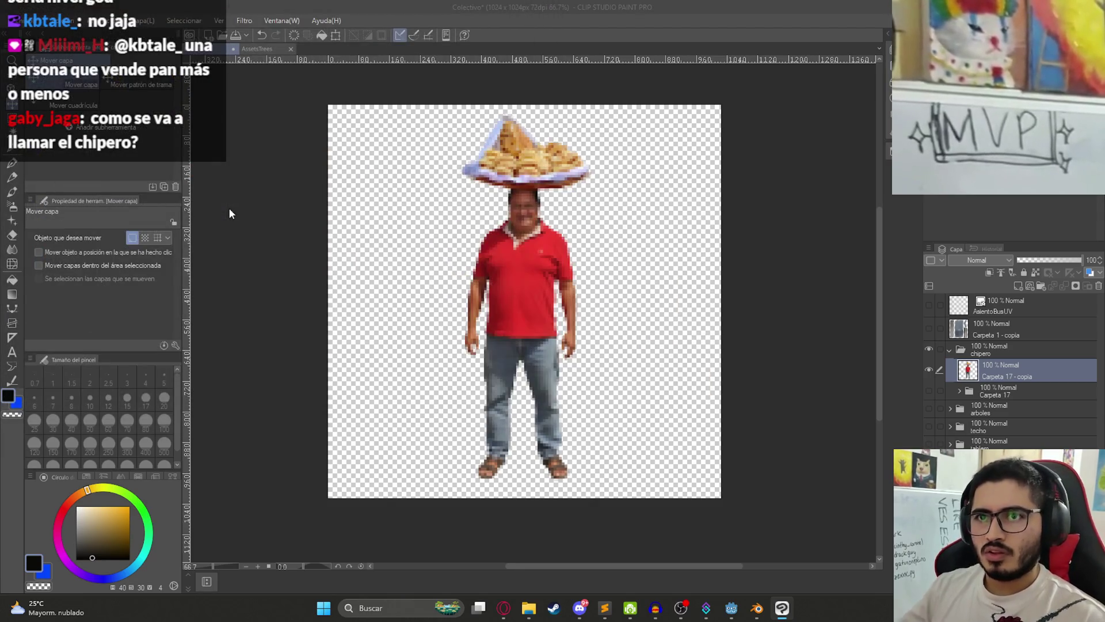
Step: Open File Explorer on the games folder and navigate into the juegoterror1 project
click(529, 609)
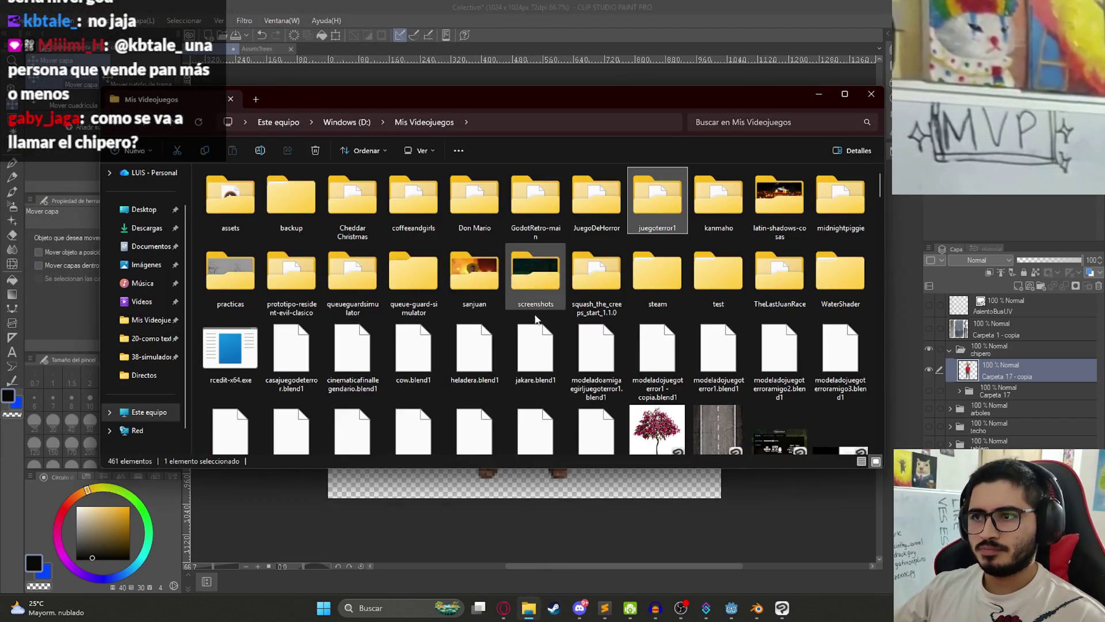
scroll(535, 328, down, 5)
scroll(536, 328, down, 5)
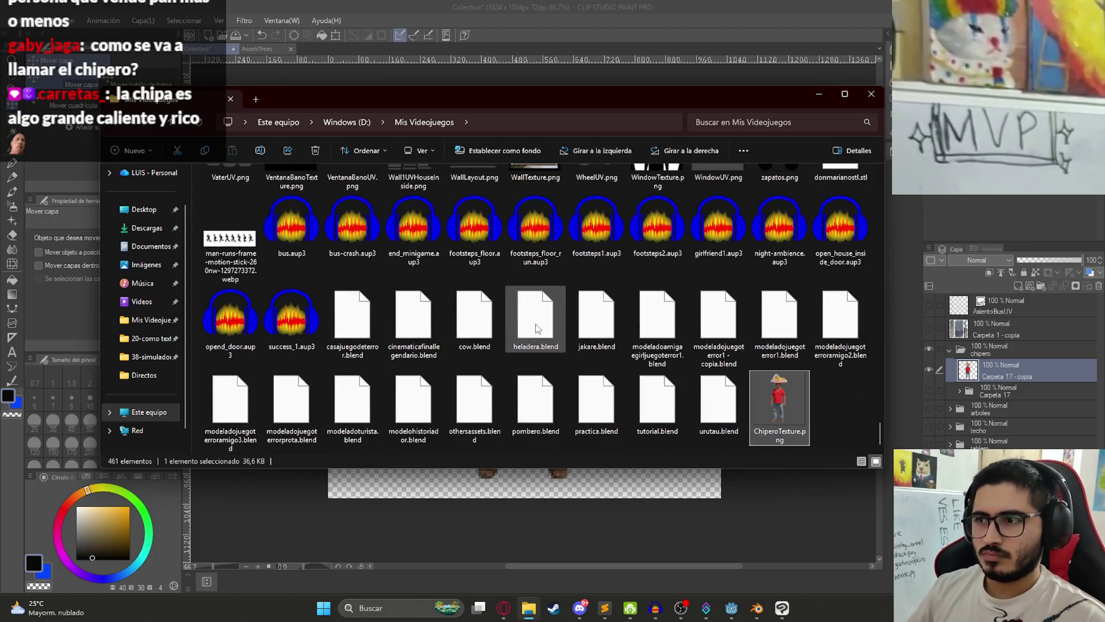
scroll(535, 328, up, 10)
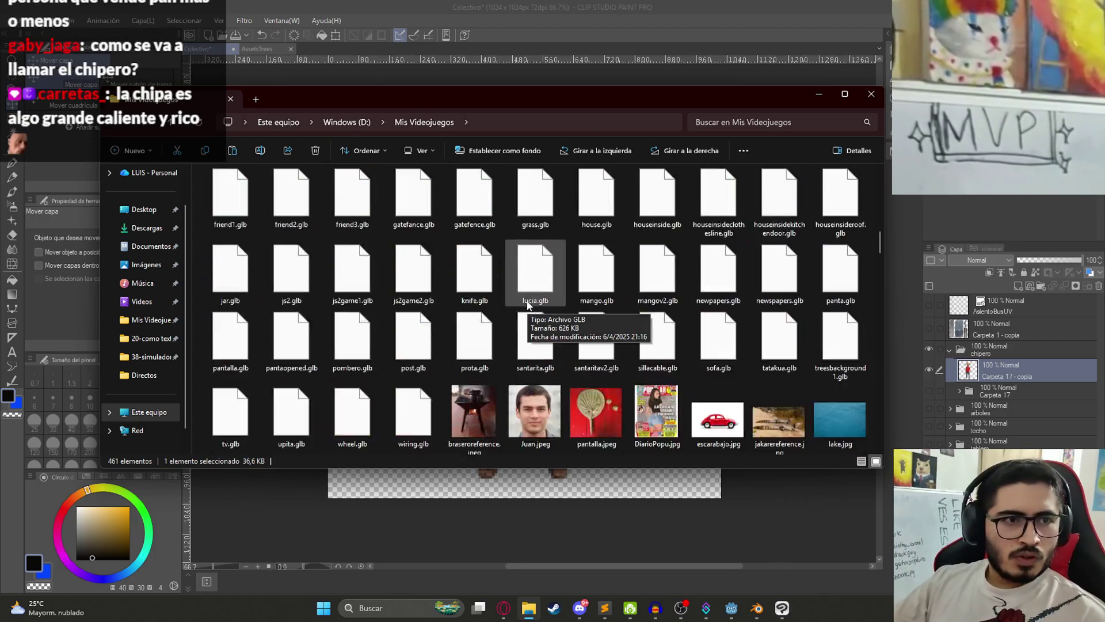
scroll(528, 307, up, 5)
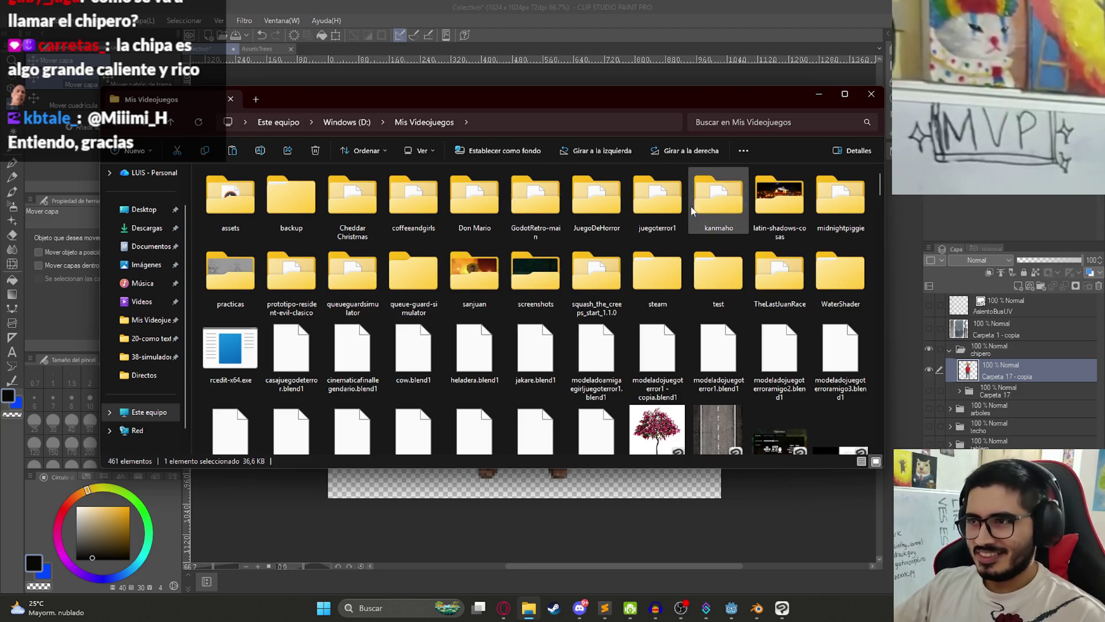
key(F5)
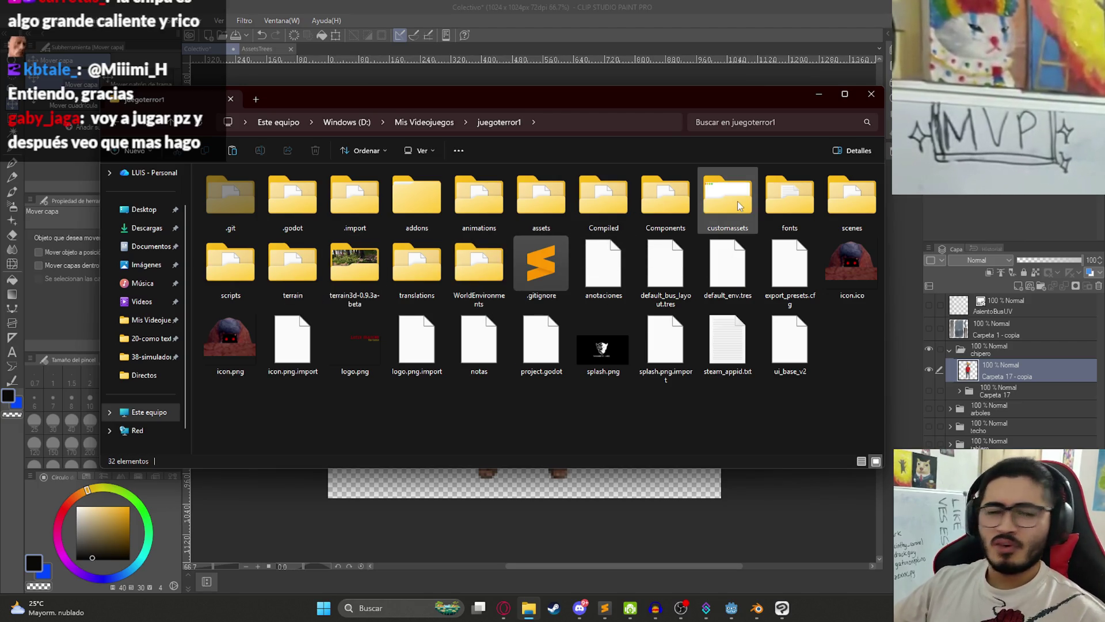
mouse_move(739, 206)
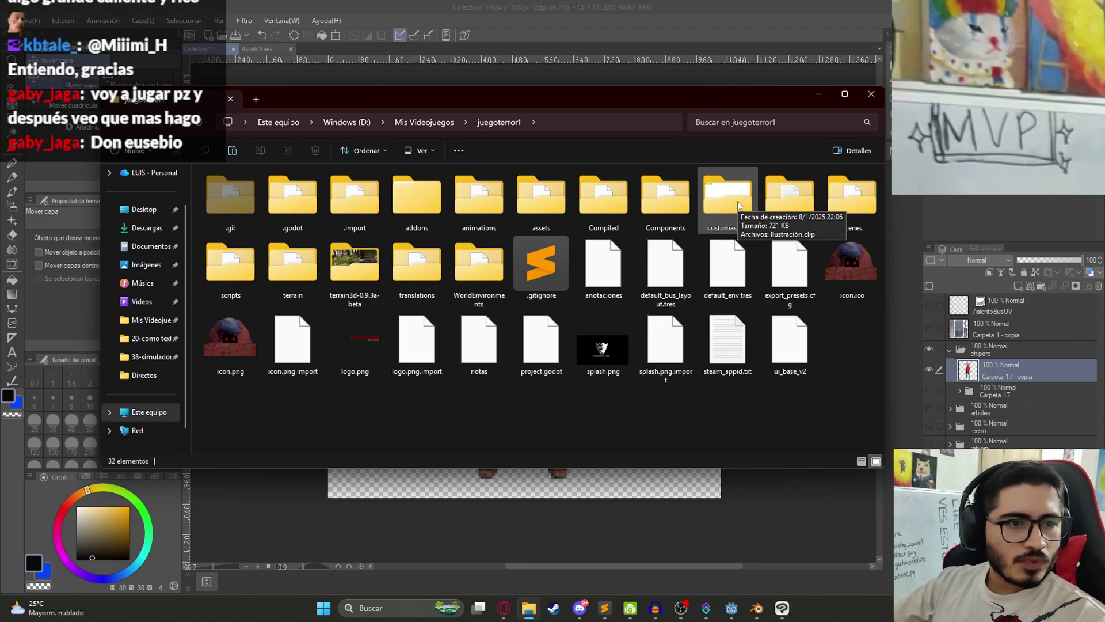
mouse_move(471, 174)
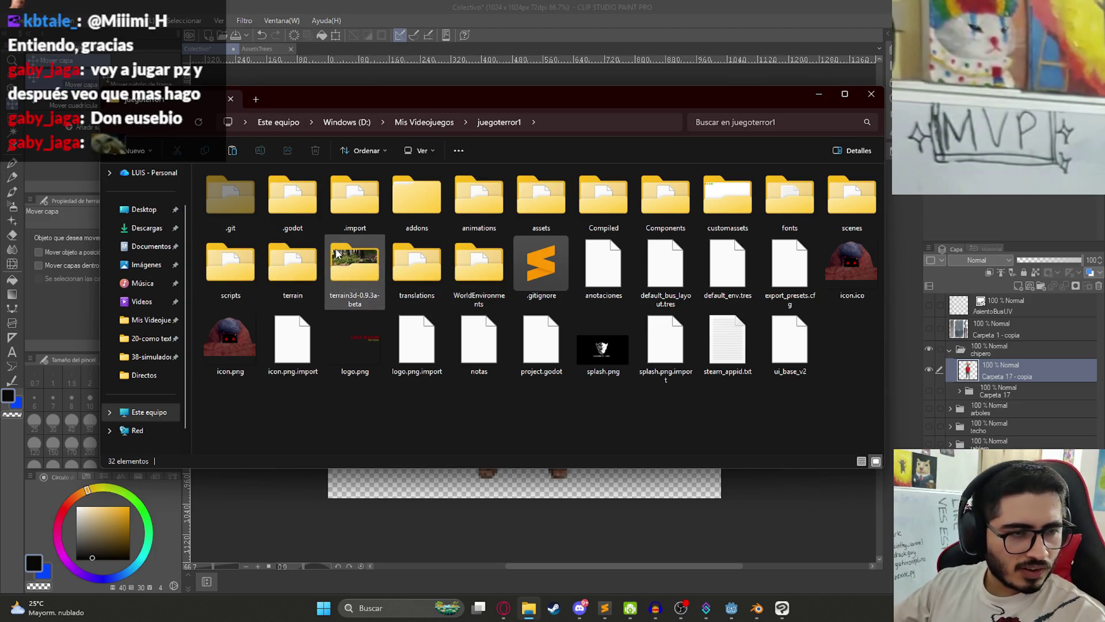
Step: In juegoterror1's assets folder, move ChiperoTexture.png onto textures, replacing the old copy
click(602, 207)
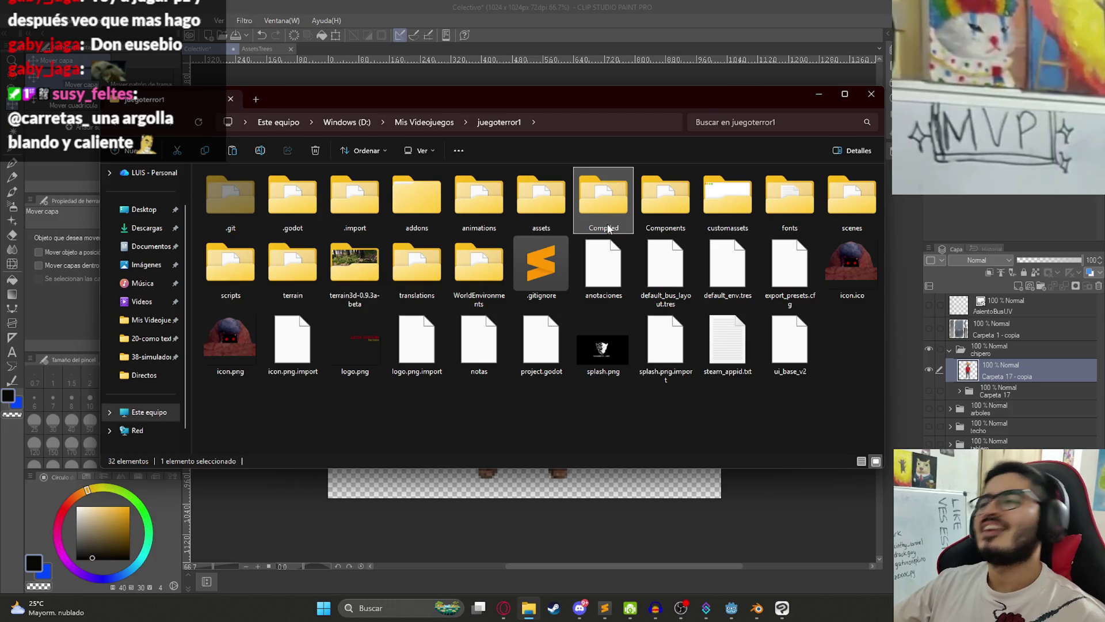
mouse_move(608, 228)
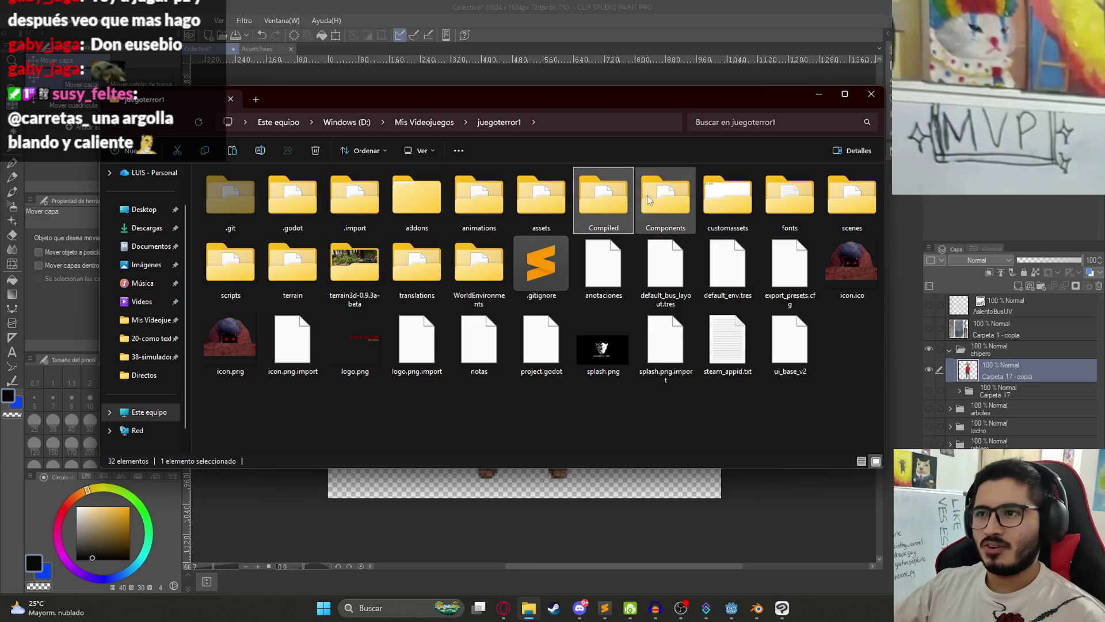
click(505, 201)
double_click(505, 202)
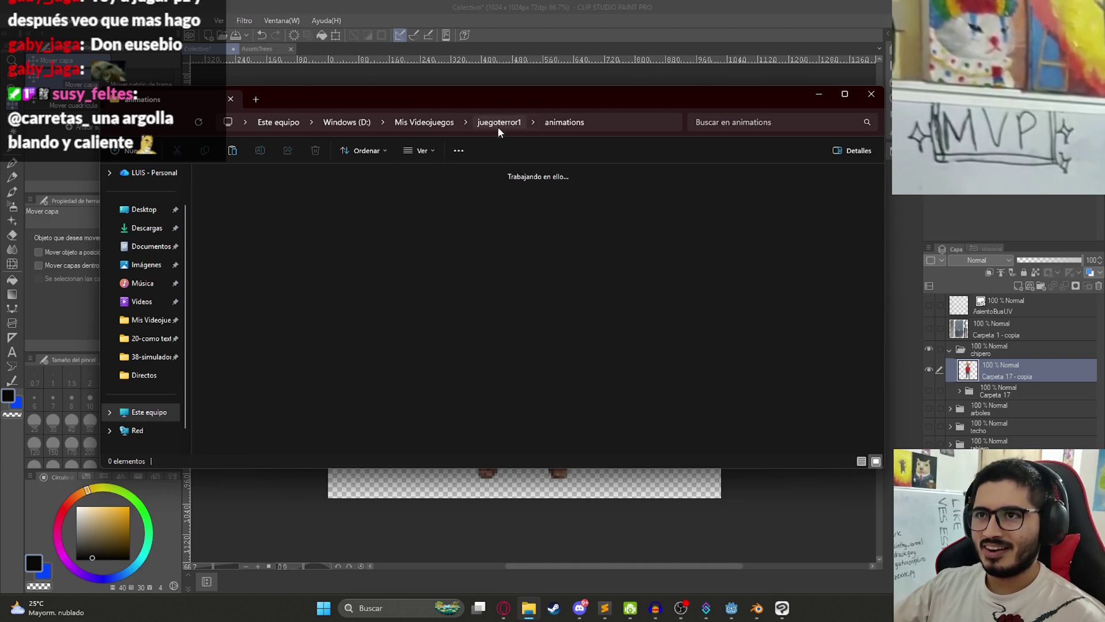
click(496, 125)
mouse_move(607, 193)
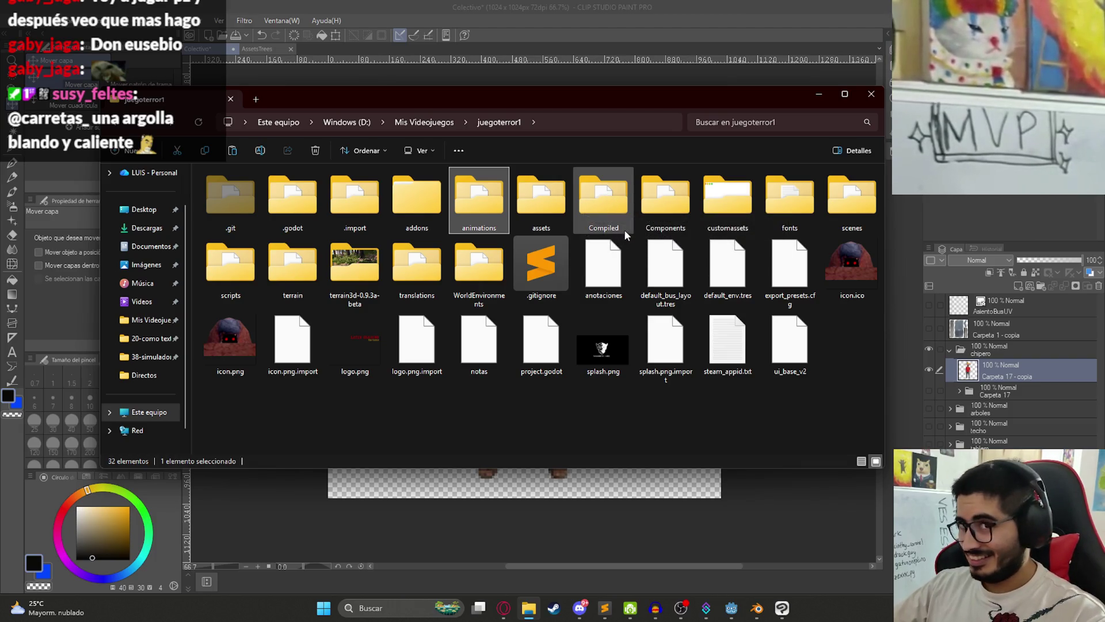
double_click(526, 215)
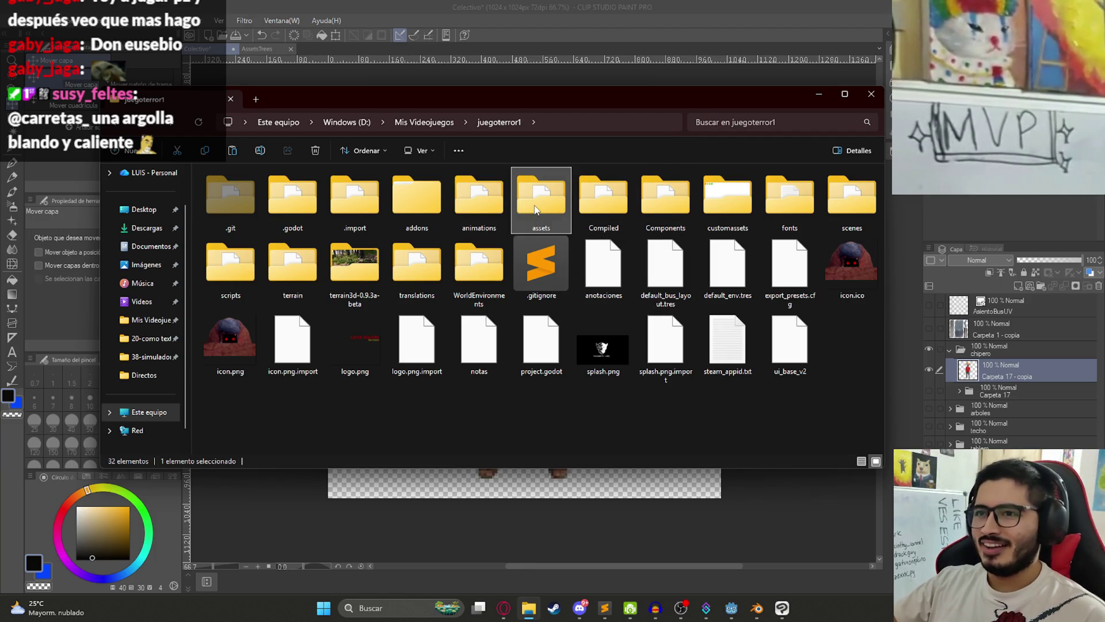
drag(231, 414, 231, 190)
key(Return)
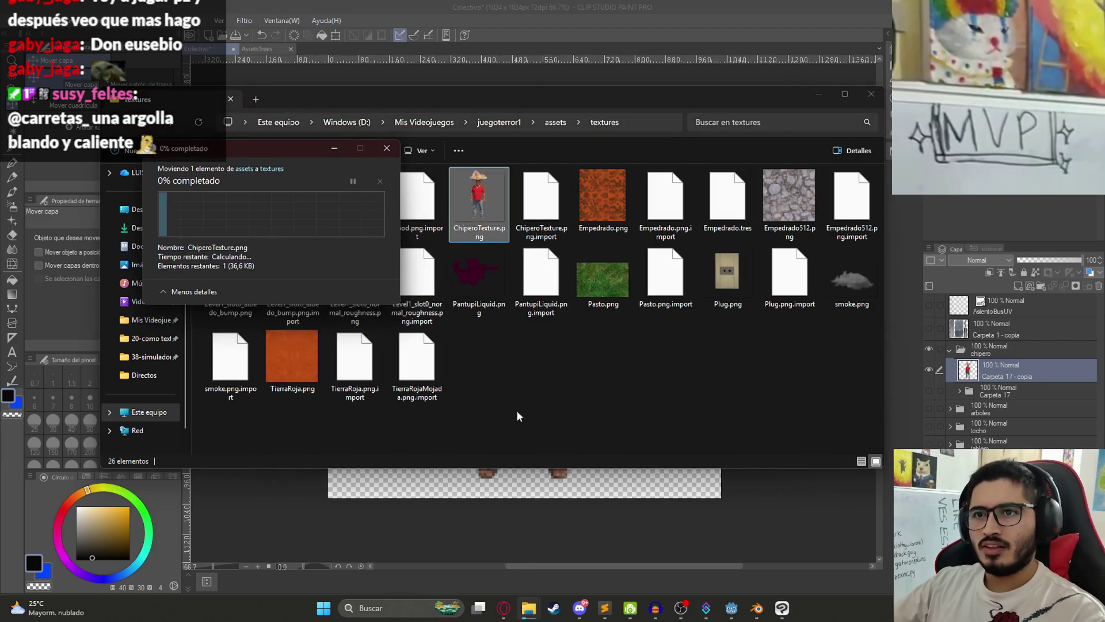
Step: Back in Godot, run Level0 with the updated chipero texture, then quit from the pause menu
click(731, 608)
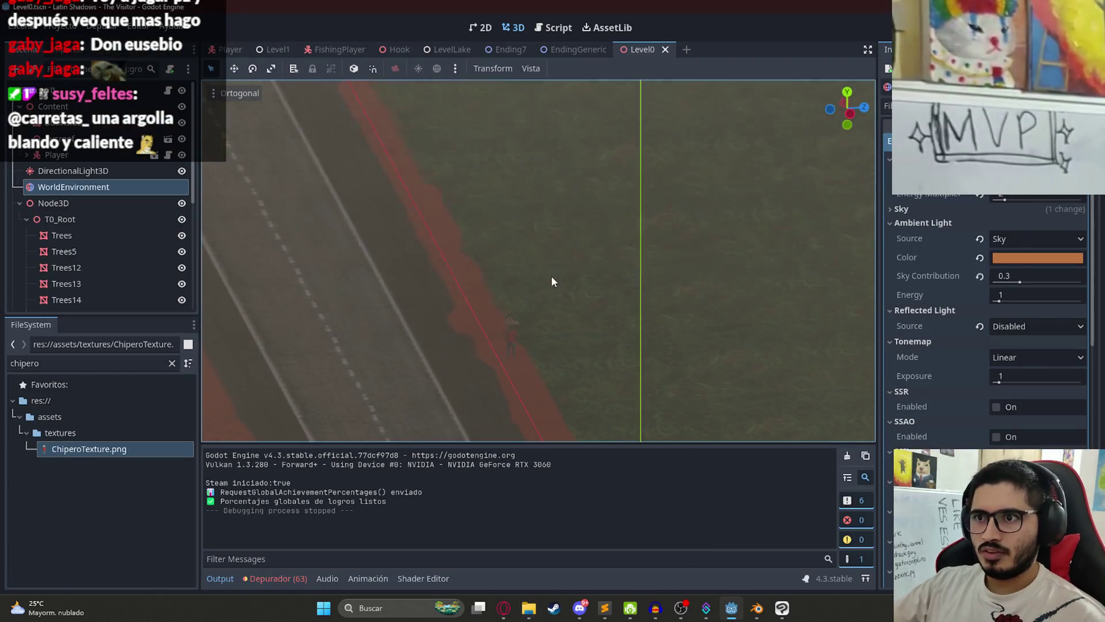
right_click(632, 51)
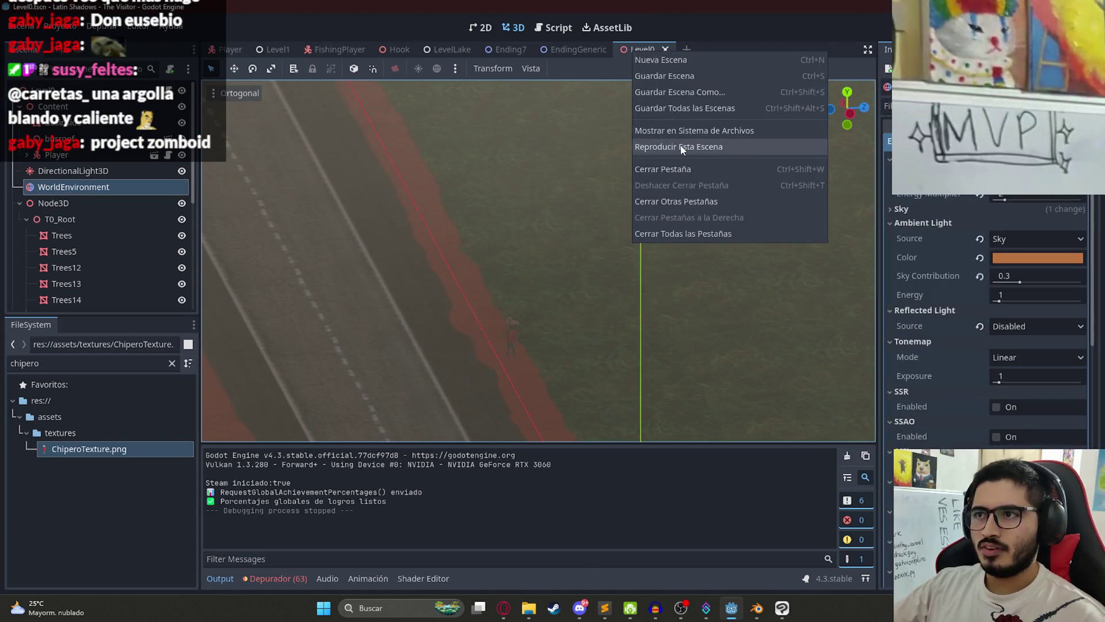
click(662, 147)
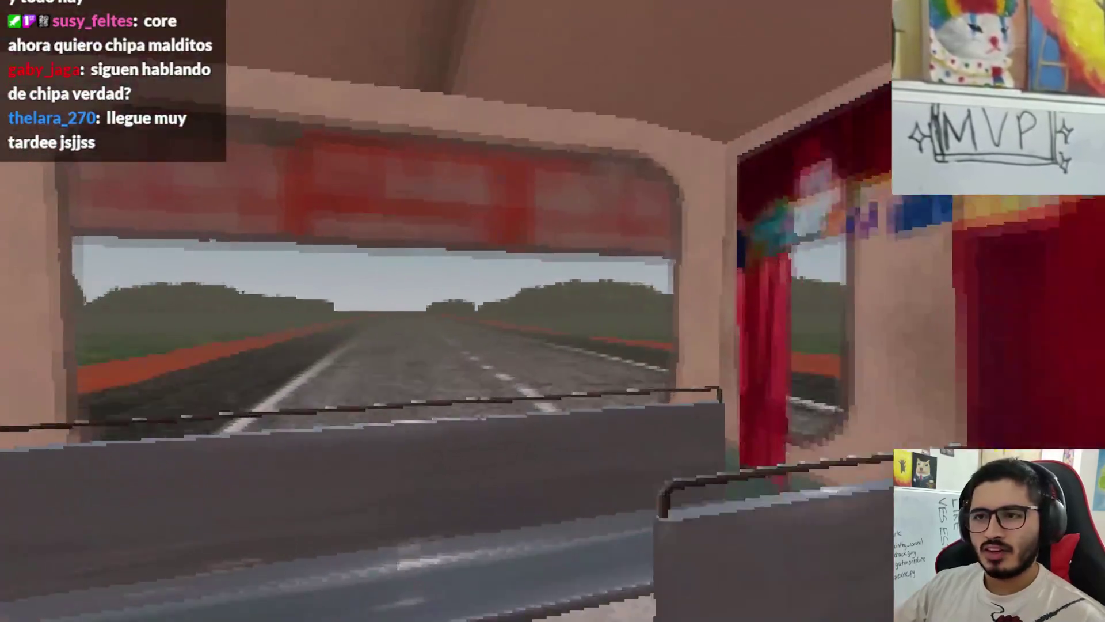
key(Escape)
click(537, 445)
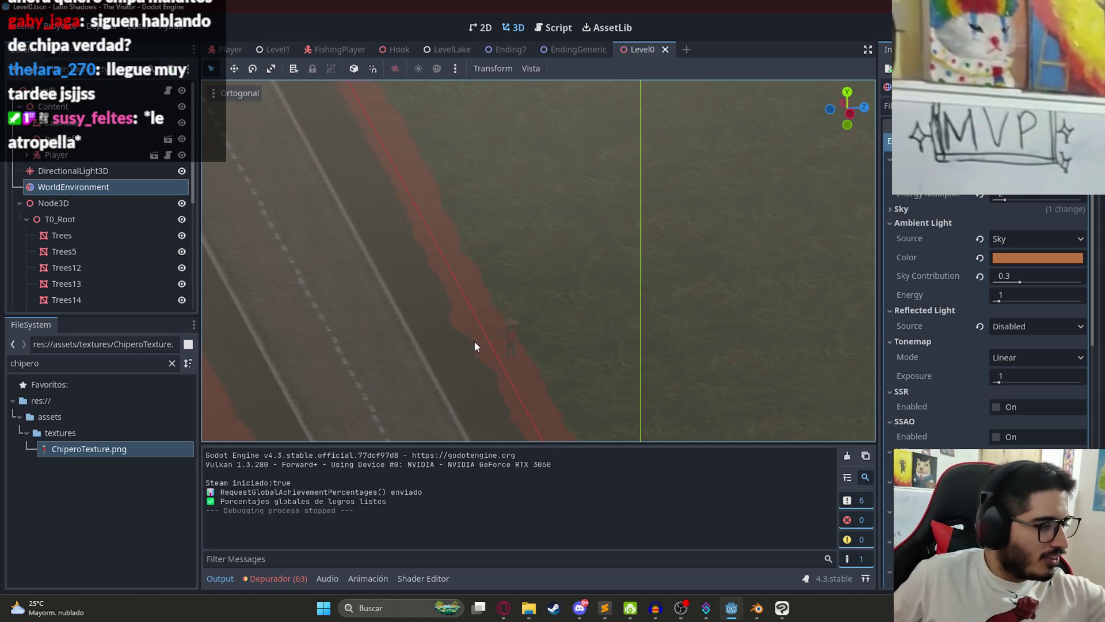
Step: Orbit the view so the road runs vertically, replay Level0, then quit from the pause menu
scroll(553, 254, down, 5)
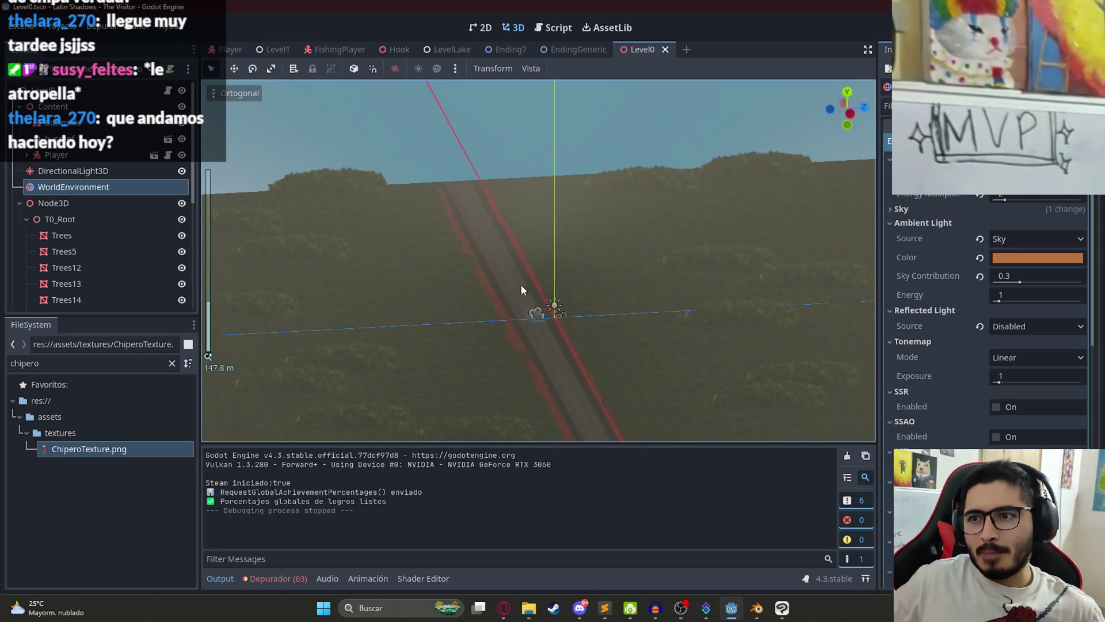
mouse_move(381, 274)
mouse_down()
mouse_move(585, 338)
mouse_move(721, 274)
mouse_move(770, 271)
mouse_move(716, 278)
mouse_up()
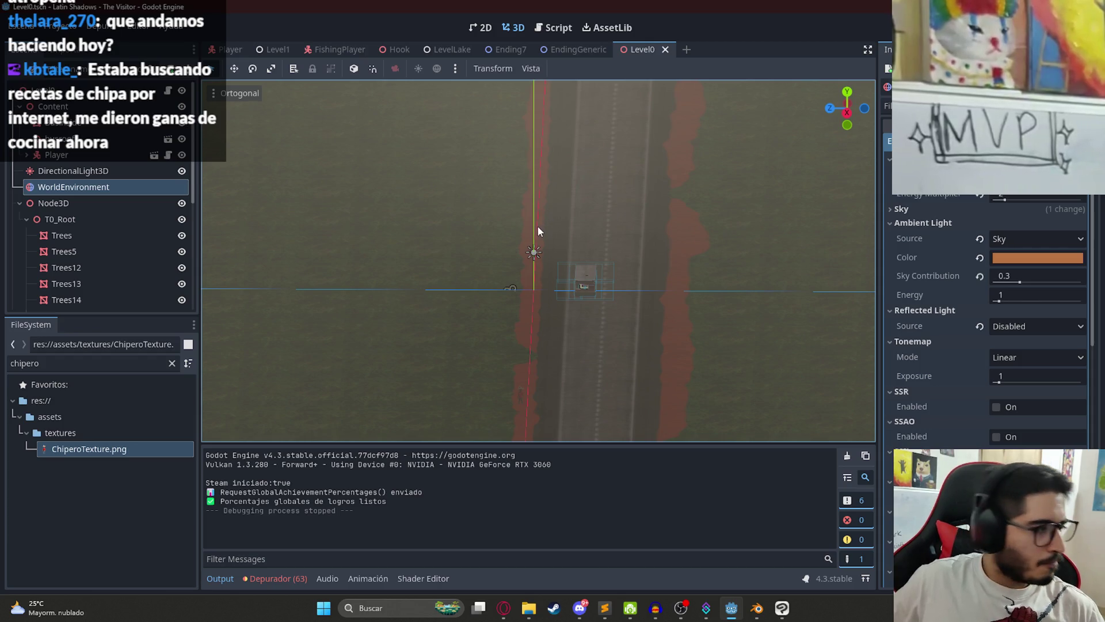
right_click(634, 50)
click(677, 155)
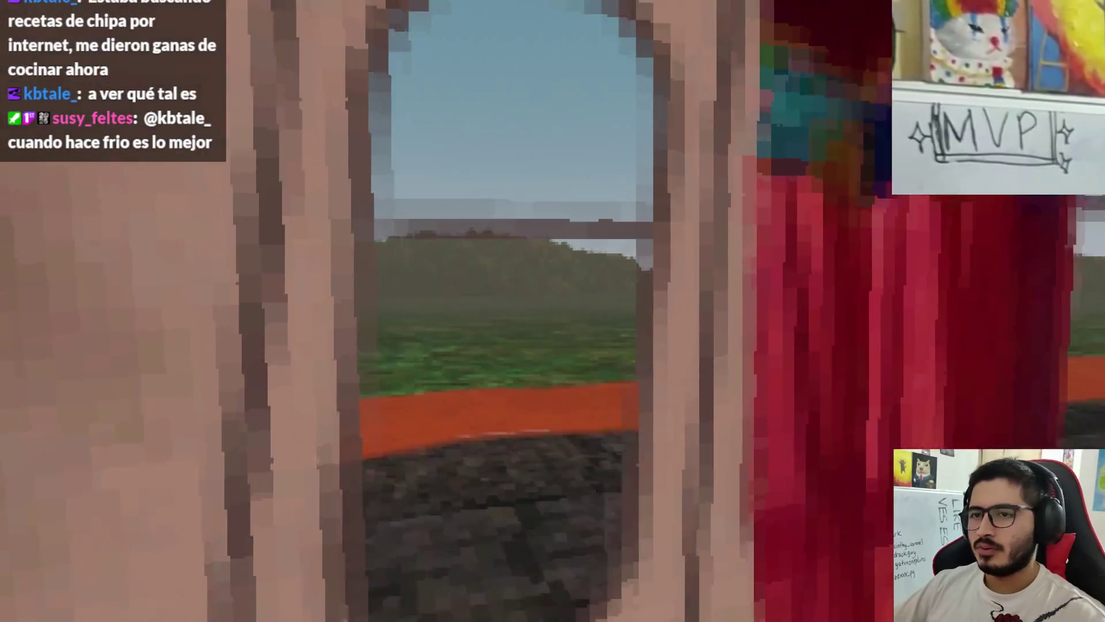
key(Escape)
click(458, 443)
Step: Preview a cloth-wrapped chipa basket photo among the 'puesto de chipa paraguay' image results
click(508, 609)
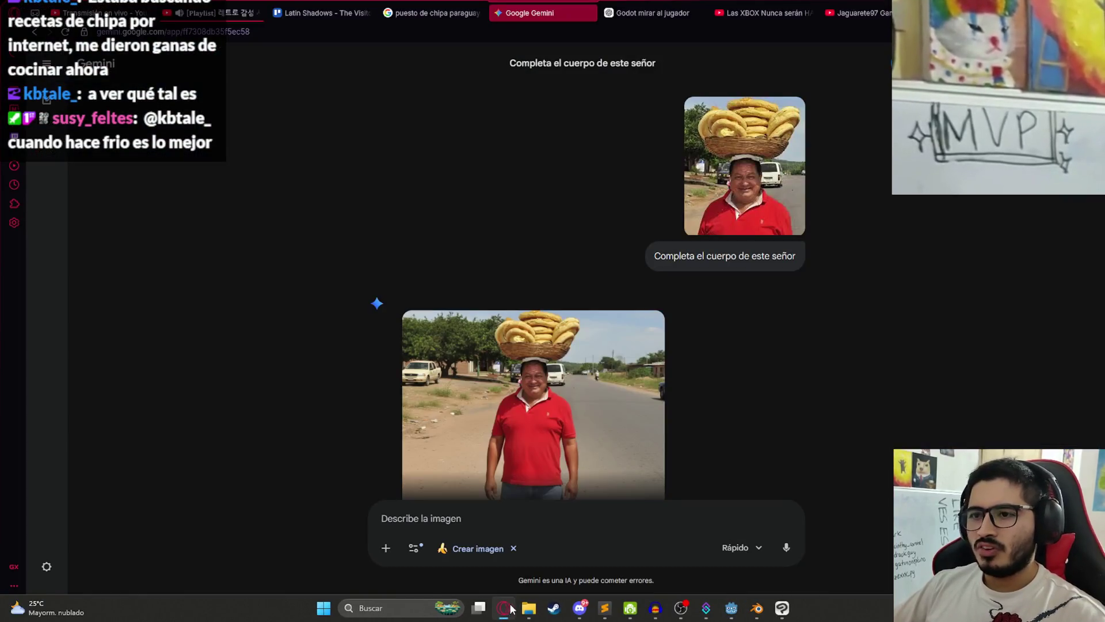
click(433, 13)
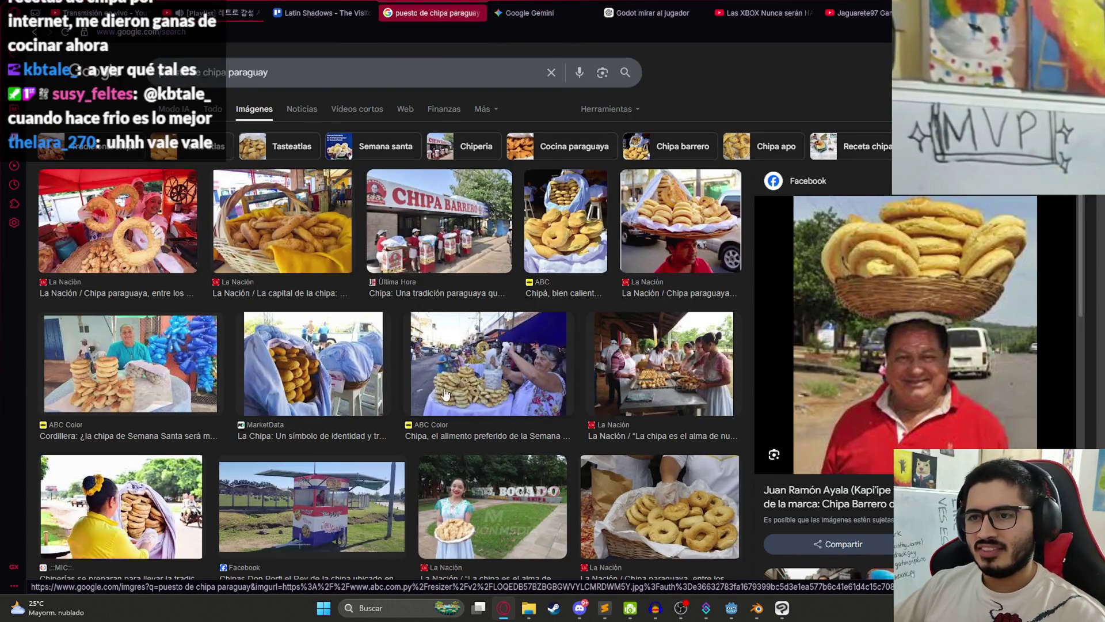
scroll(327, 395, down, 2)
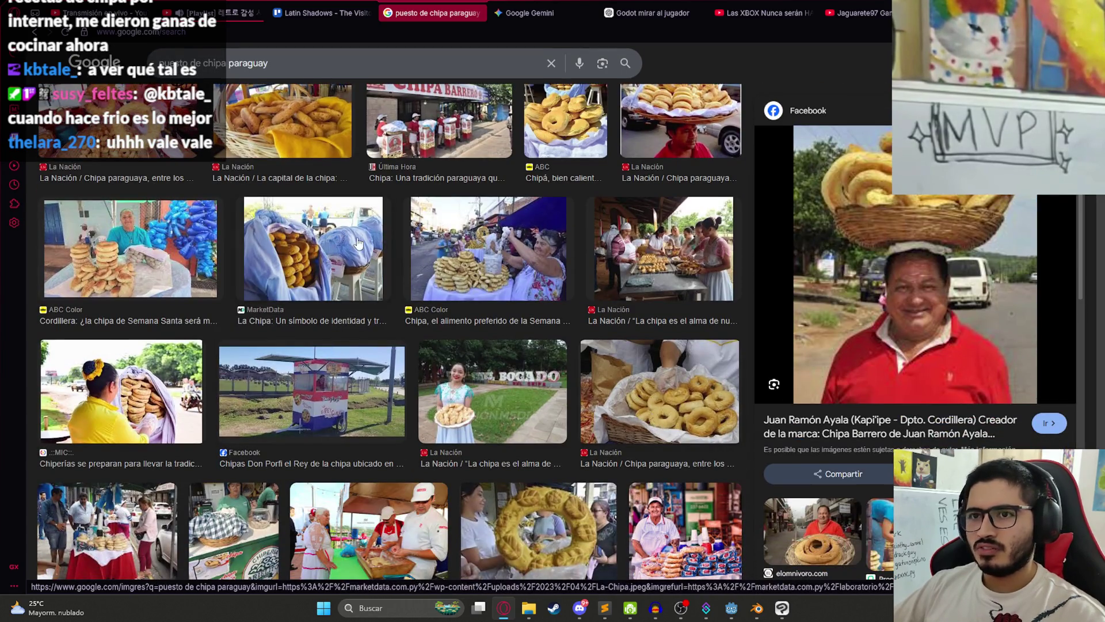
click(313, 253)
scroll(927, 273, down, 4)
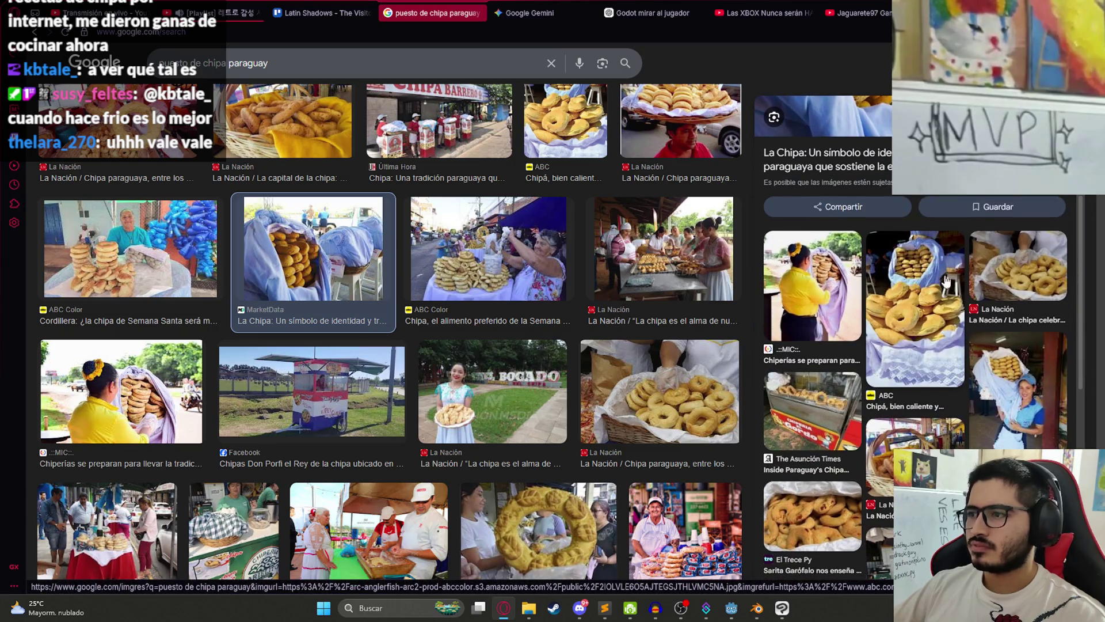
scroll(946, 280, down, 3)
Step: Search images for 'canasta de chipa' and open the Instagram covered-basket post in a new tab
triple_click(301, 72)
text(canasta de chipa)
key(Return)
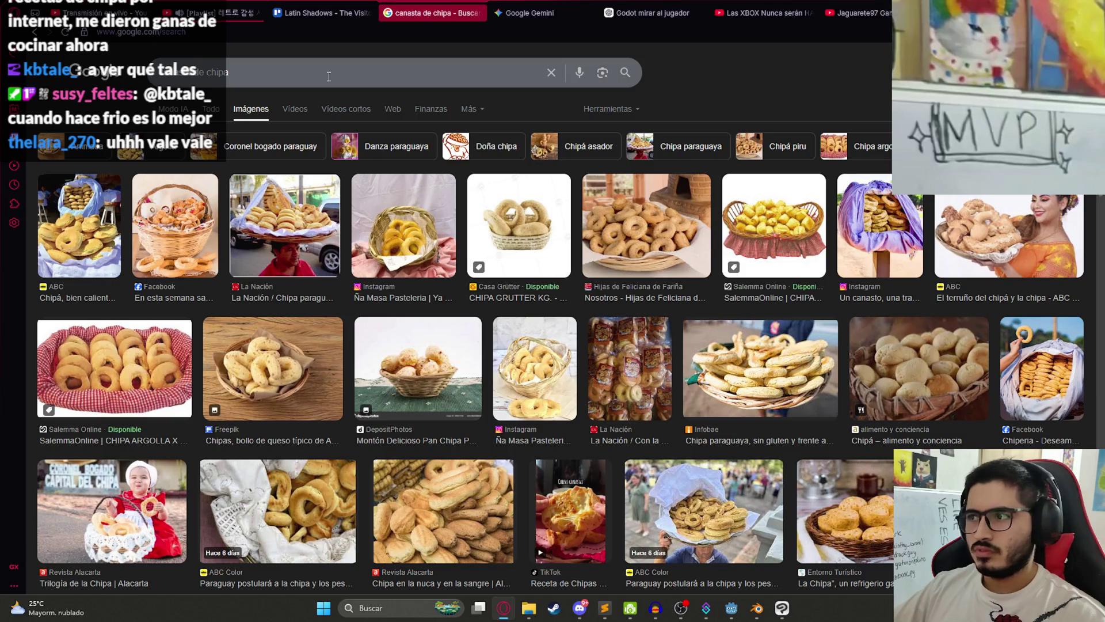
click(895, 251)
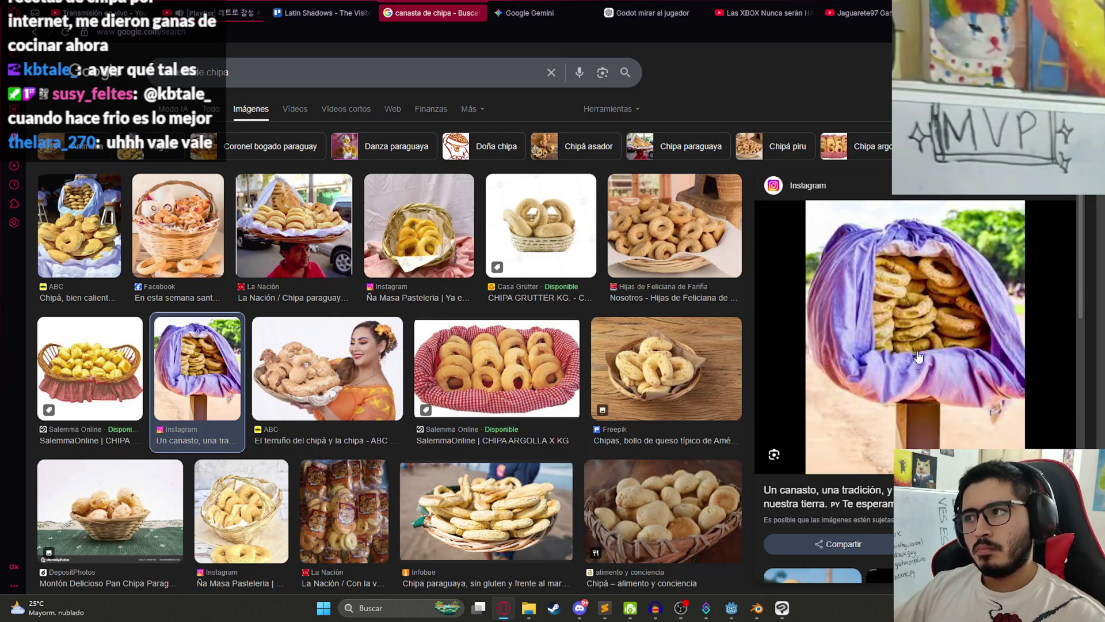
click(872, 486)
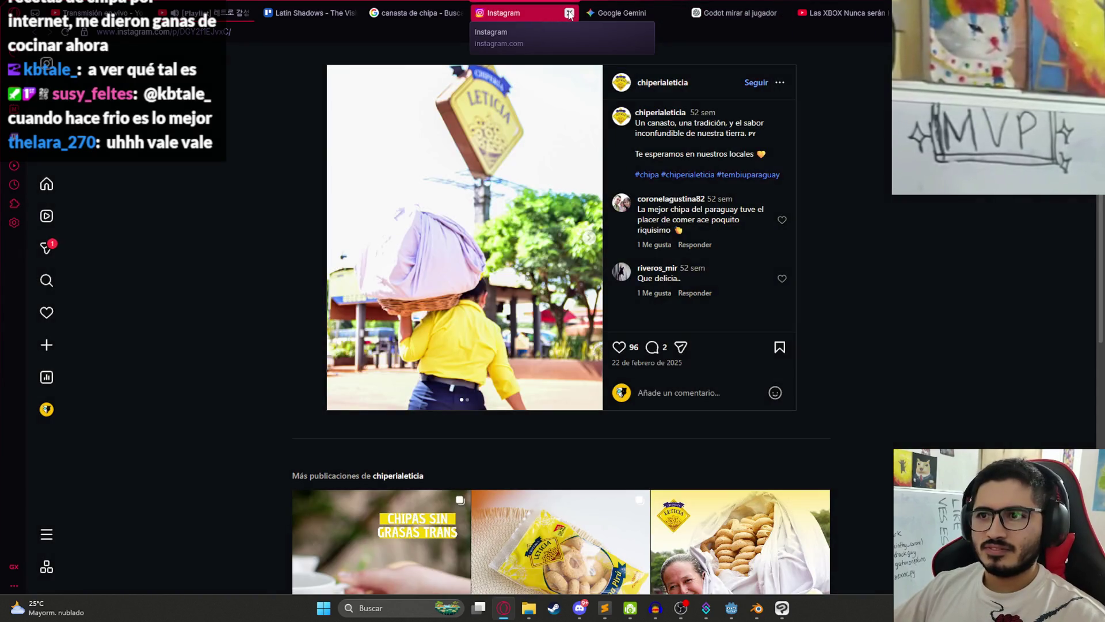
Step: Locate the post's second photo source via Inspect Element and open it full-size in a new tab
click(589, 237)
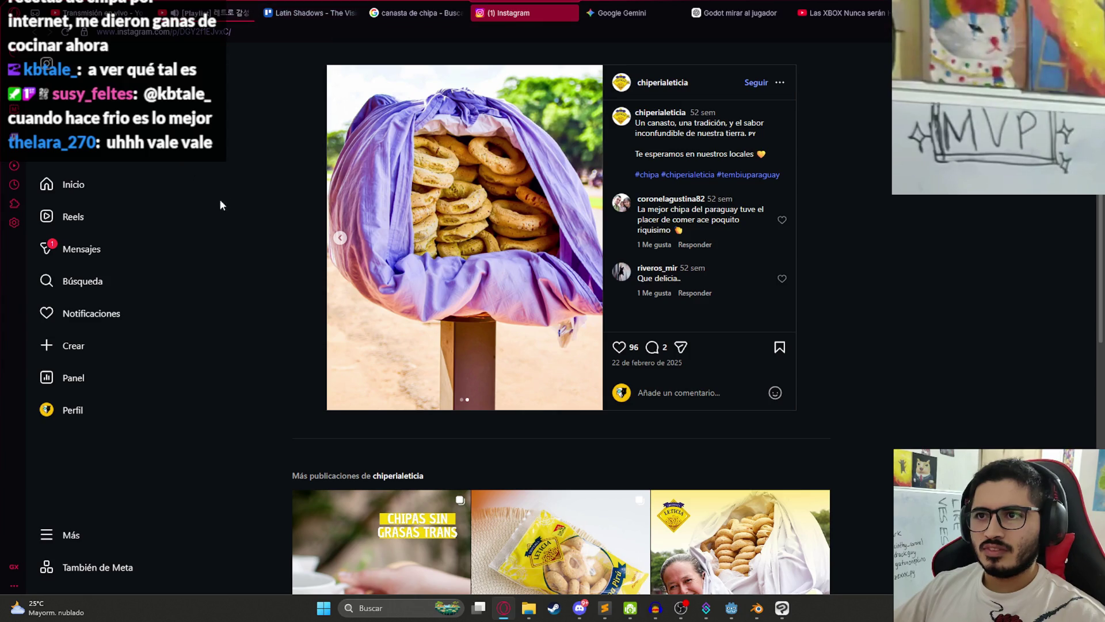
right_click(395, 216)
click(455, 533)
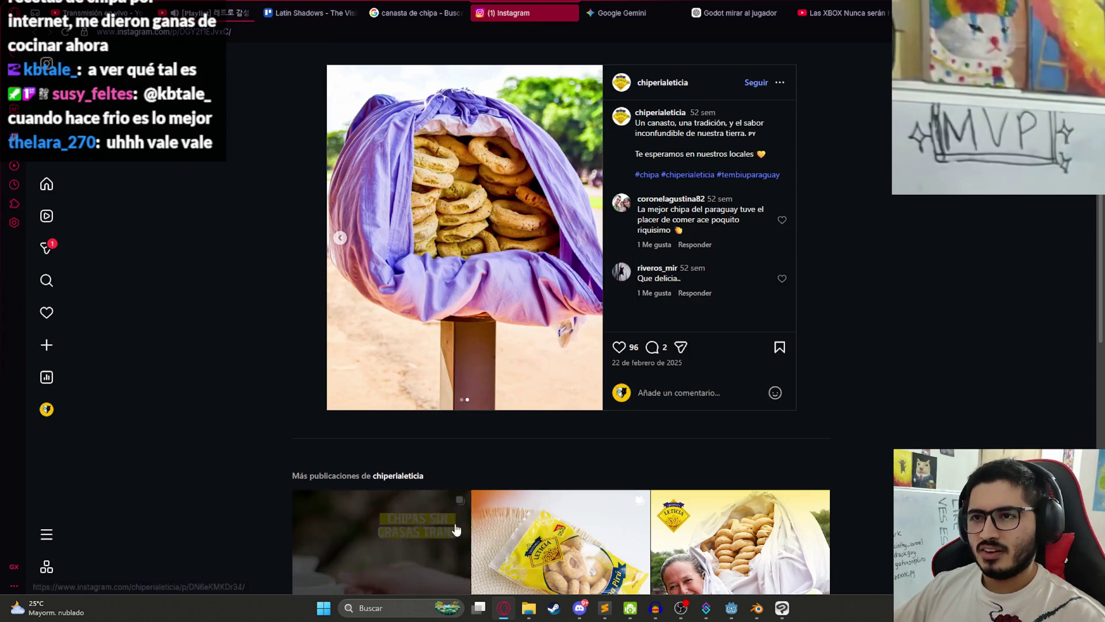
click(35, 385)
click(482, 179)
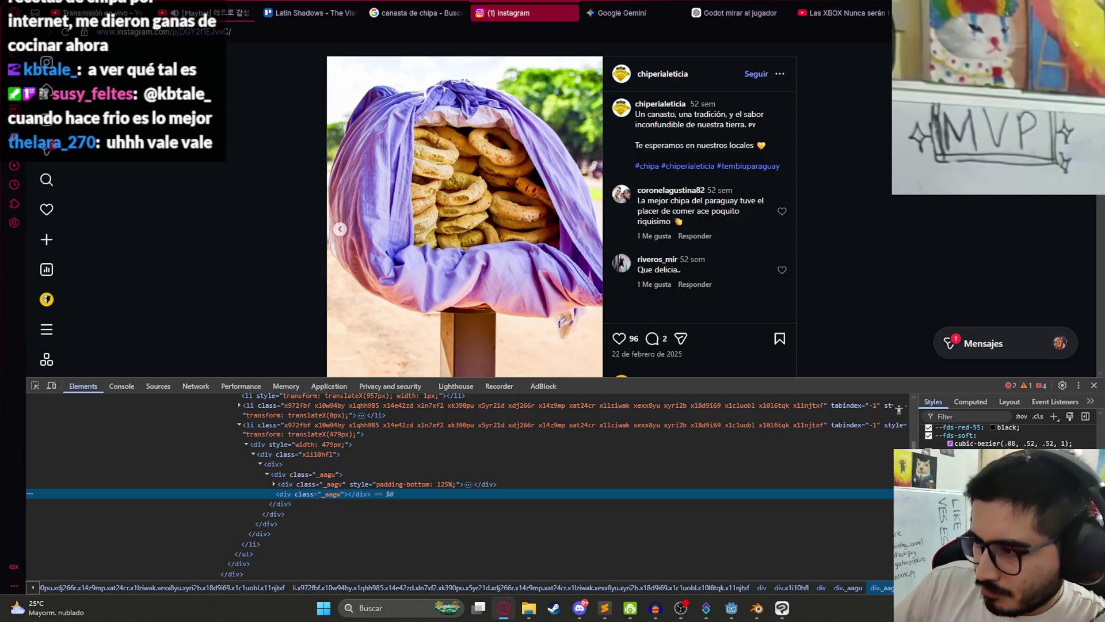
click(275, 485)
click(274, 484)
click(397, 507)
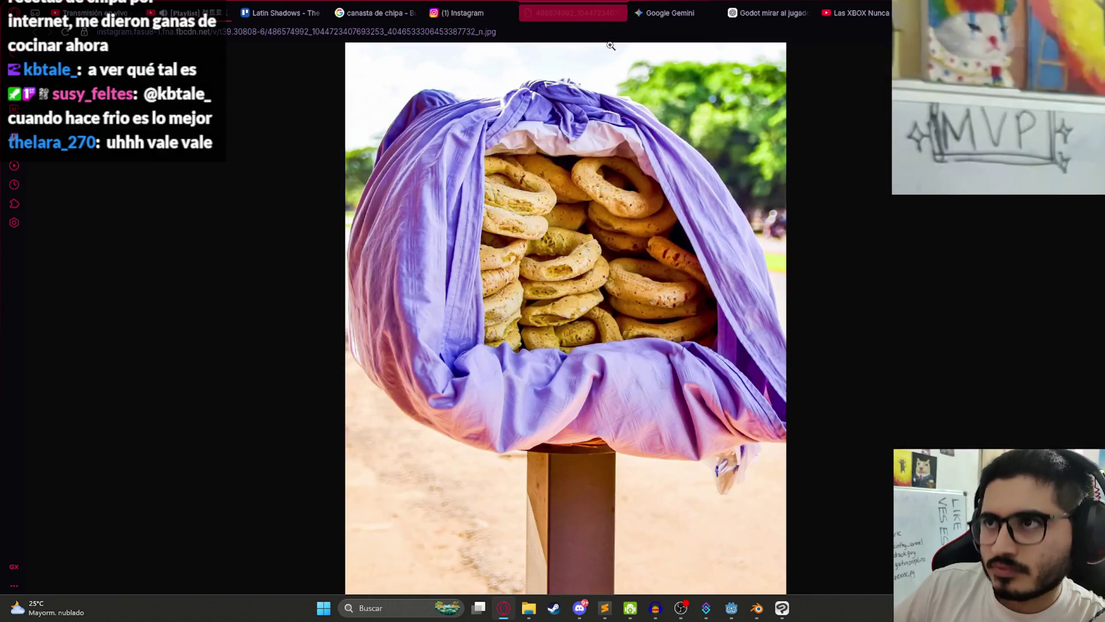
right_click(502, 176)
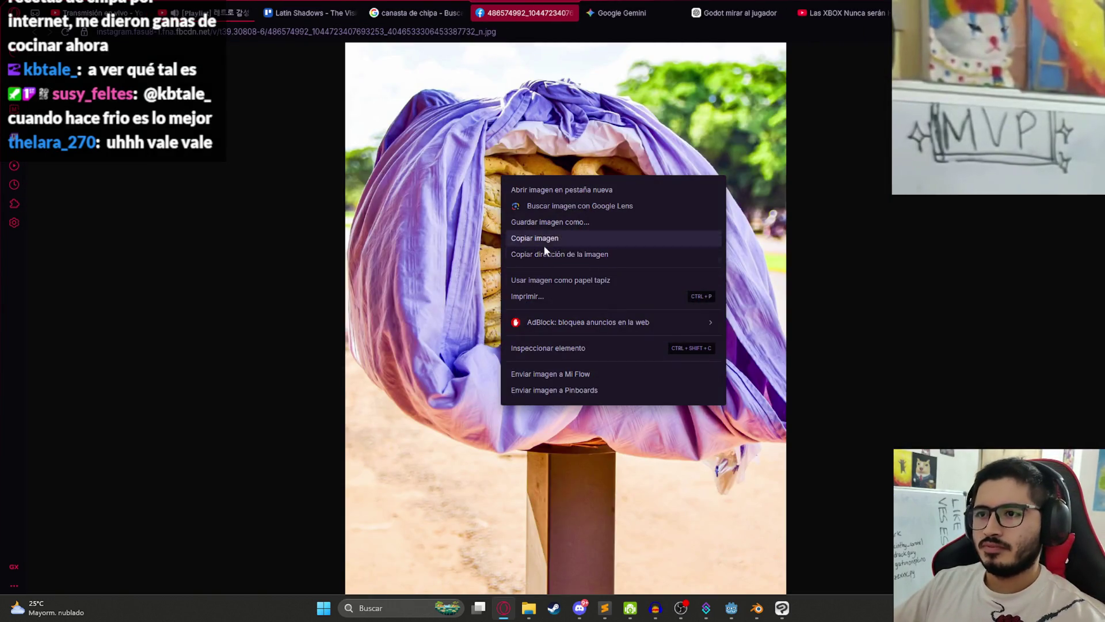
Step: Copy the basket photo and add a new layer folder named 'puesto de cipa'
click(541, 238)
key(alt+Tab)
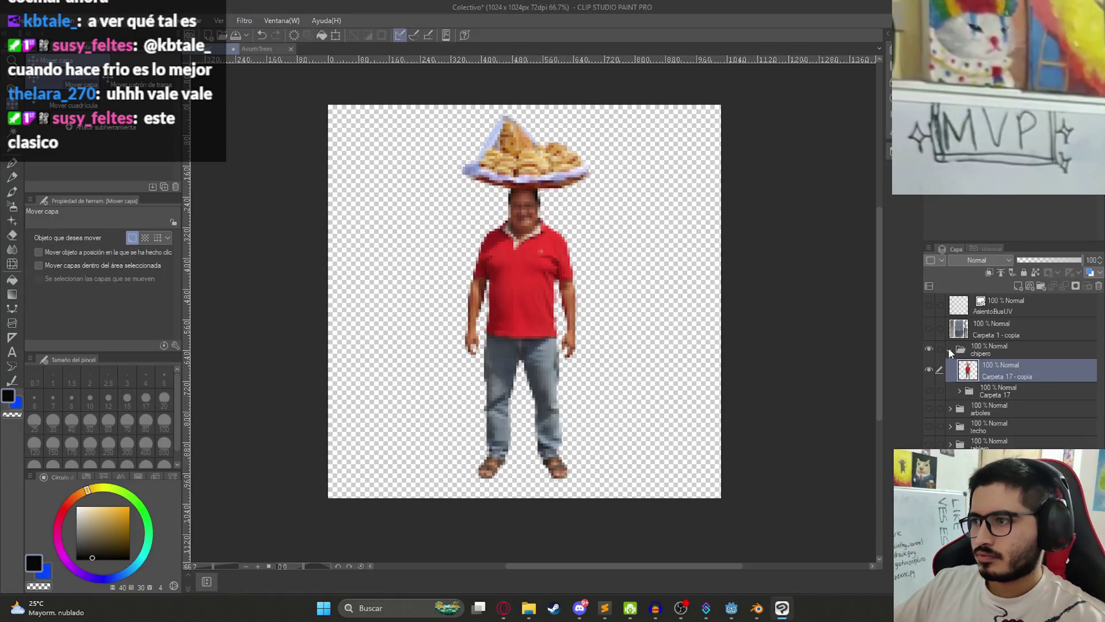
click(948, 347)
click(929, 349)
click(1039, 286)
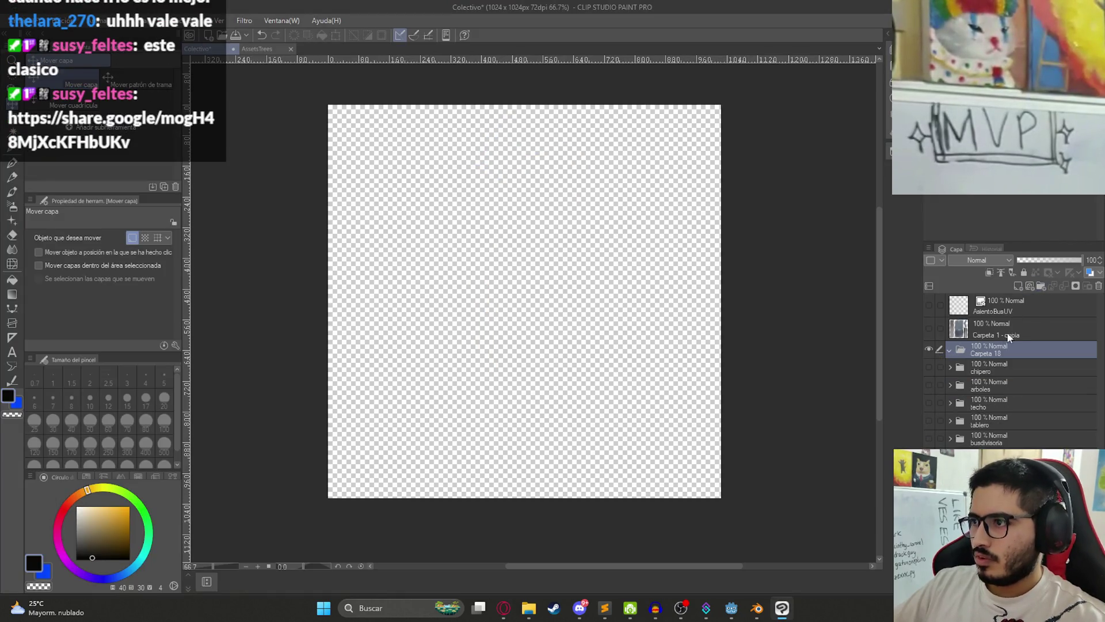
double_click(981, 352)
text(P)
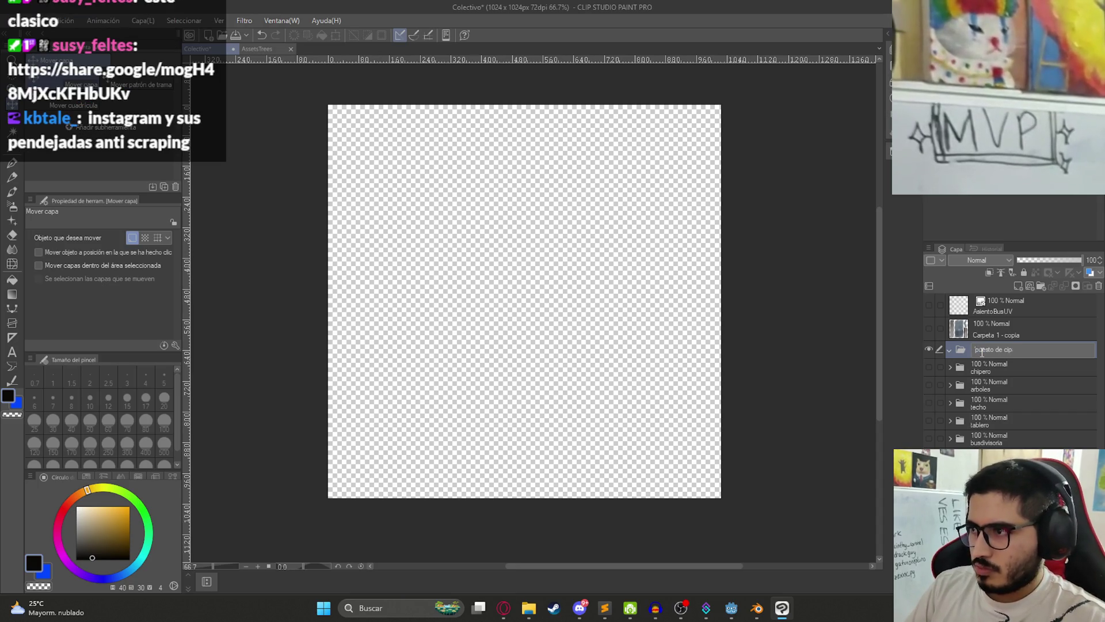
key(Return)
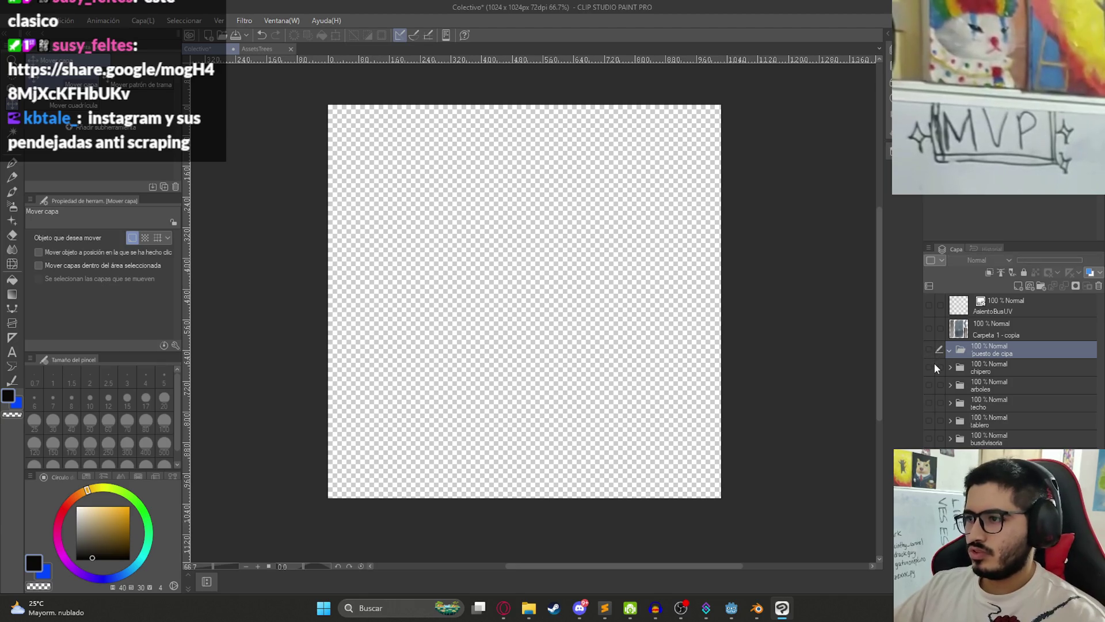
Step: Move the pasted basket photo layer below Carpeta 17 - copia in the chipero folder
click(930, 366)
click(950, 367)
click(993, 392)
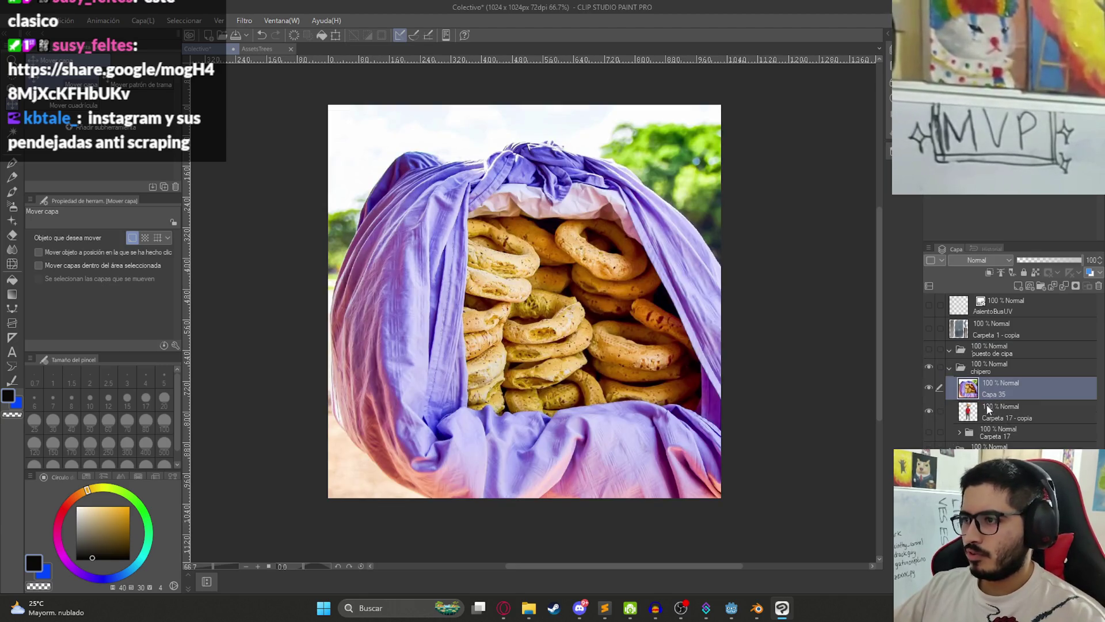
click(940, 411)
click(941, 411)
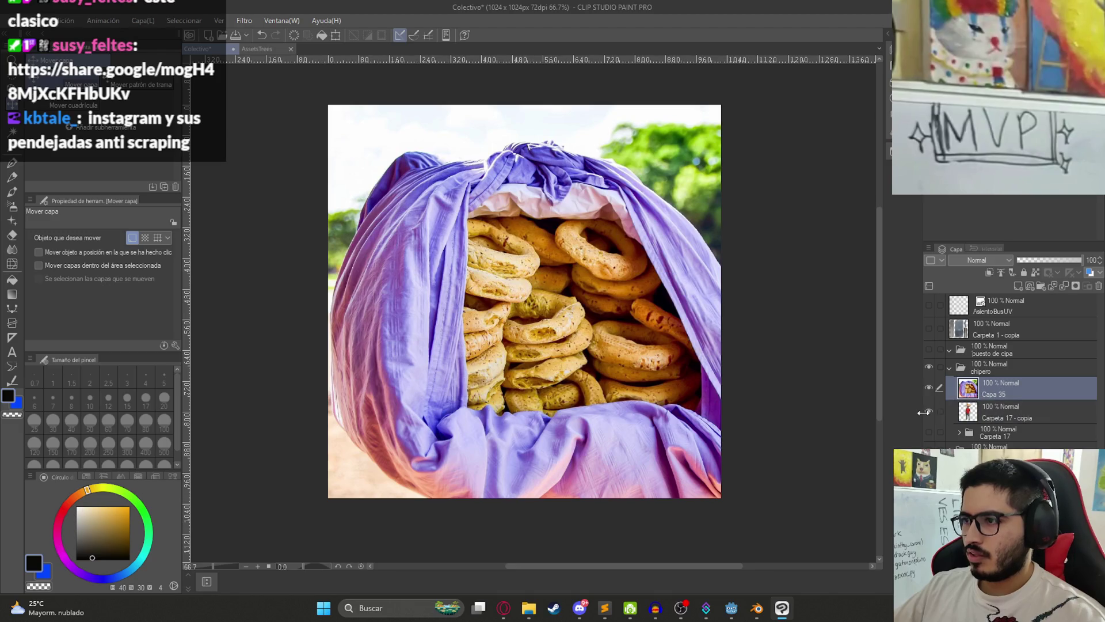
mouse_move(992, 399)
mouse_down()
mouse_move(998, 427)
mouse_move(959, 430)
mouse_move(990, 454)
mouse_move(944, 447)
mouse_up()
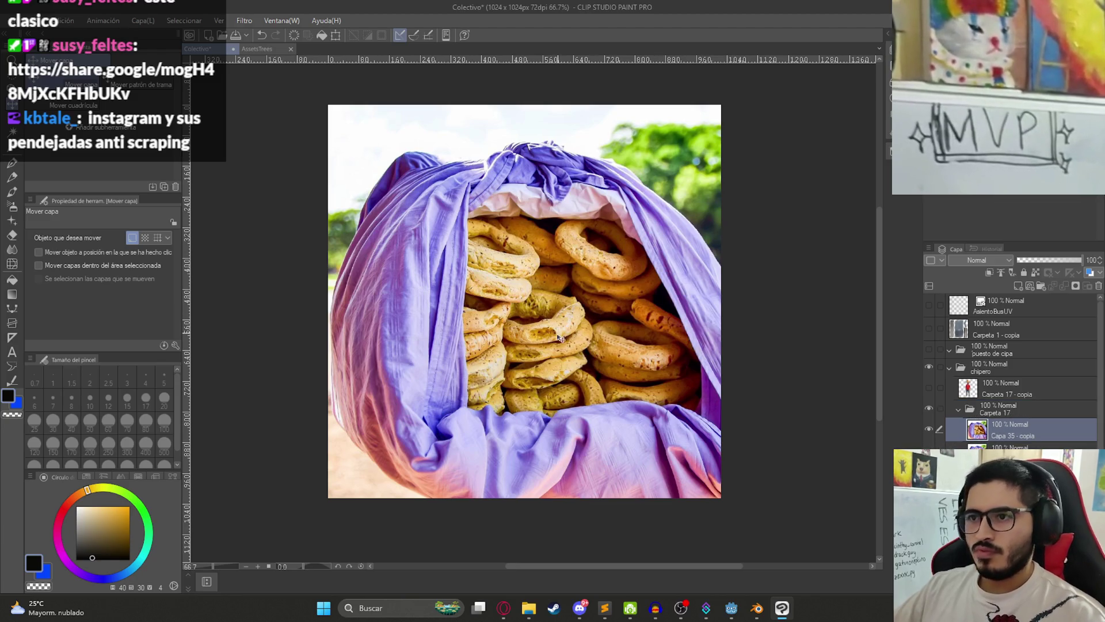
scroll(639, 403, down, 2)
drag(638, 352, 597, 333)
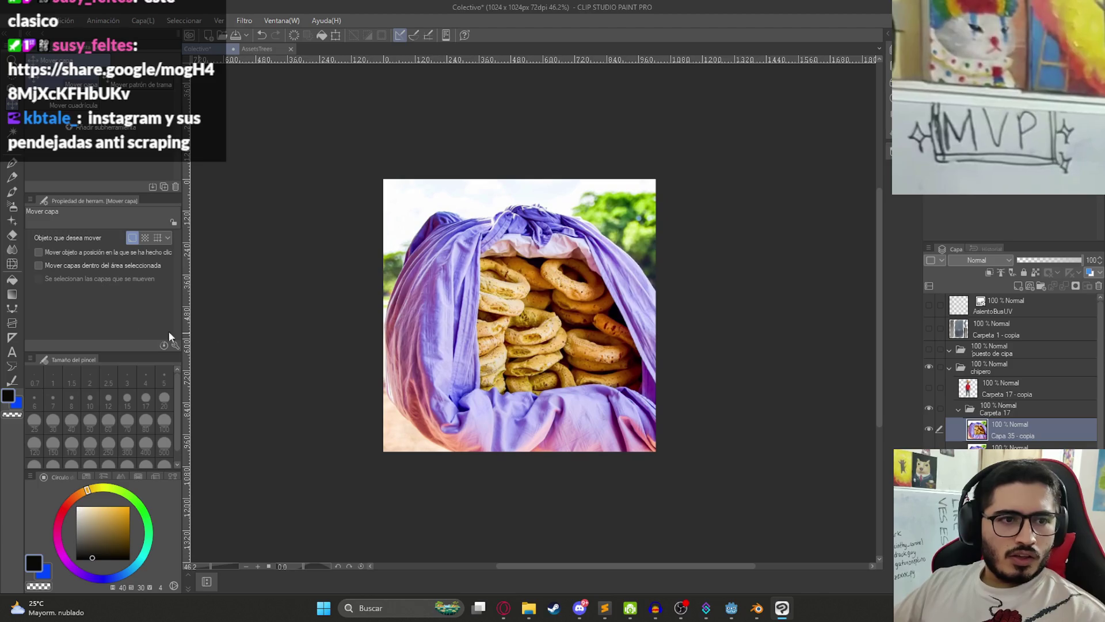
key(alt+Tab)
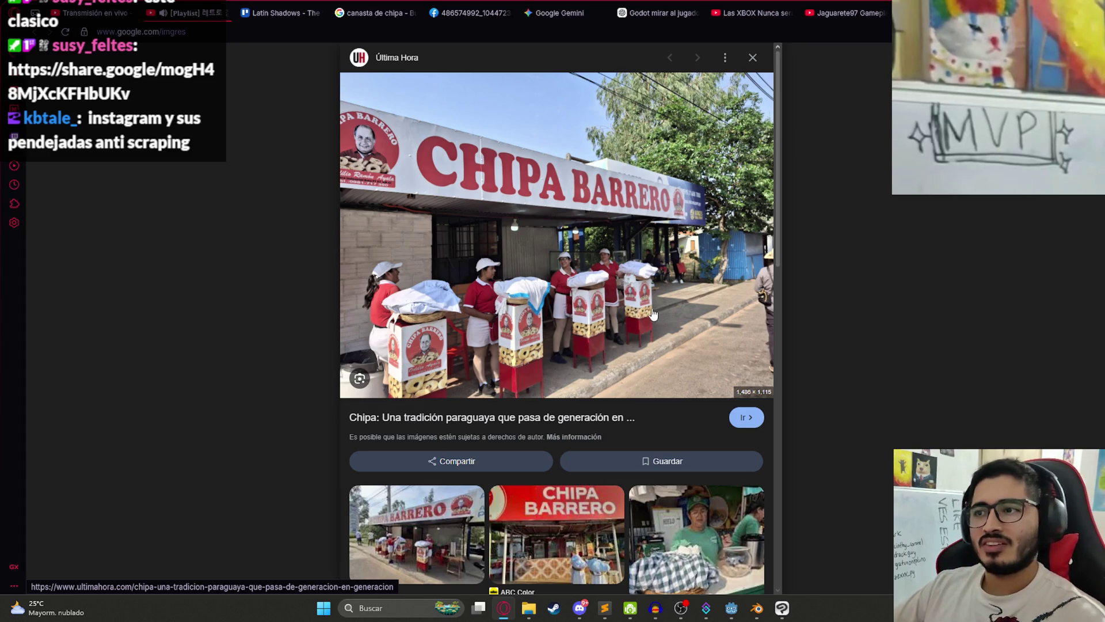
click(757, 612)
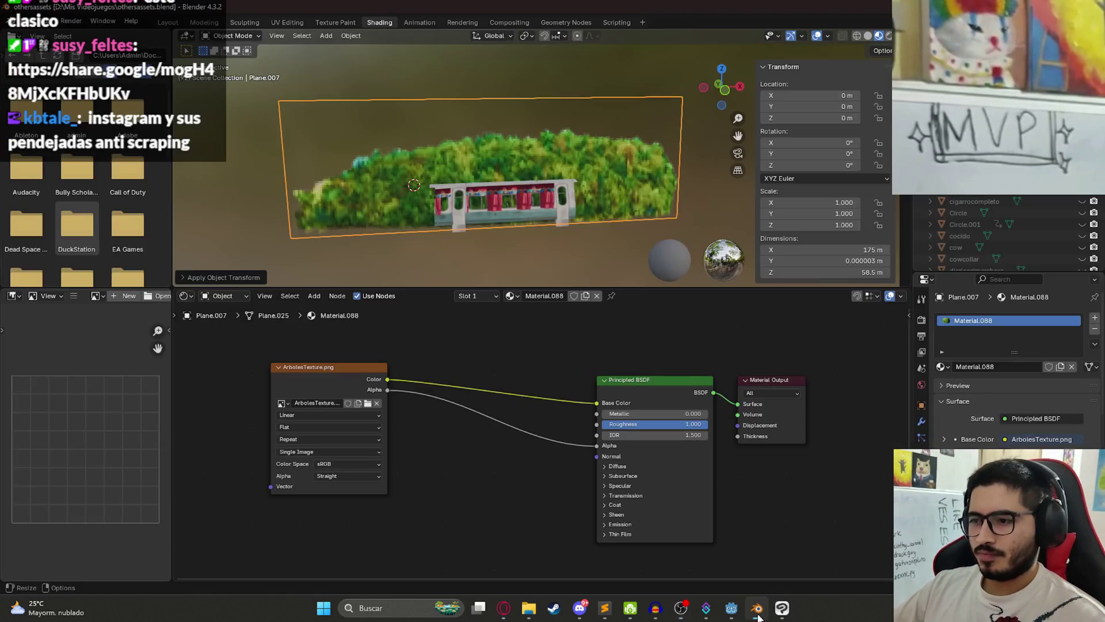
click(782, 609)
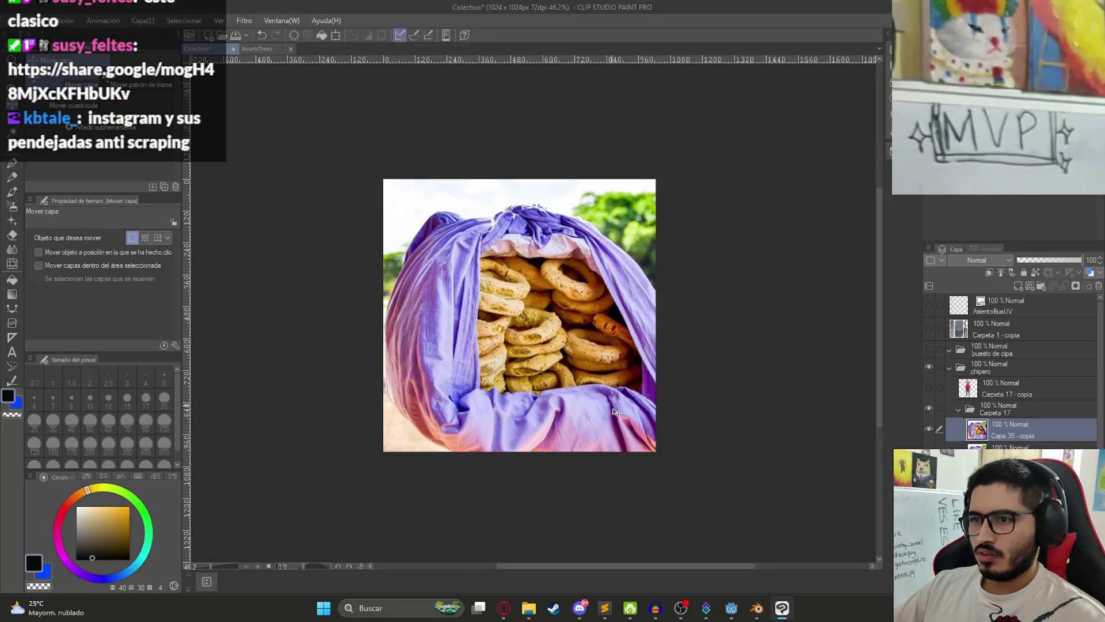
Step: Shrink the basket photo to about 58% and shift it up and right
key(ctrl+t)
scroll(575, 478, down, 1)
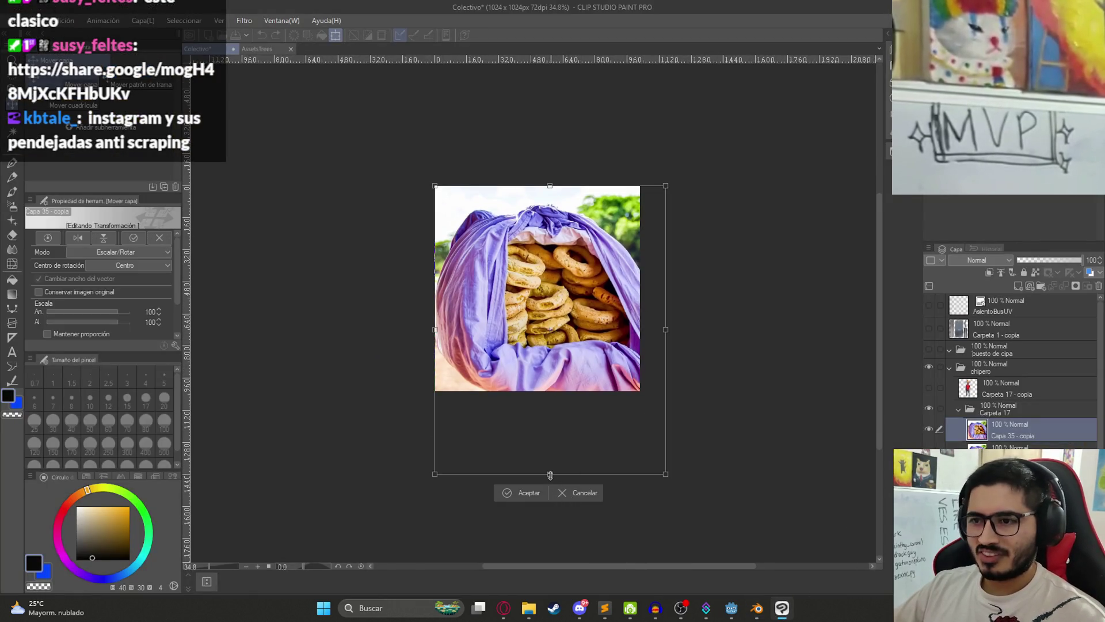
drag(550, 475, 549, 413)
drag(536, 361, 546, 326)
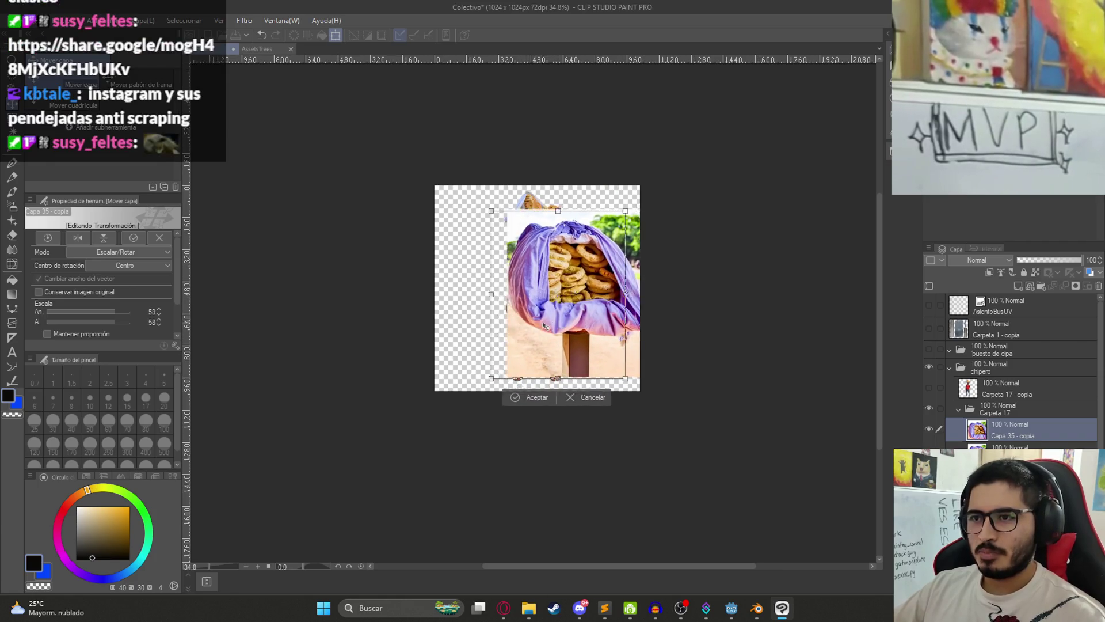
scroll(569, 337, up, 3)
key(Return)
Step: Trace the cloth basket's edge with polyline selection points, from the hanging corner up the right side
scroll(598, 349, up, 1)
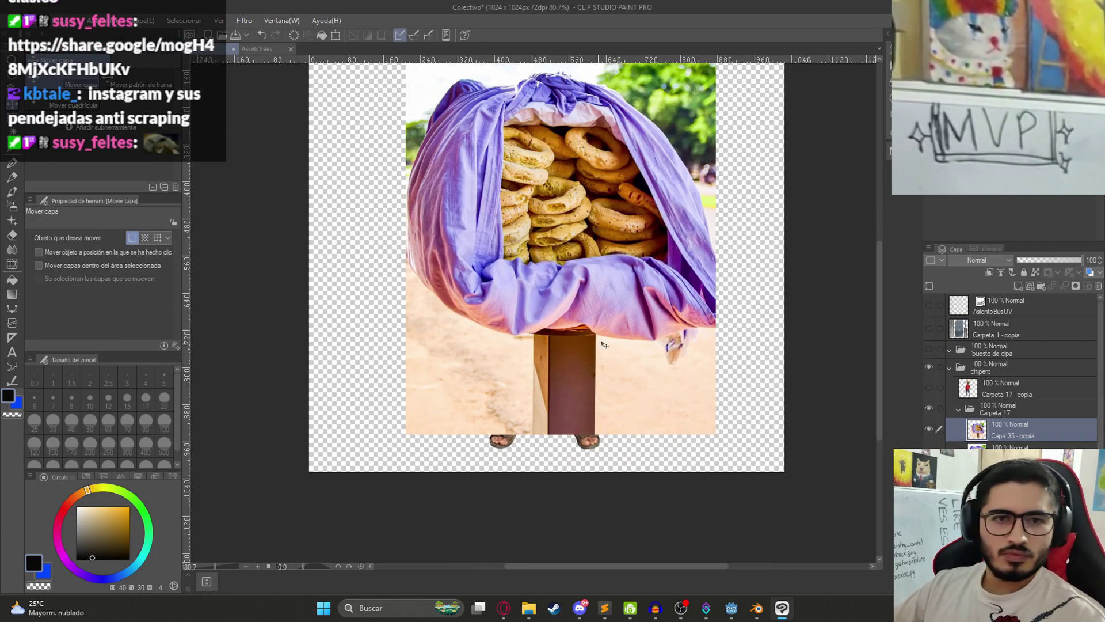
key(m)
scroll(576, 505, up, 3)
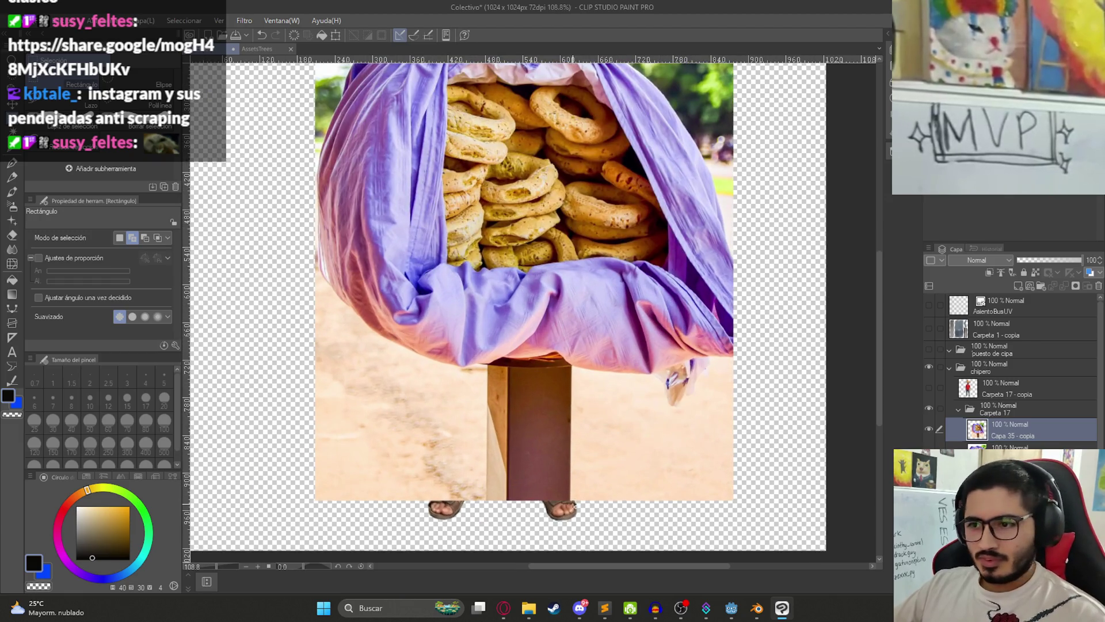
click(109, 108)
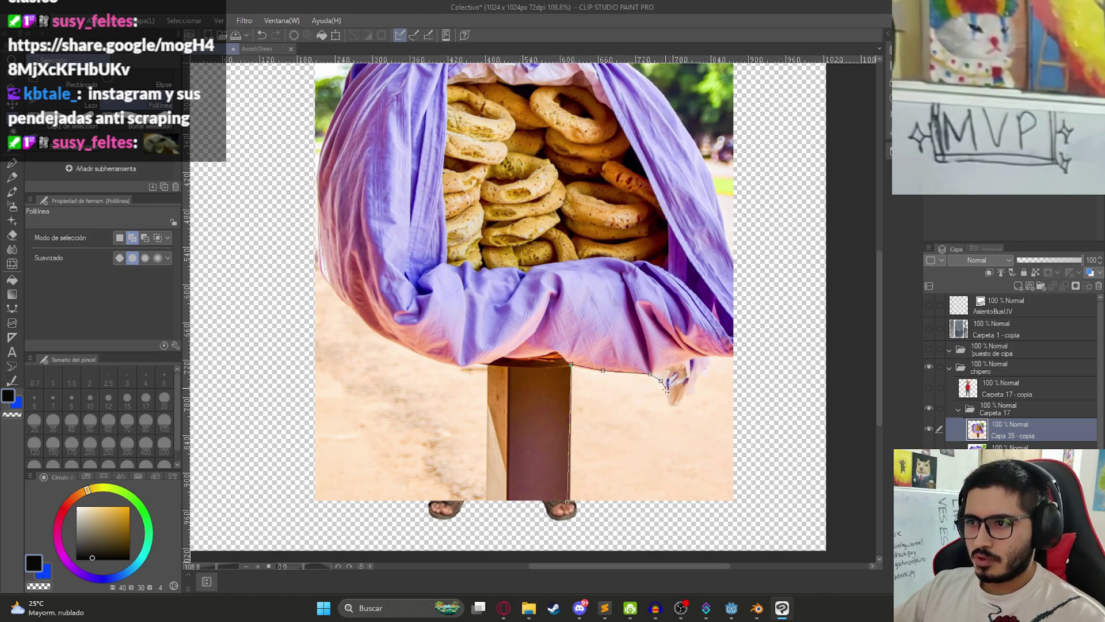
click(705, 375)
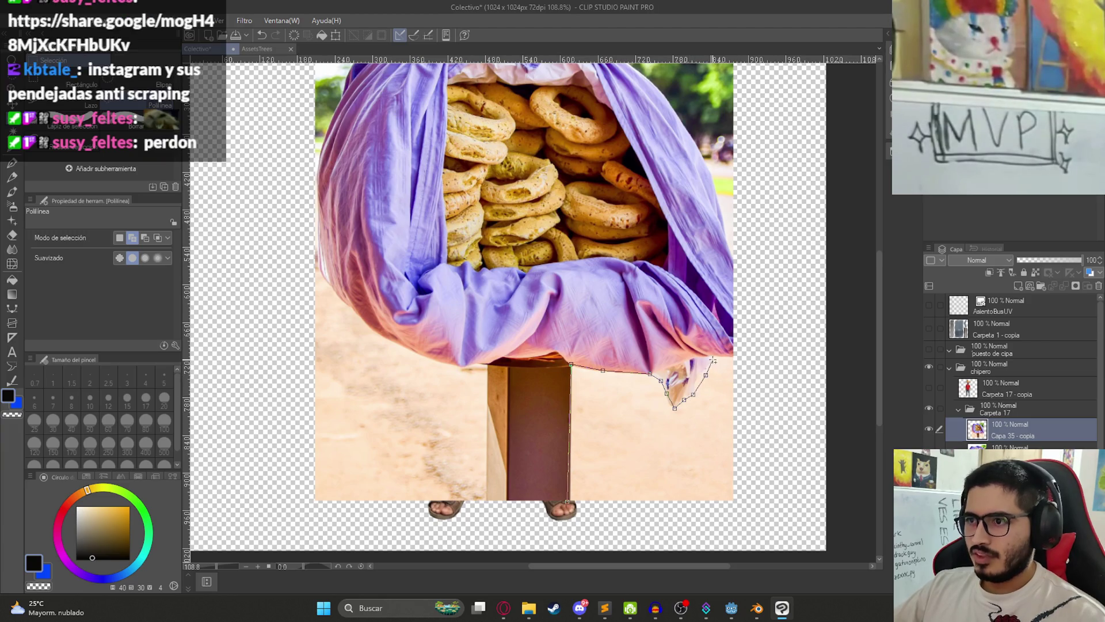
click(699, 380)
click(711, 365)
click(704, 356)
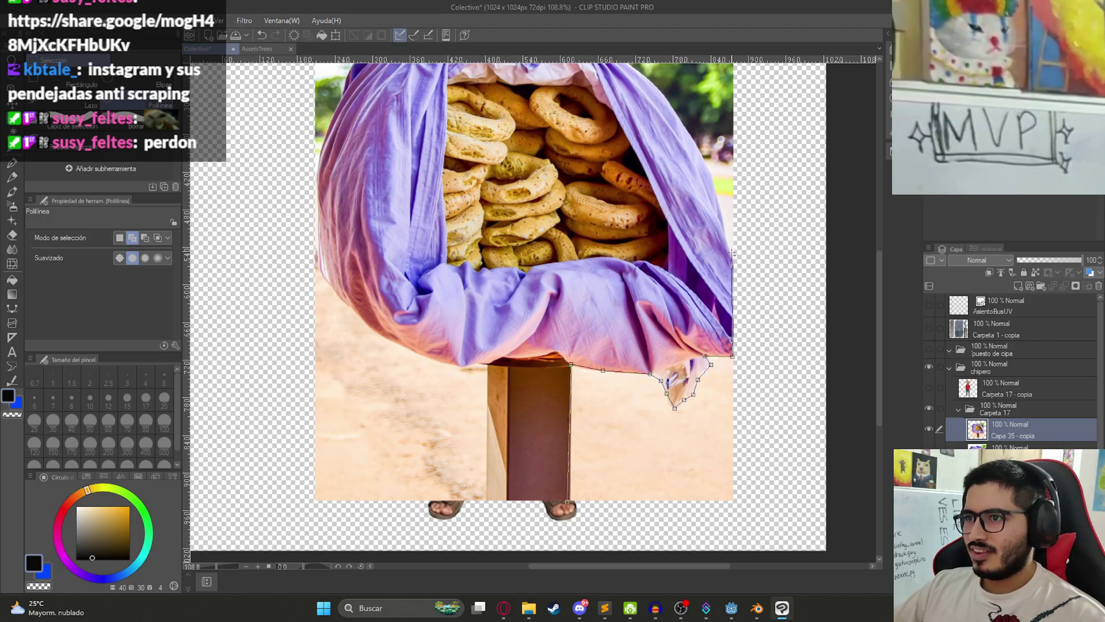
scroll(725, 233, up, 3)
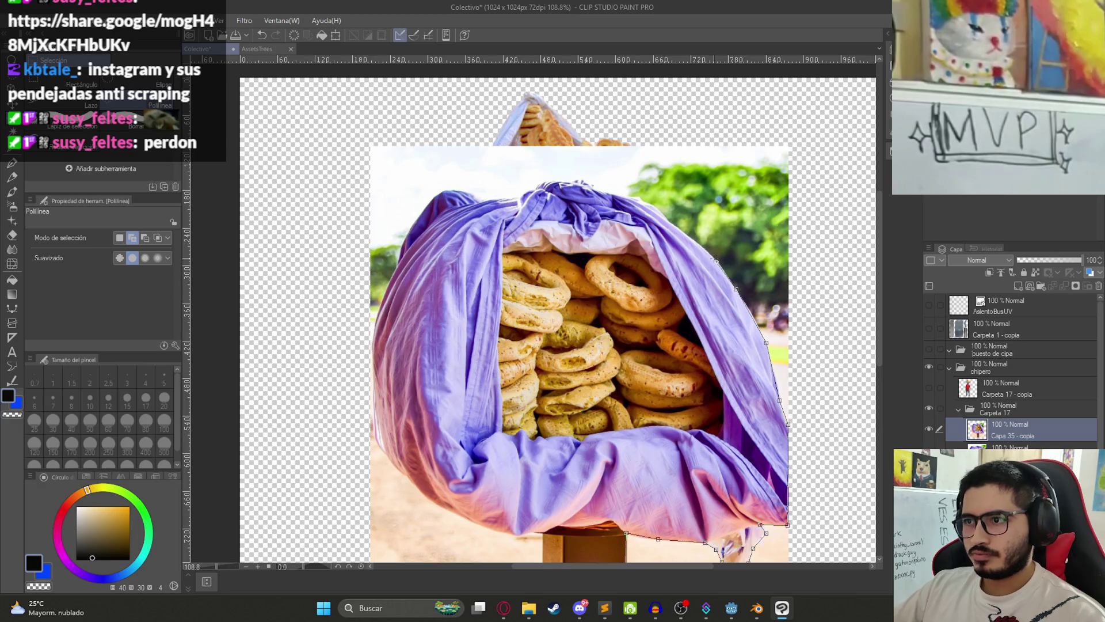
click(660, 211)
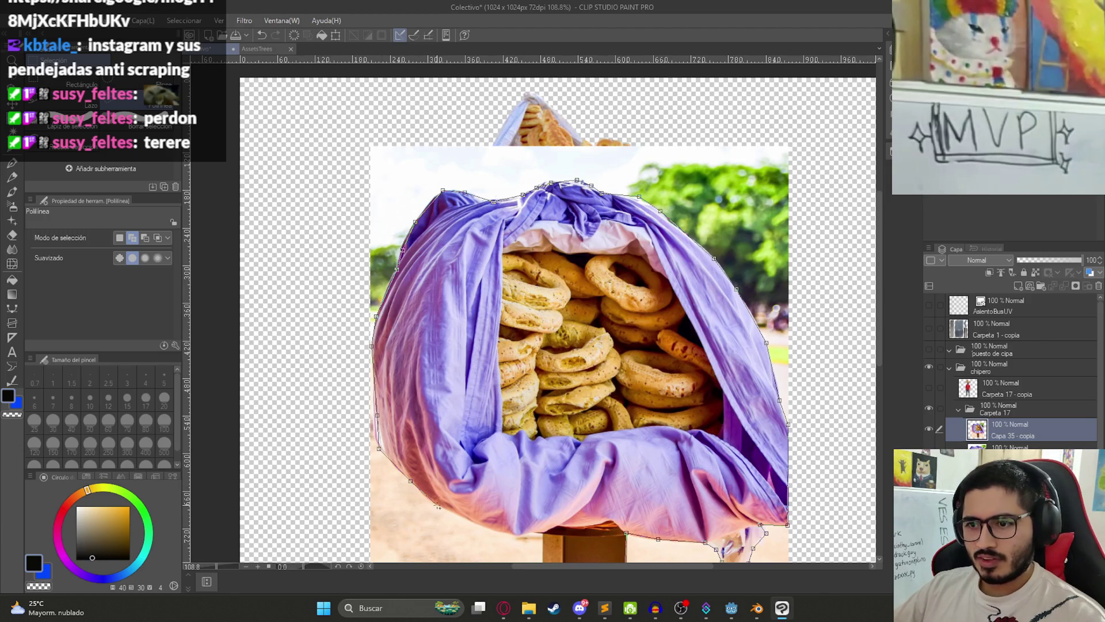
scroll(504, 535, down, 5)
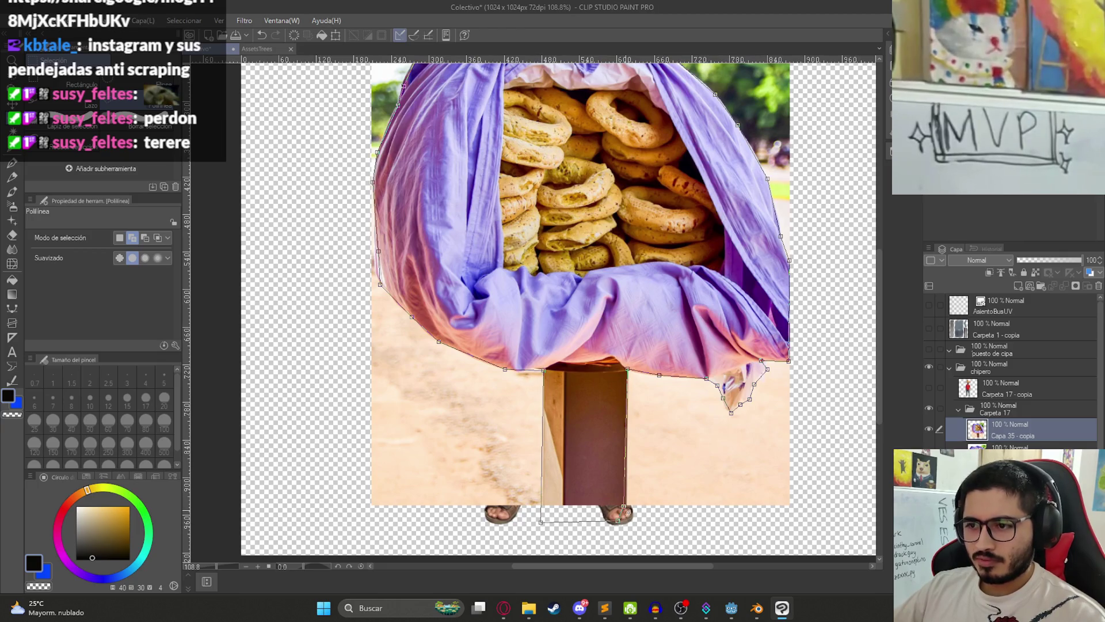
Step: Close the polyline selection and delete the sand background around the basket stand
double_click(630, 511)
key(Delete)
key(ctrl+d)
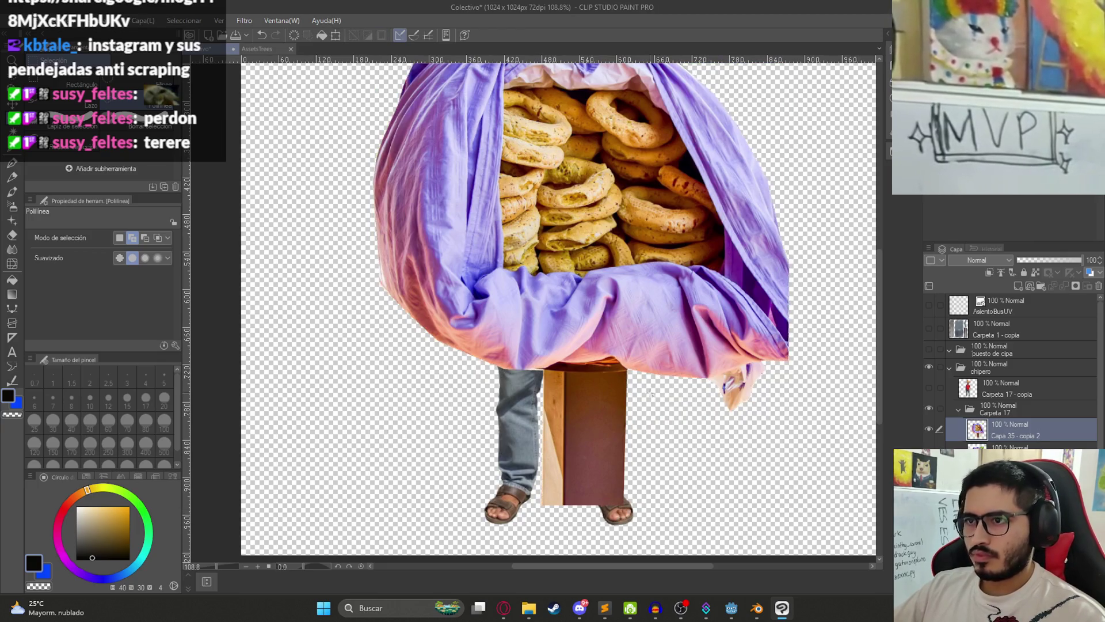
key(k)
scroll(569, 291, down, 3)
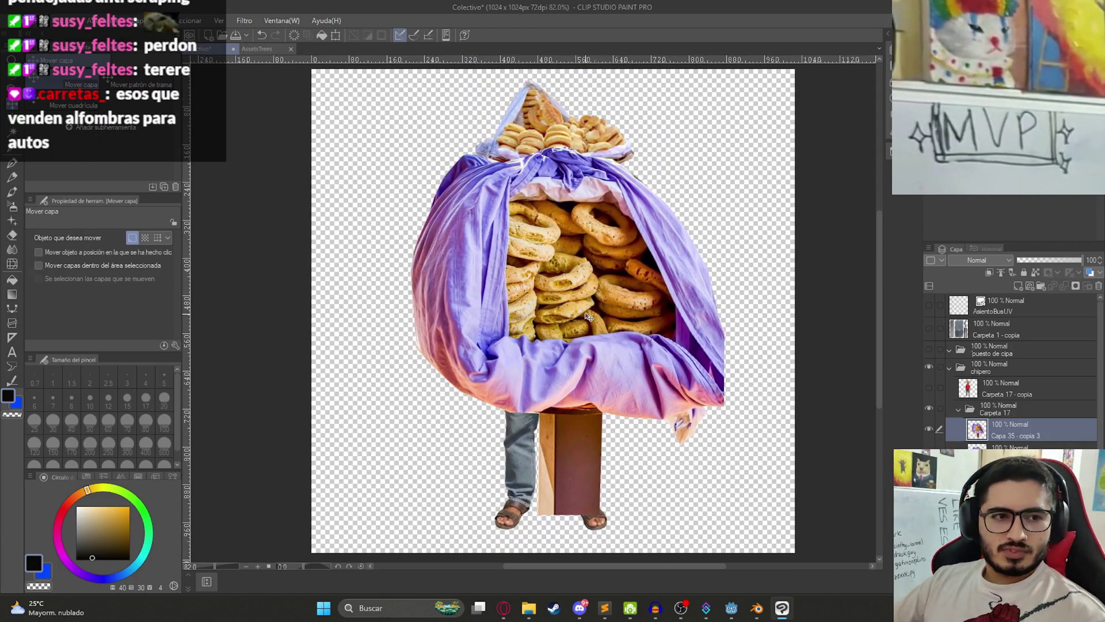
Step: Shrink the basket stand, place it beside the vendor, and save the document
key(ctrl+t)
mouse_move(566, 534)
mouse_down()
mouse_move(567, 395)
mouse_move(534, 332)
mouse_up()
key(Return)
mouse_move(570, 299)
mouse_down()
mouse_move(673, 421)
mouse_move(428, 410)
mouse_move(418, 421)
mouse_up()
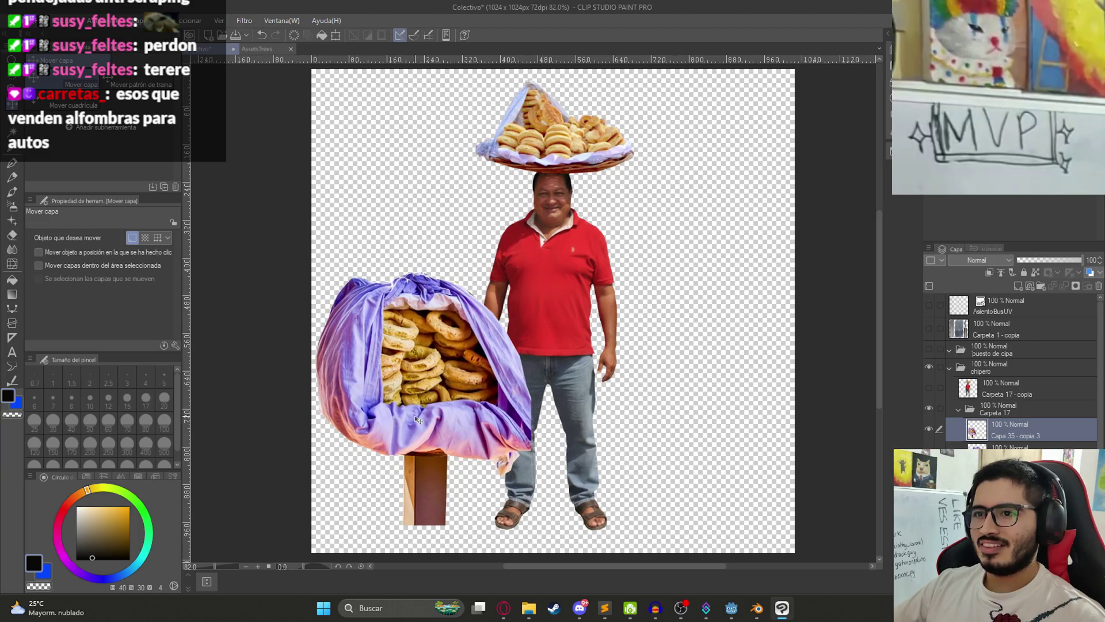
key(ctrl+t)
mouse_move(424, 525)
mouse_down()
mouse_move(422, 464)
mouse_move(423, 487)
mouse_up()
key(Return)
scroll(1004, 369, down, 3)
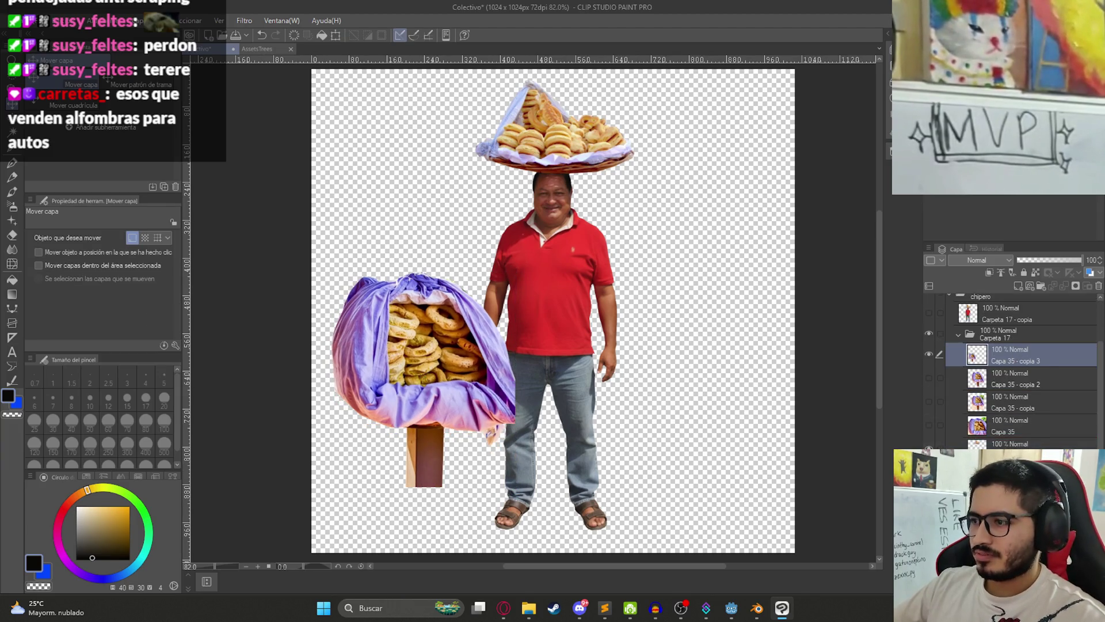
mouse_move(446, 418)
mouse_down()
mouse_move(459, 449)
mouse_move(661, 448)
mouse_move(440, 451)
mouse_up()
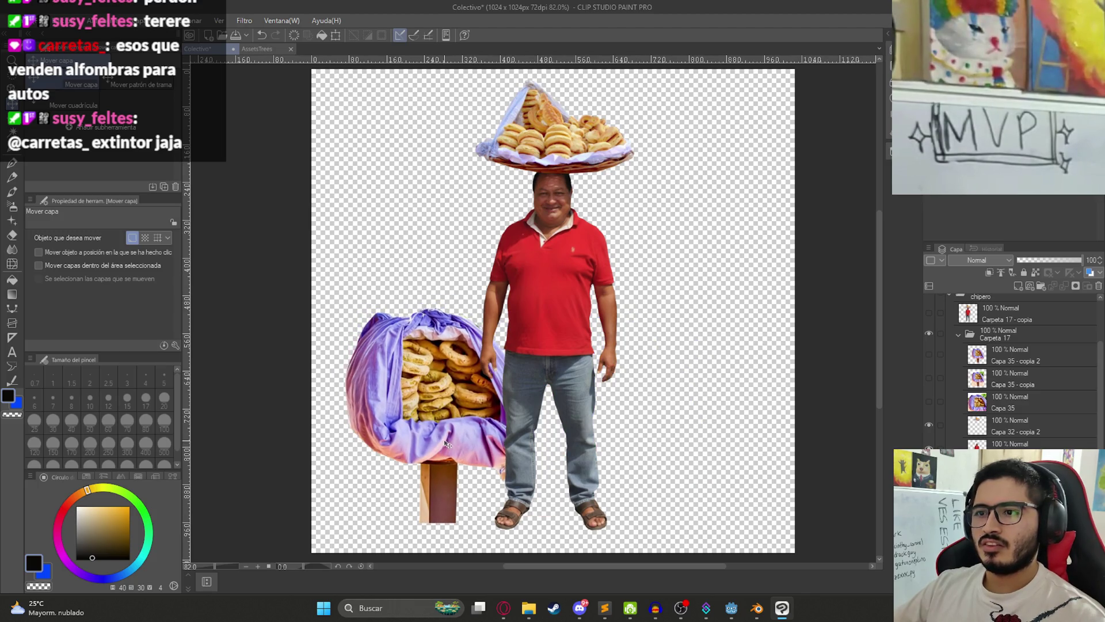
key(ctrl+s)
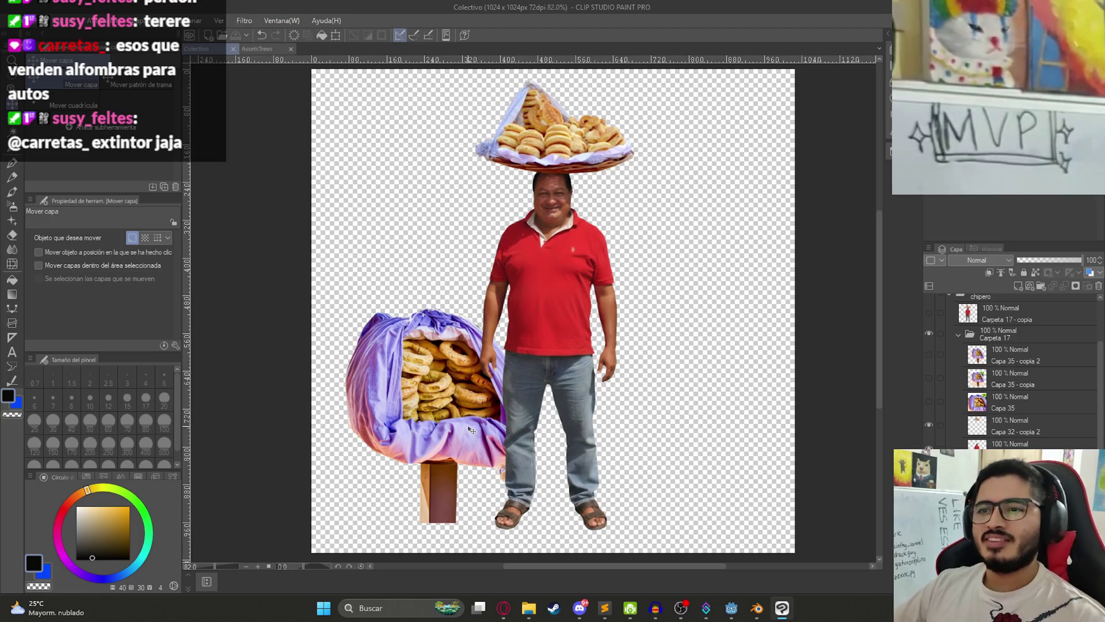
key(ctrl+t)
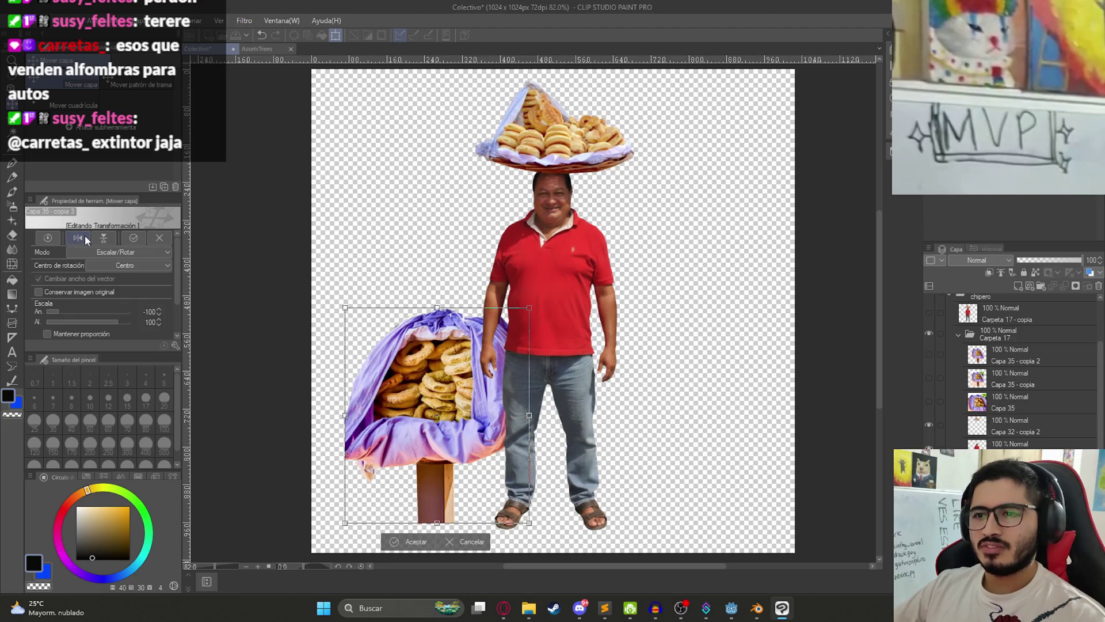
Step: Confirm the transform and move the basket stand to the vendor's right
key(Return)
mouse_move(496, 415)
mouse_down()
mouse_move(720, 418)
mouse_move(713, 424)
mouse_up()
scroll(687, 339, down, 3)
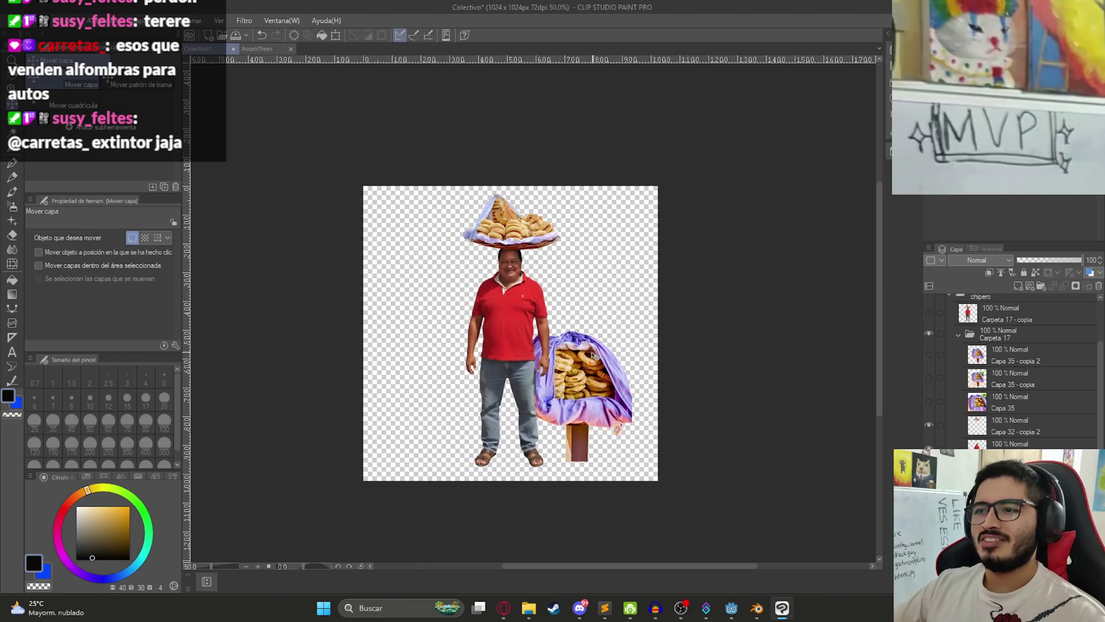
Step: Make a flattened copy of the Carpeta 17 layer folder
click(981, 335)
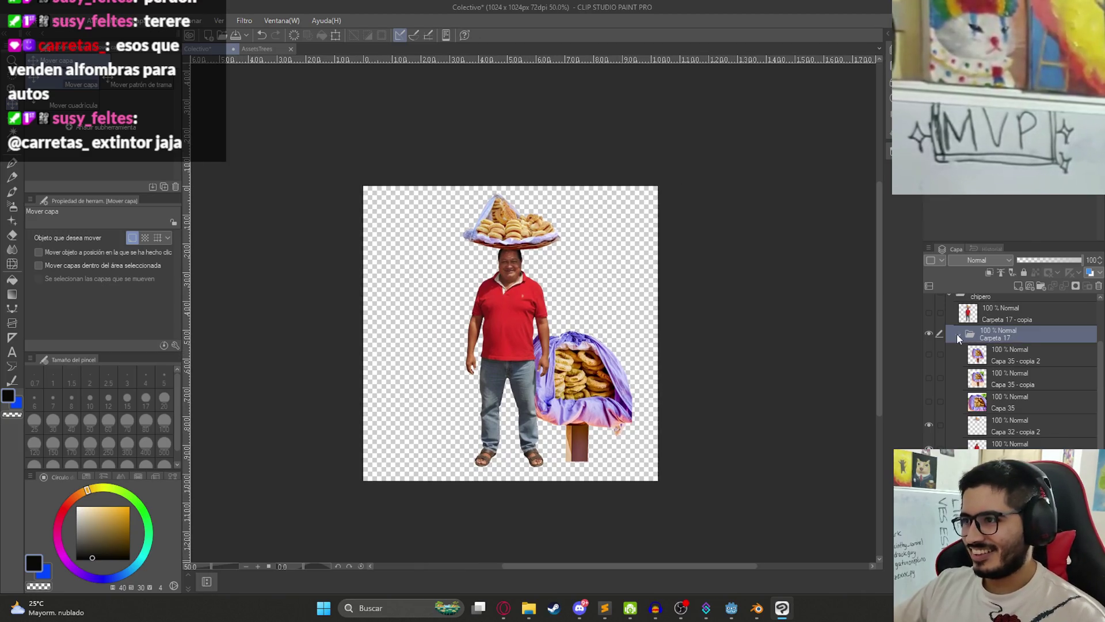
click(958, 334)
right_click(982, 409)
click(1001, 449)
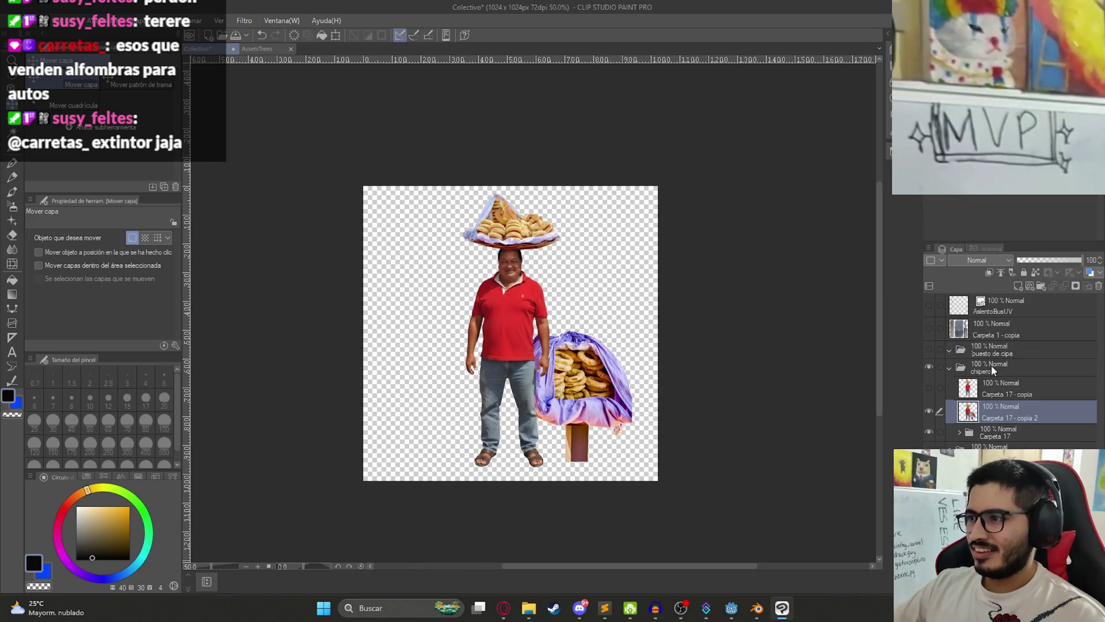
Step: Pixelate the merged copy with the Mosaico filter at cell size 5
click(244, 20)
mouse_move(271, 77)
click(357, 92)
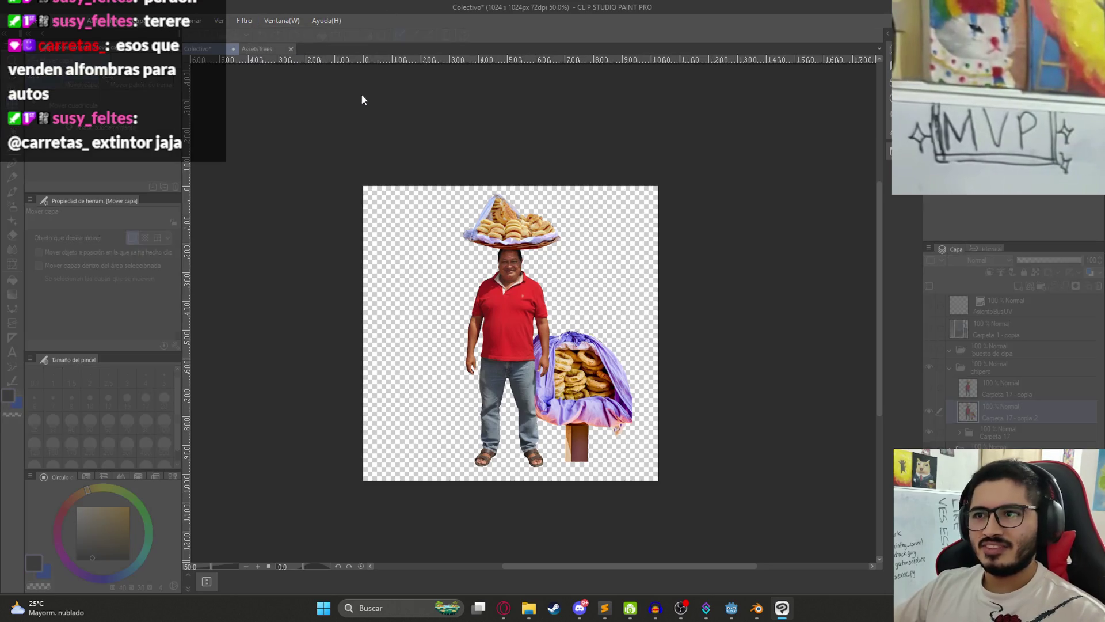
text(8)
scroll(530, 304, up, 3)
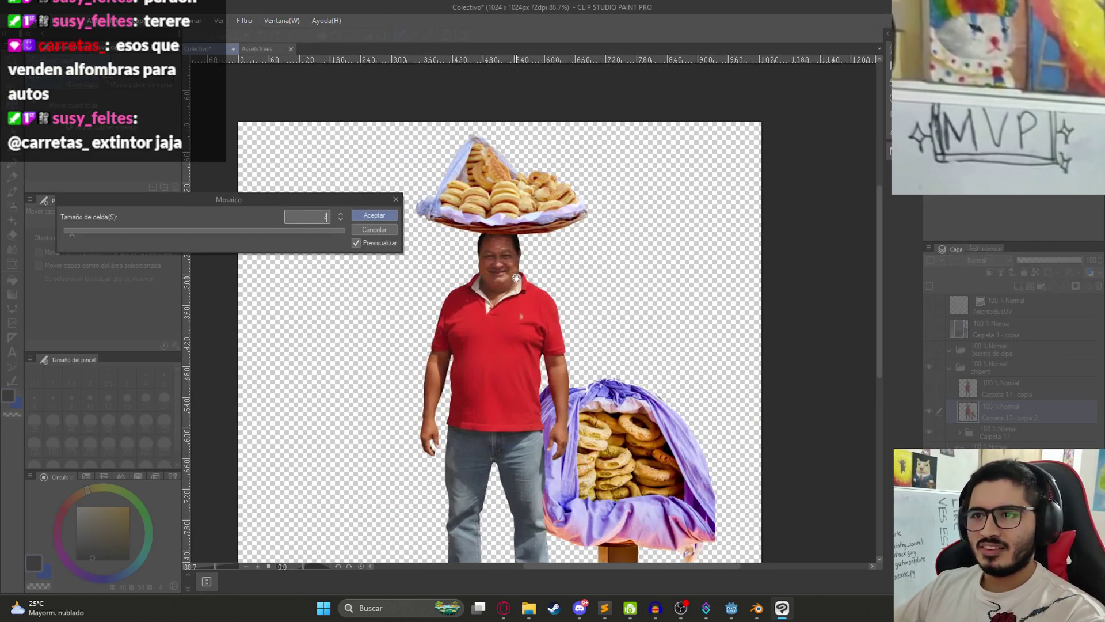
key(BackSpace)
text(5)
key(Return)
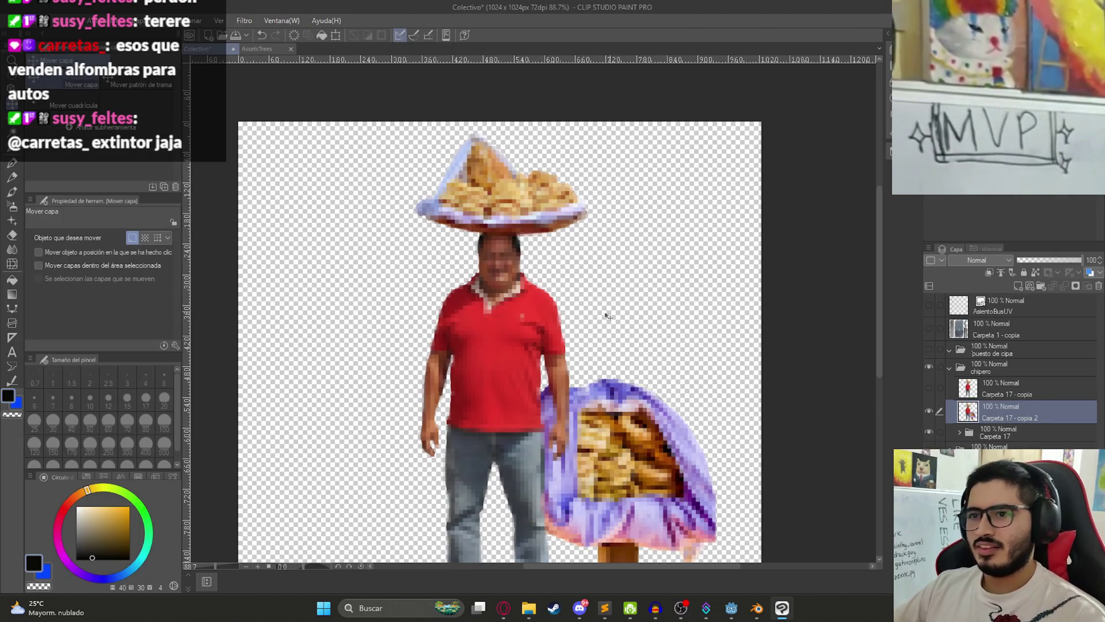
scroll(615, 314, down, 3)
click(17, 21)
Step: Export the layer as PNG instead of JPEG
mouse_move(140, 168)
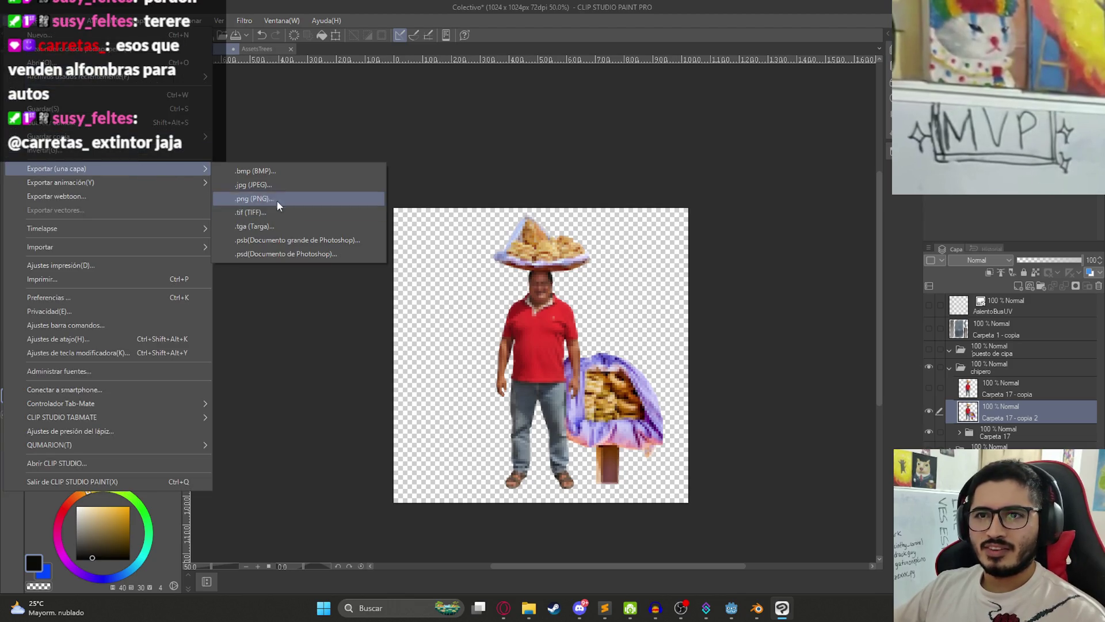
click(269, 189)
click(522, 380)
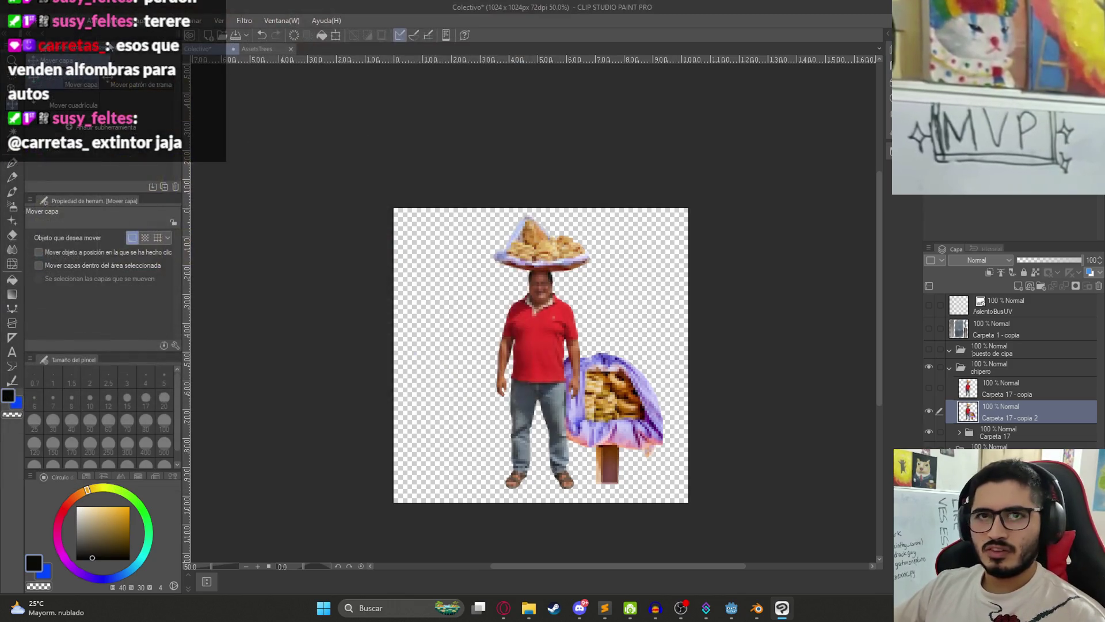
click(17, 20)
mouse_move(155, 169)
click(266, 198)
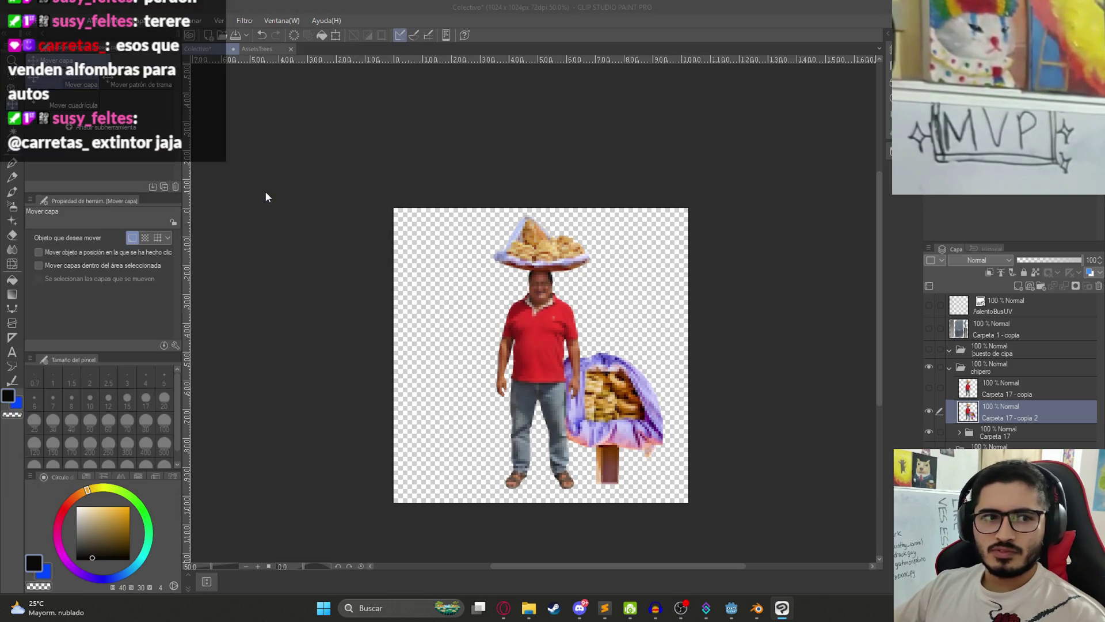
Step: Overwrite ChiperoTexture.png in juegoterror1/assets/textures with the export and confirm the PNG settings
double_click(136, 179)
double_click(141, 174)
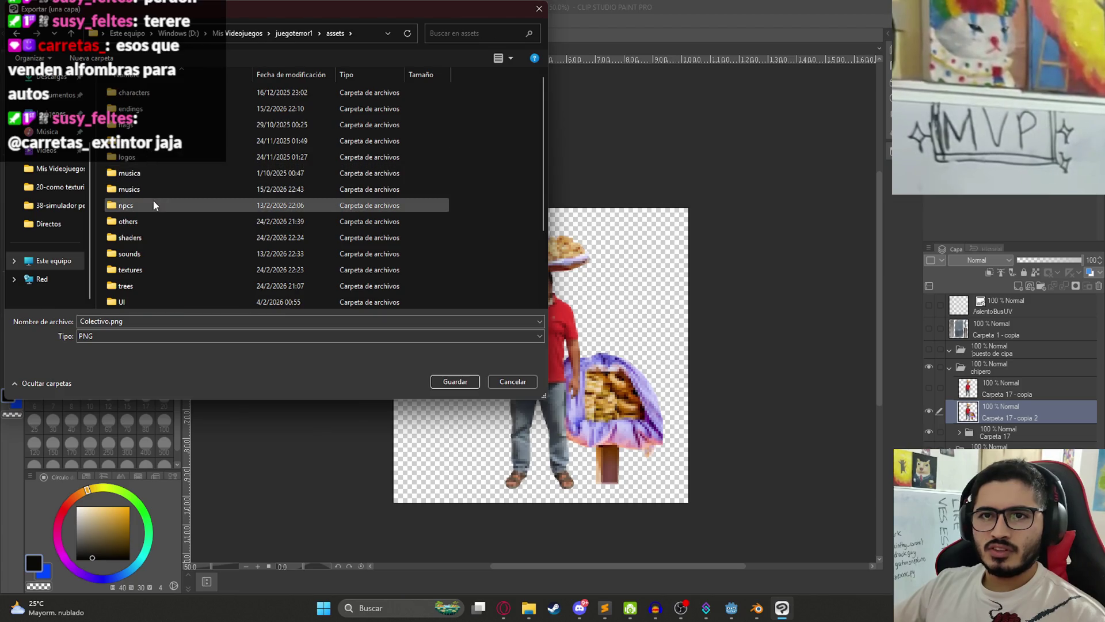
double_click(138, 271)
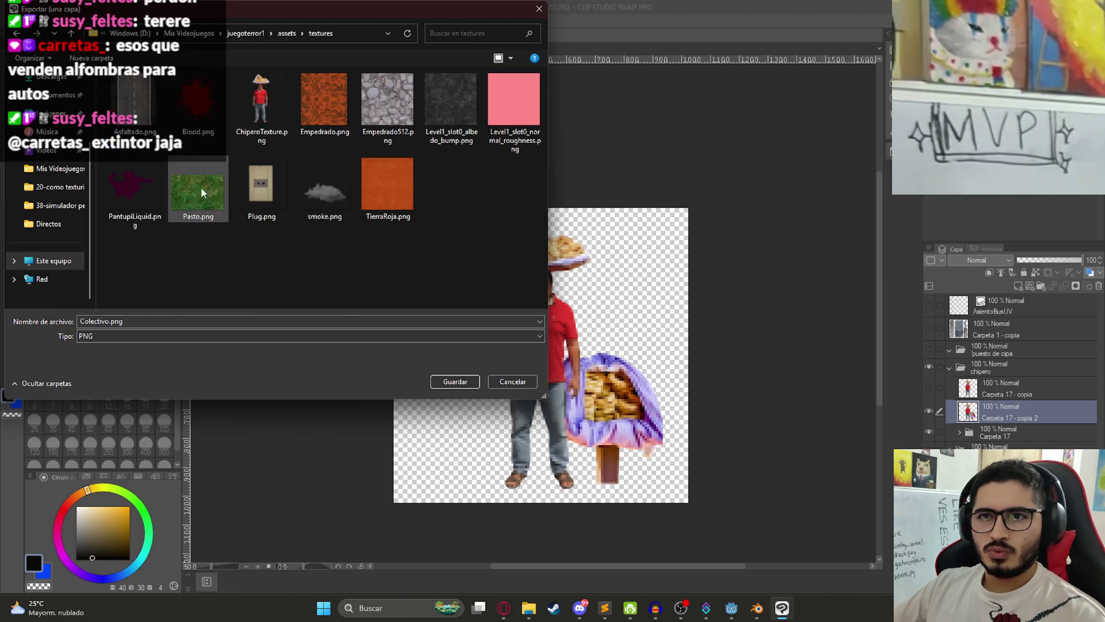
double_click(263, 116)
key(s)
key(Return)
click(731, 608)
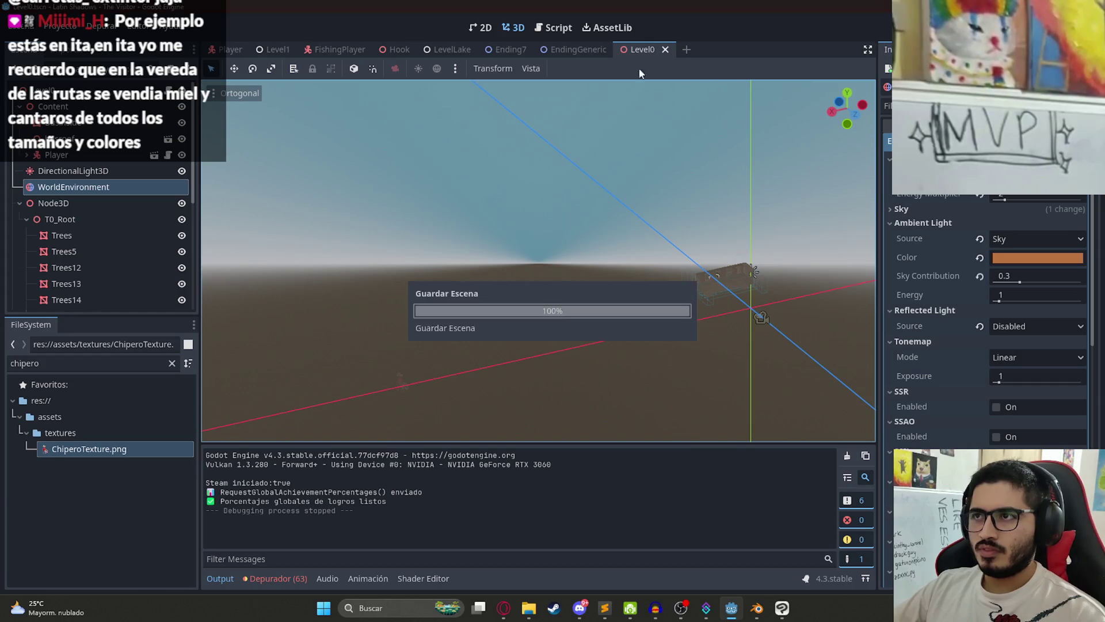
Step: Run Level0 via Reproducir Esta Escena to test the new vendor texture
right_click(630, 50)
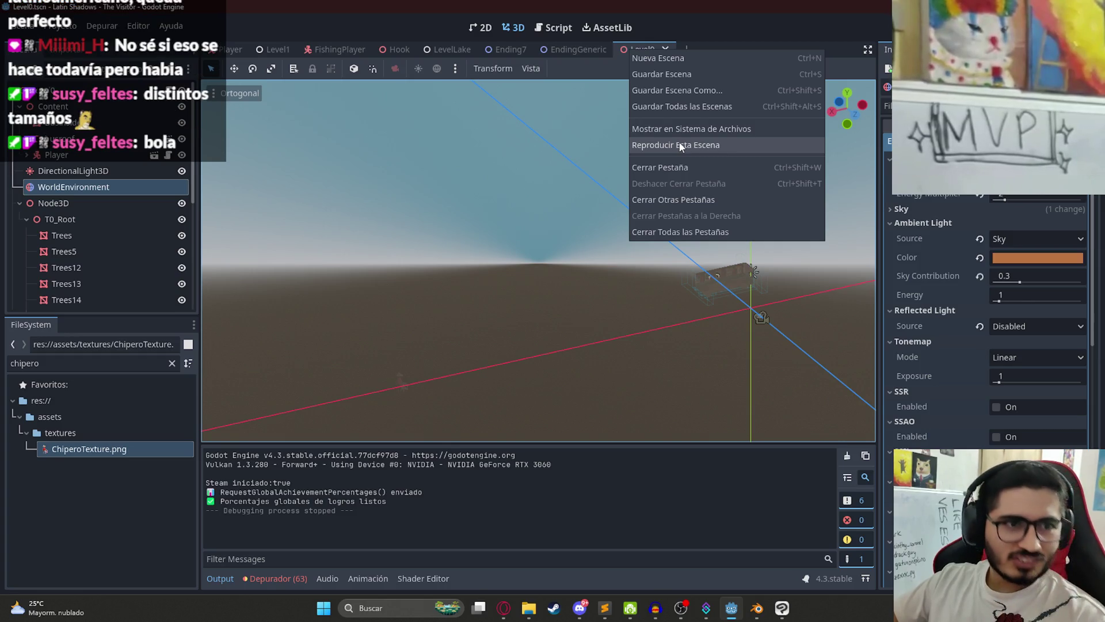
click(679, 145)
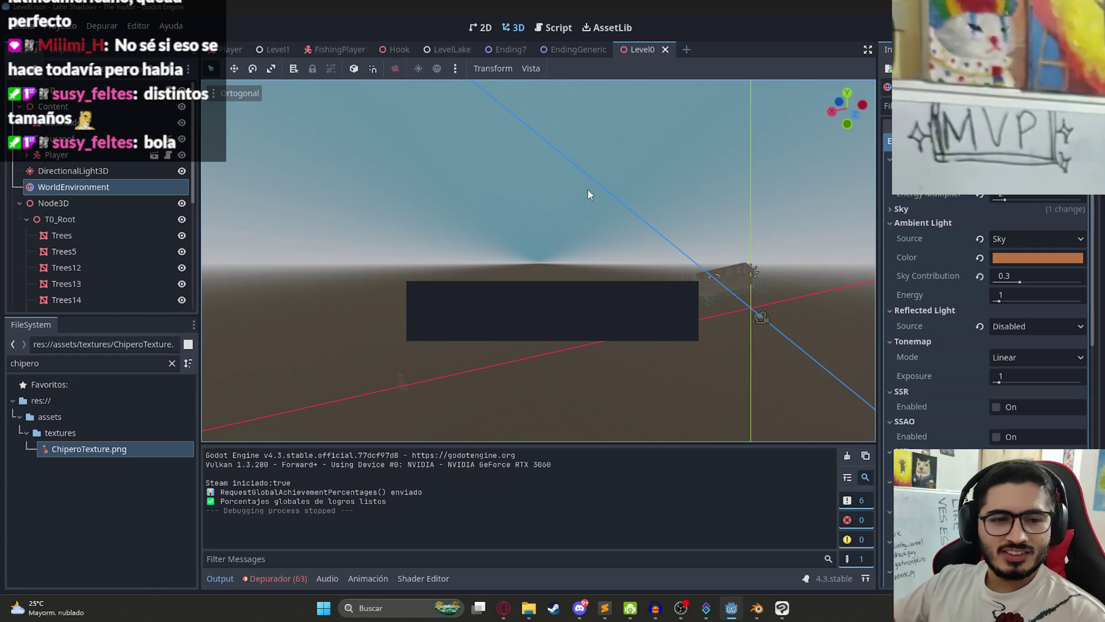
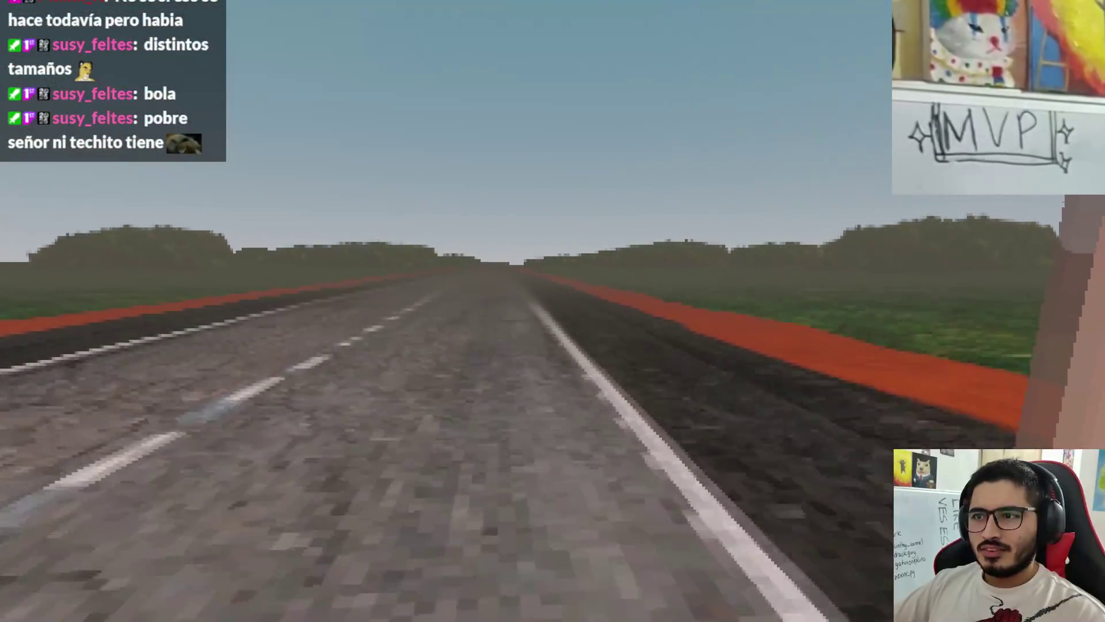
Step: Quit the game preview from its pause menu and bring the Opera GX browser forward
key(Escape)
click(588, 448)
click(502, 610)
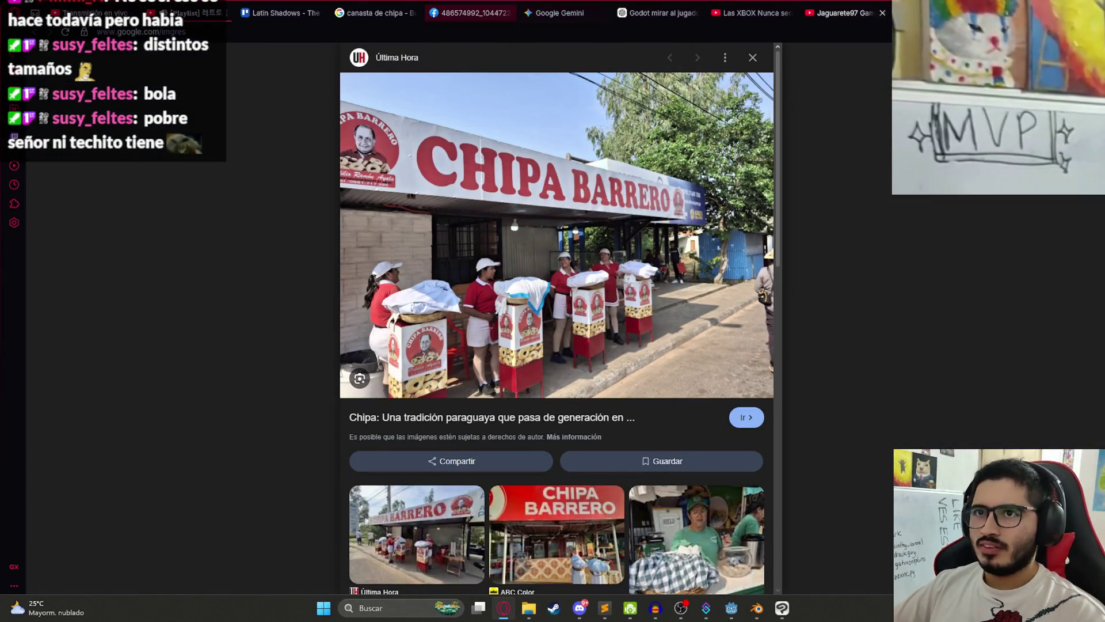
Step: In a new tab, search Google Images for 'pasto textura'
key(ctrl+t)
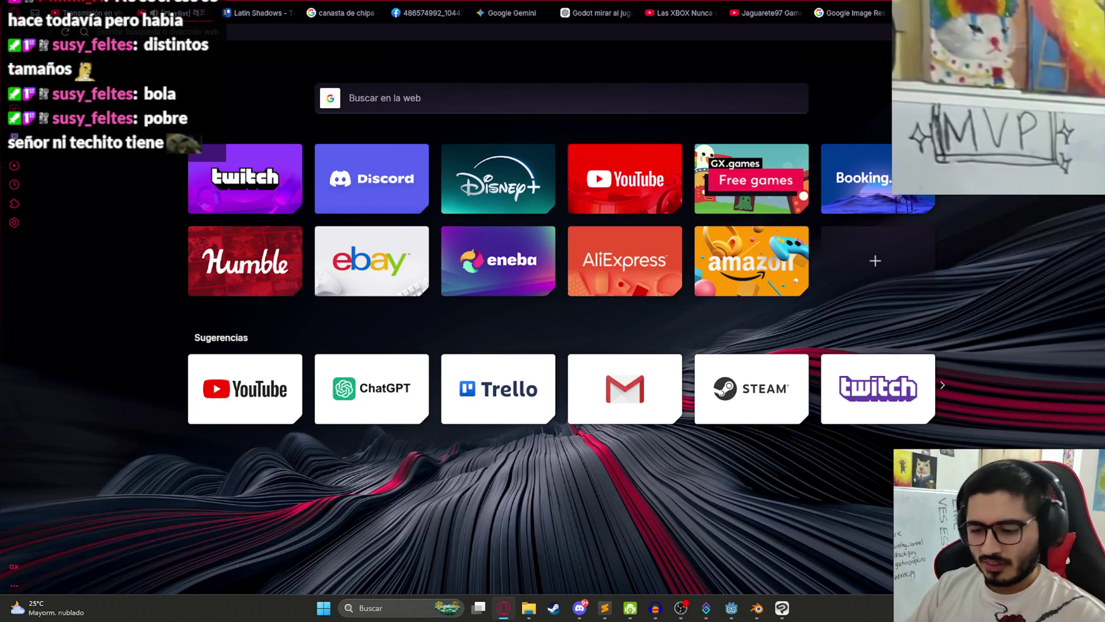
text(pasto)
key(Return)
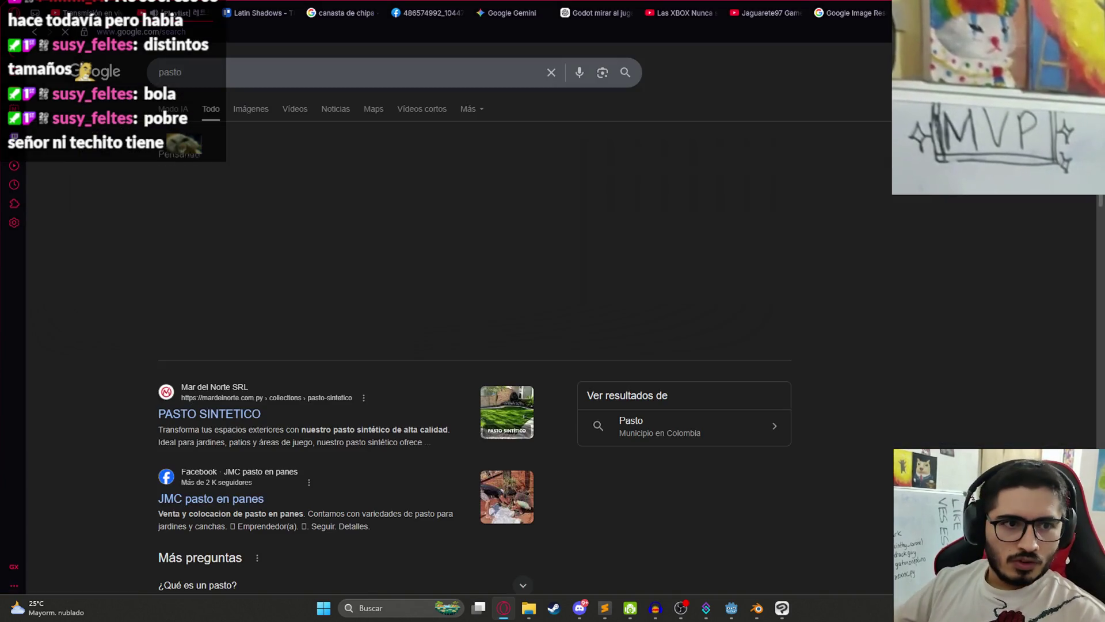
click(251, 111)
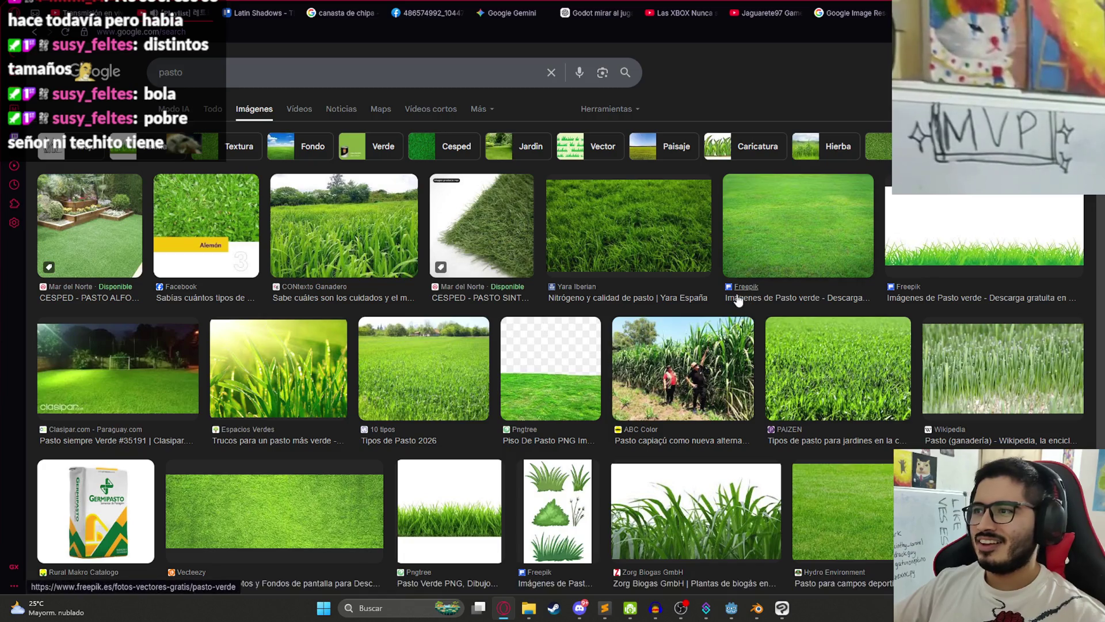
click(372, 71)
text(textura)
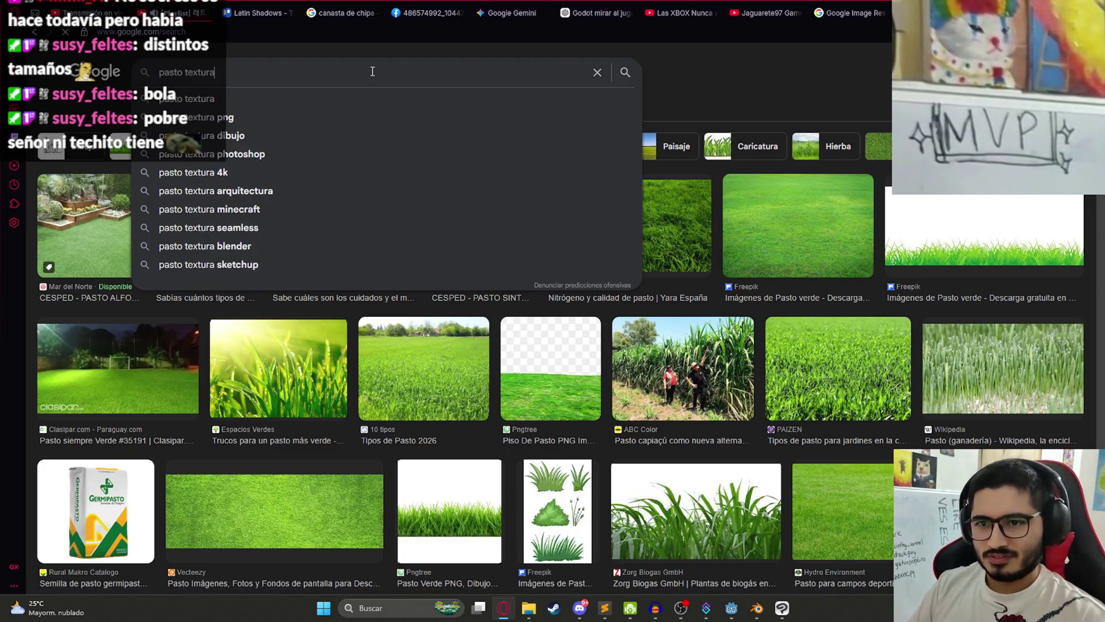
key(Return)
Step: Copy the first Pinterest grass texture image and switch to Clip Studio Paint
click(109, 227)
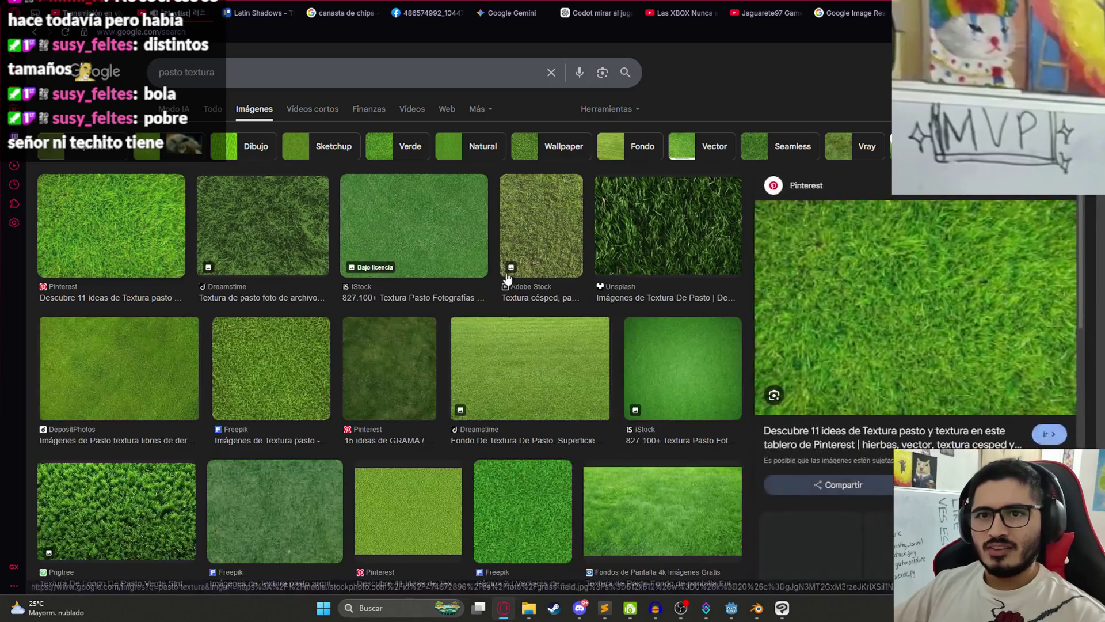
right_click(854, 198)
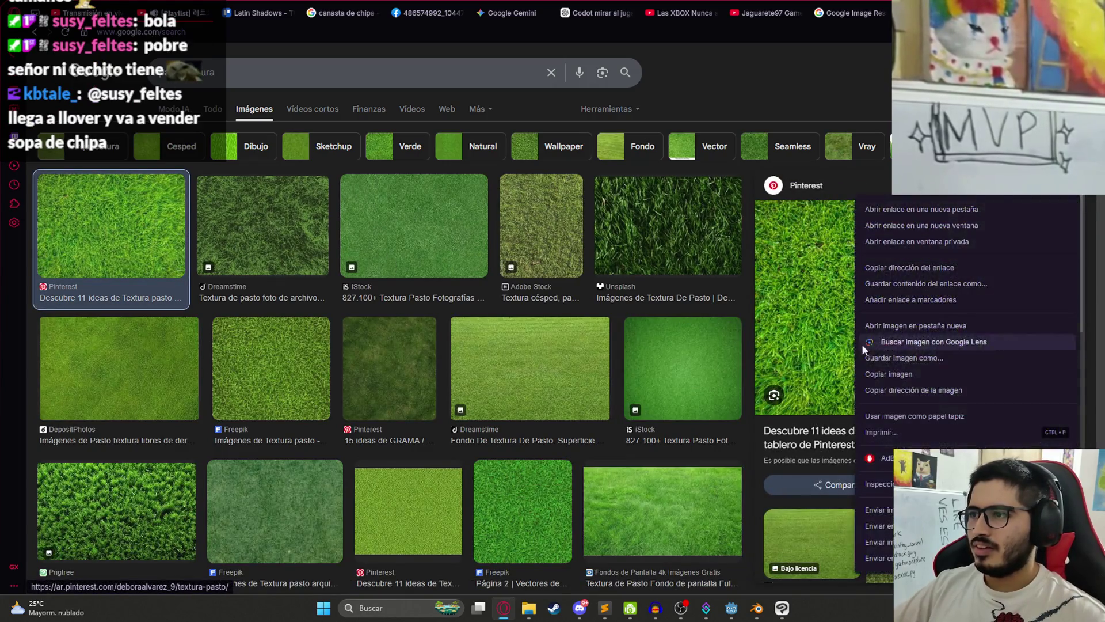
click(864, 373)
key(alt+Tab)
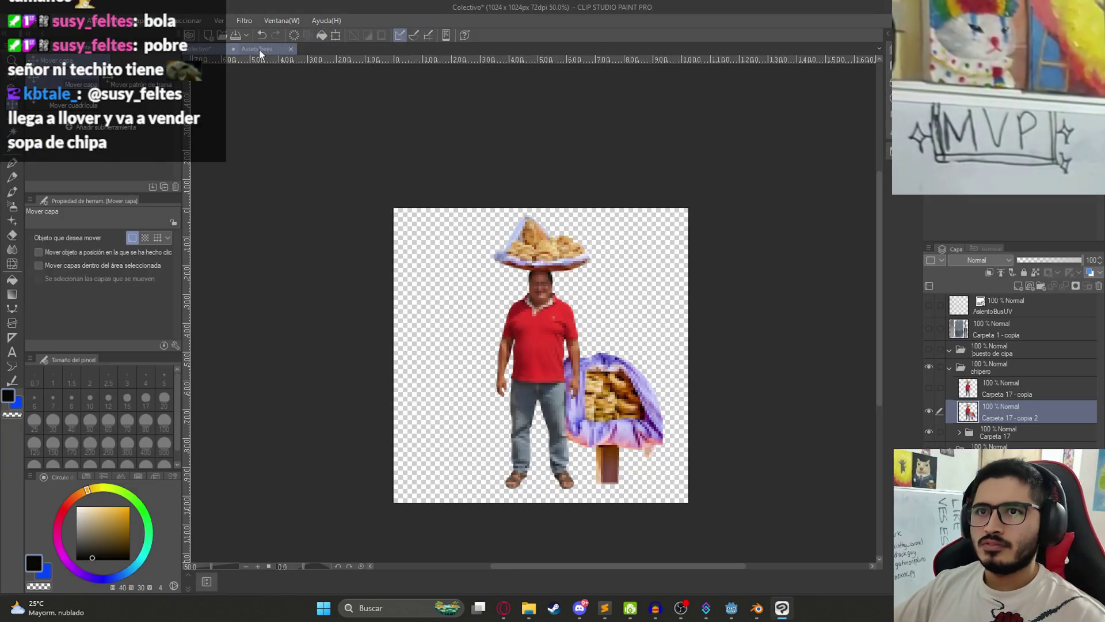
Step: In AssetsTrees, hide the asfalto layer, create a new folder and paste the grass image
click(259, 49)
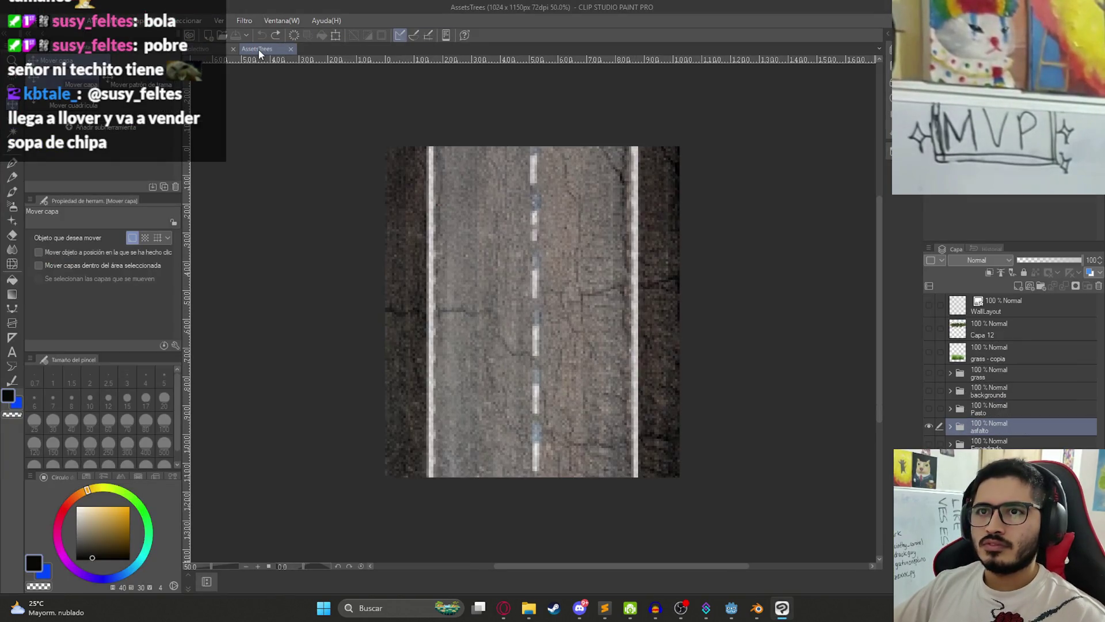
click(929, 426)
click(1008, 373)
click(1041, 286)
key(ctrl+v)
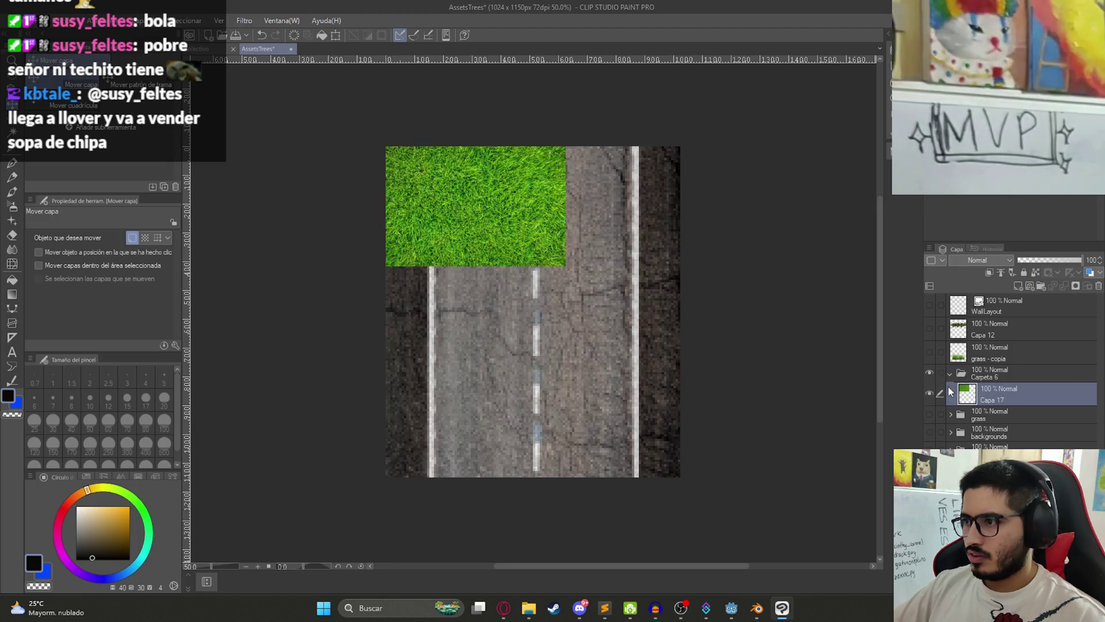
Step: Rename the new folder to grass2 and select the pasted grass layer
double_click(989, 377)
text(grtass)
text(ass2)
key(Return)
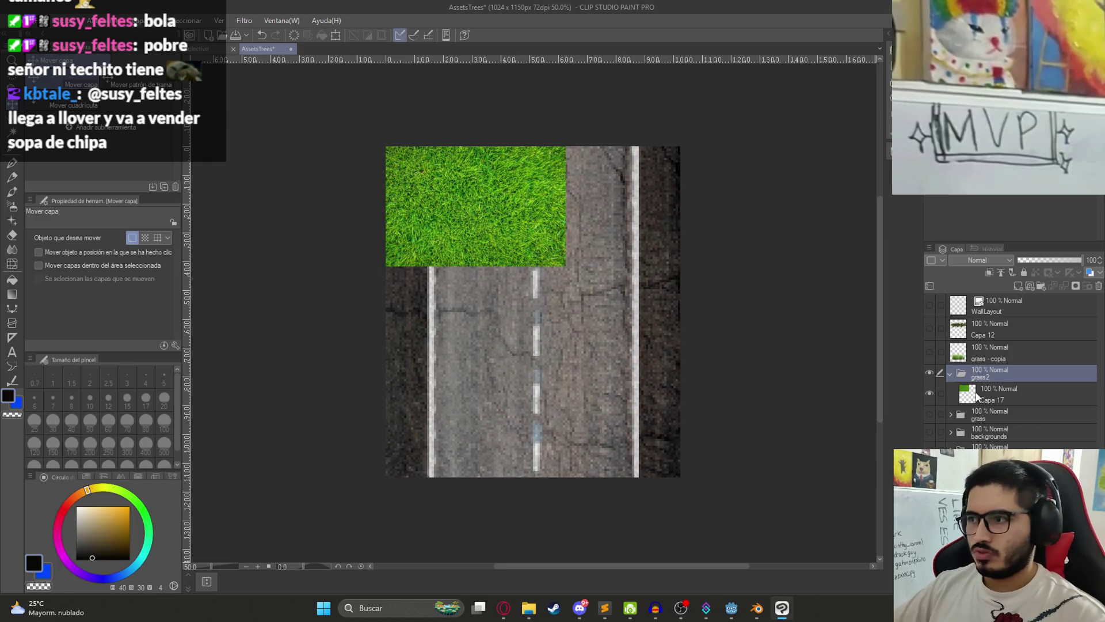
click(930, 395)
click(931, 394)
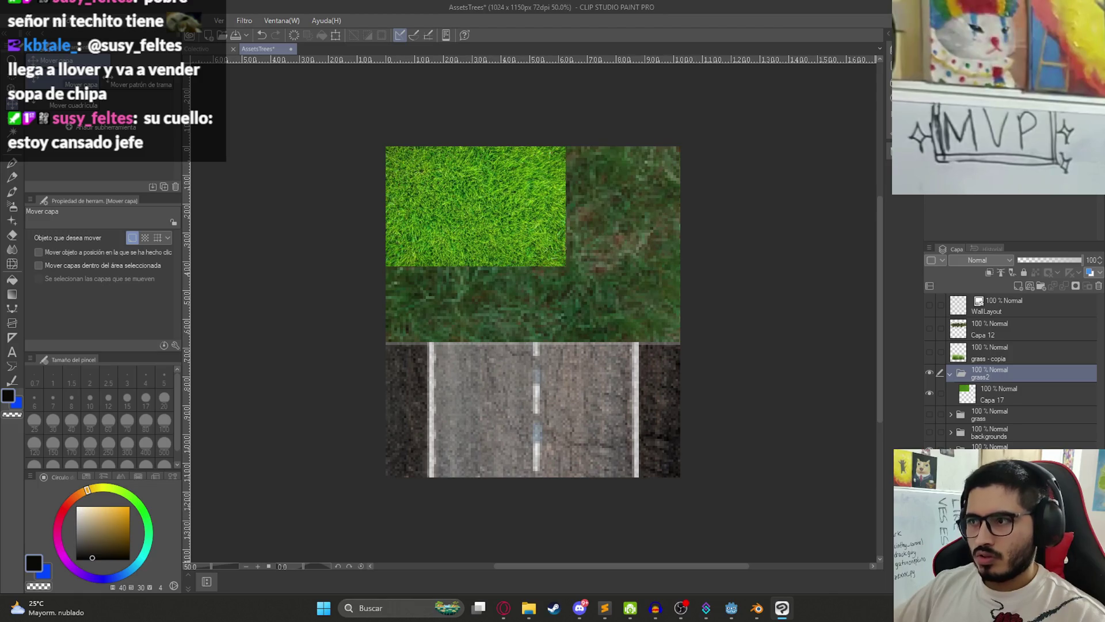
click(992, 401)
key(ctrl+t)
Step: Enlarge the pasted grass texture
mouse_move(566, 266)
mouse_down()
mouse_move(668, 363)
mouse_move(519, 359)
mouse_move(572, 360)
mouse_move(597, 388)
mouse_up()
drag(580, 383, 580, 383)
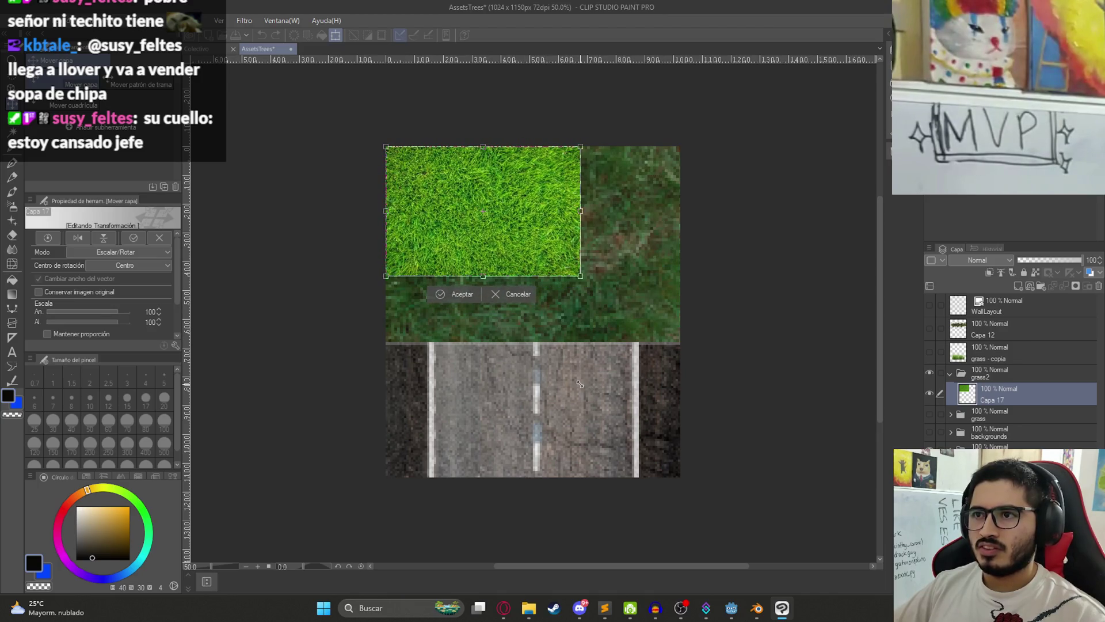
key(Return)
scroll(500, 225, up, 1)
Step: Rotate the grass 90° and align it to the canvas's top-left corner
key(ctrl+t)
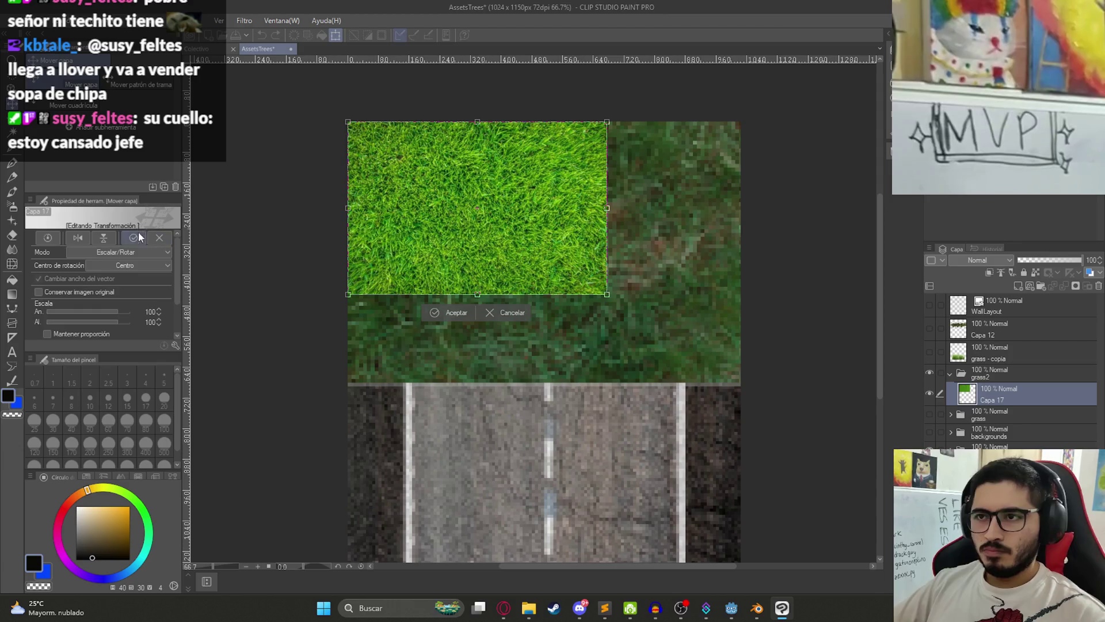
scroll(172, 337, down, 3)
click(158, 307)
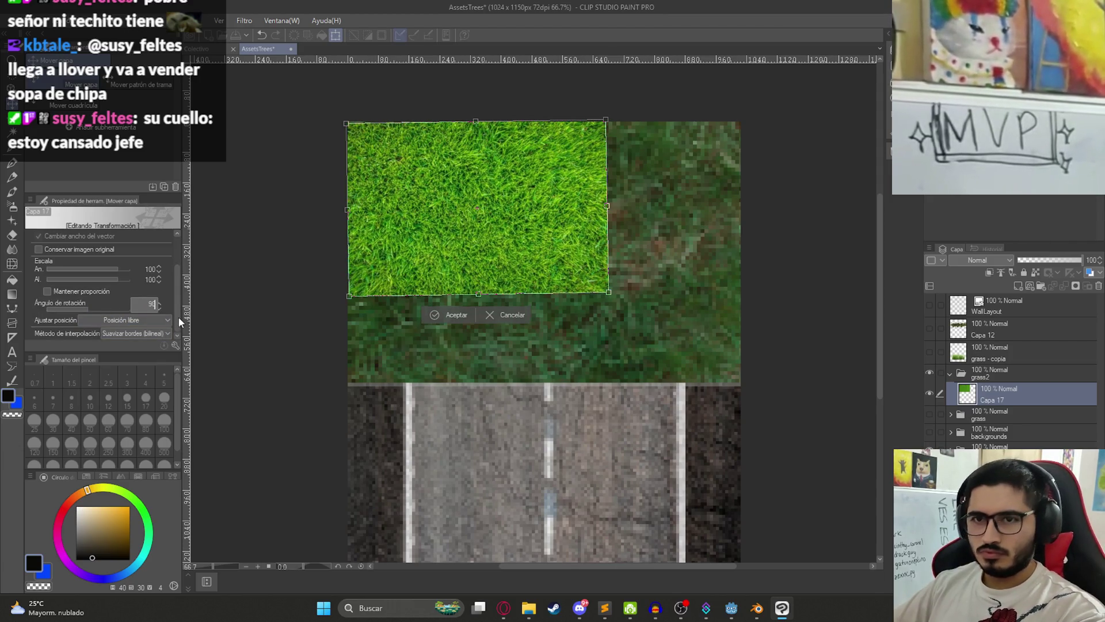
text(0)
key(Return)
drag(514, 203, 469, 247)
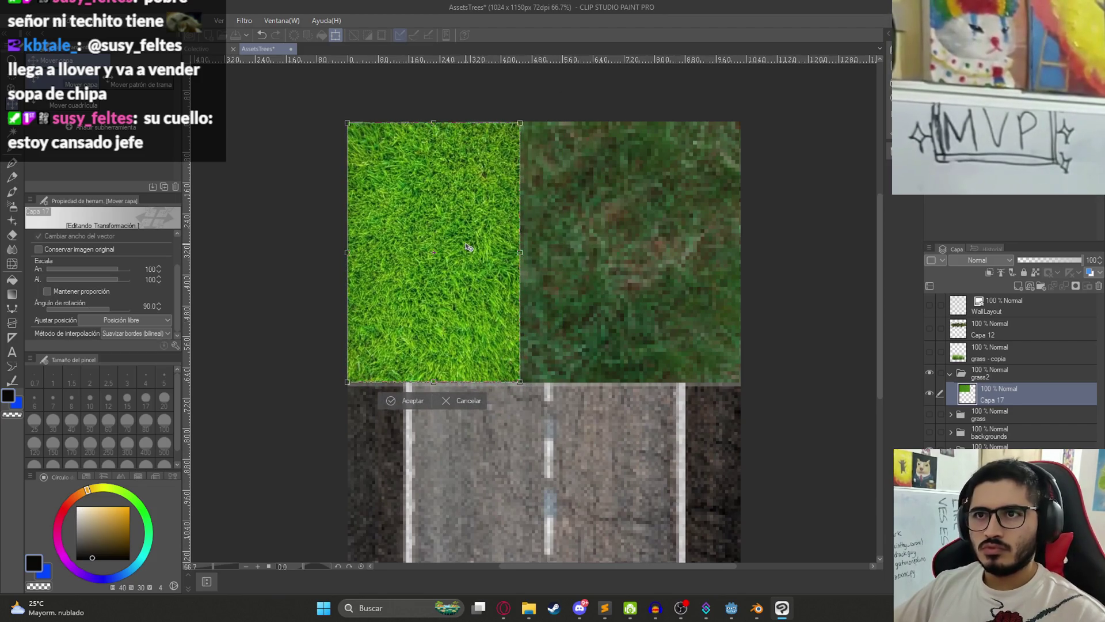
scroll(349, 123, up, 10)
drag(397, 191, 408, 171)
key(Return)
scroll(403, 218, down, 8)
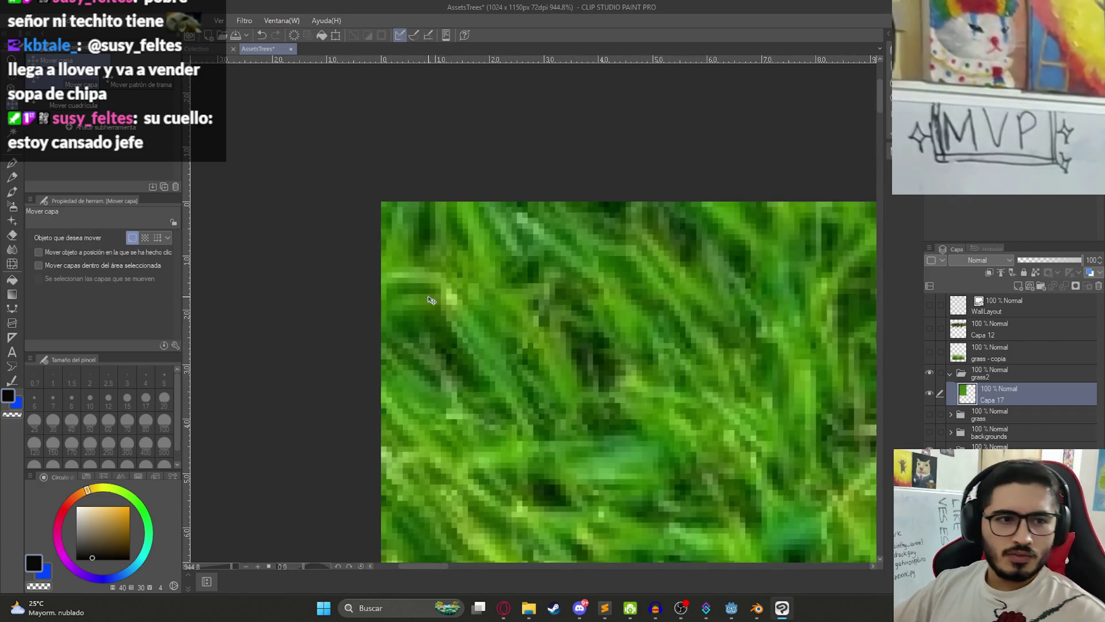
scroll(411, 256, down, 3)
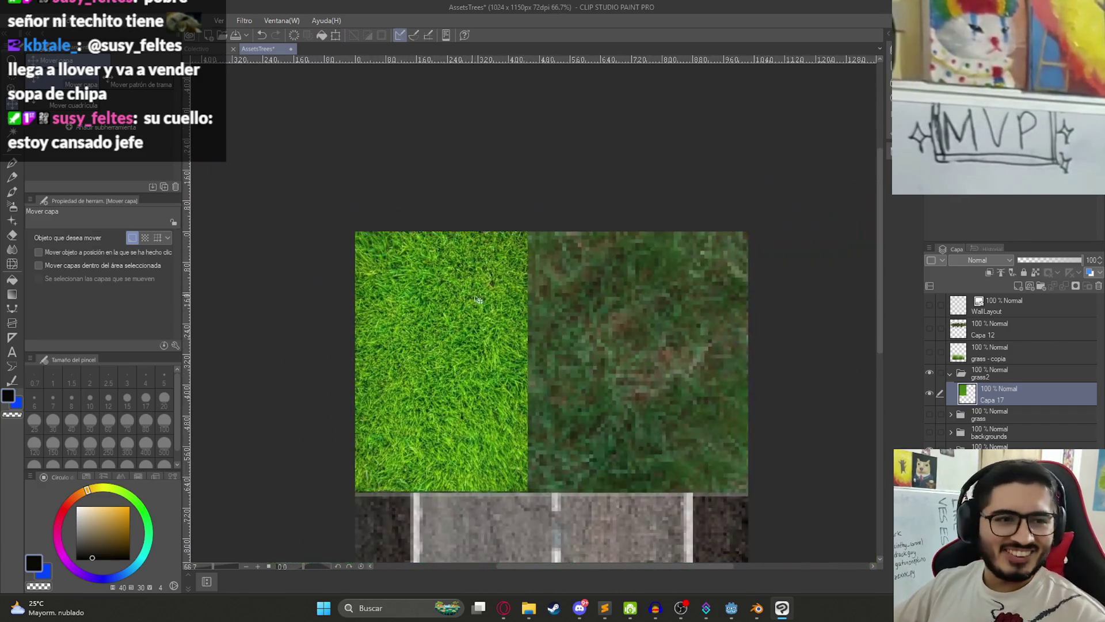
Step: Place a copy of the grass tile right beside the original with no gap
scroll(521, 317, up, 2)
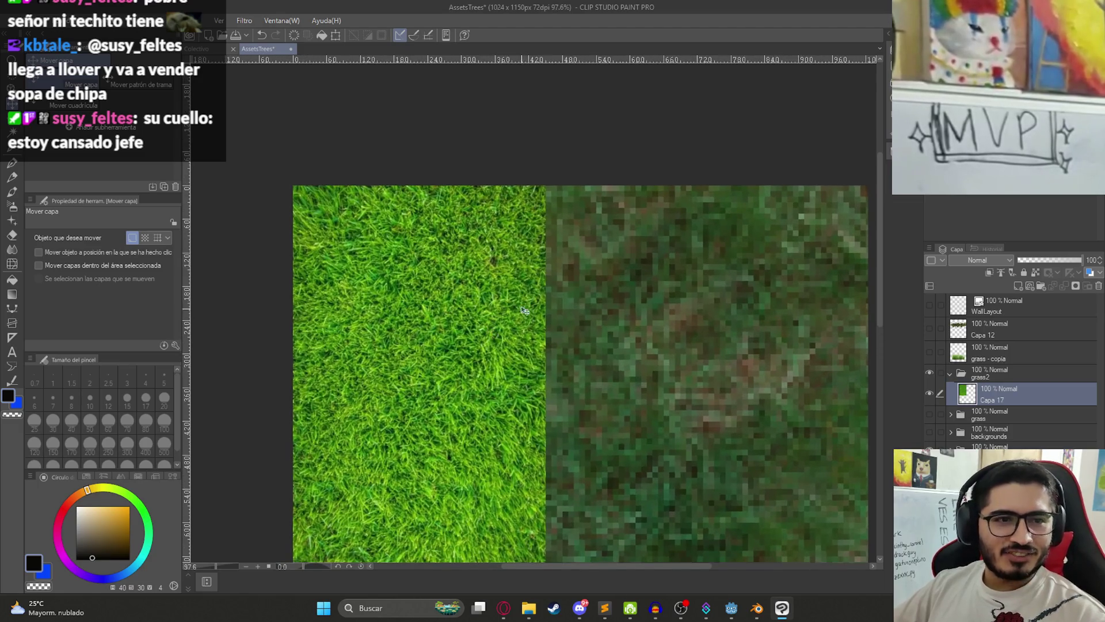
mouse_move(408, 272)
mouse_down()
mouse_move(719, 272)
mouse_move(685, 272)
mouse_up()
scroll(592, 172, up, 3)
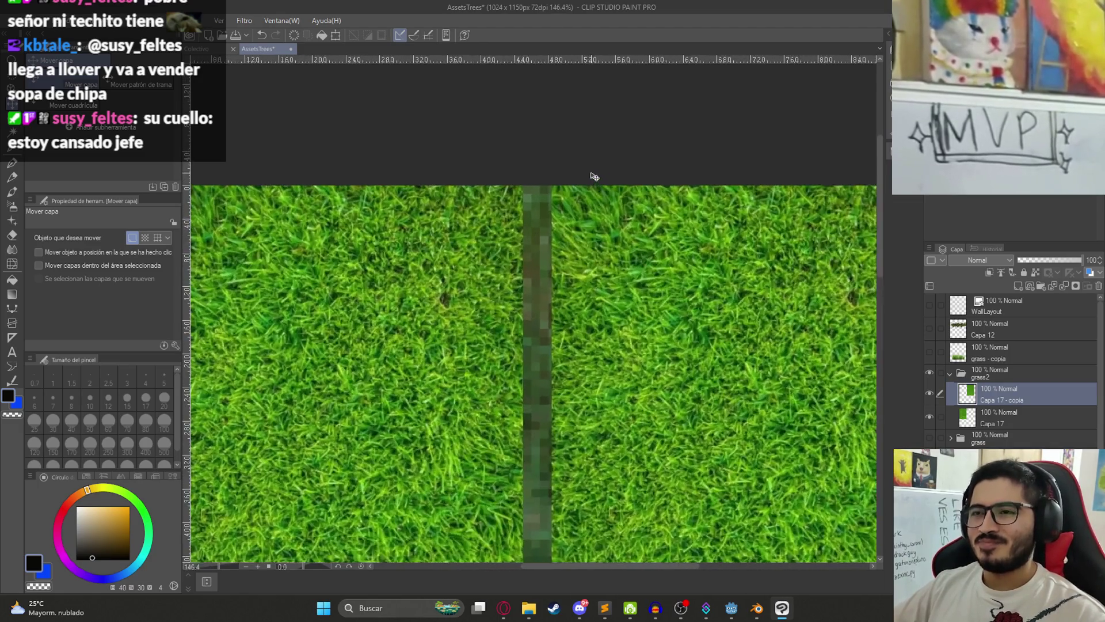
drag(579, 182, 493, 223)
scroll(503, 290, down, 5)
drag(521, 419, 485, 331)
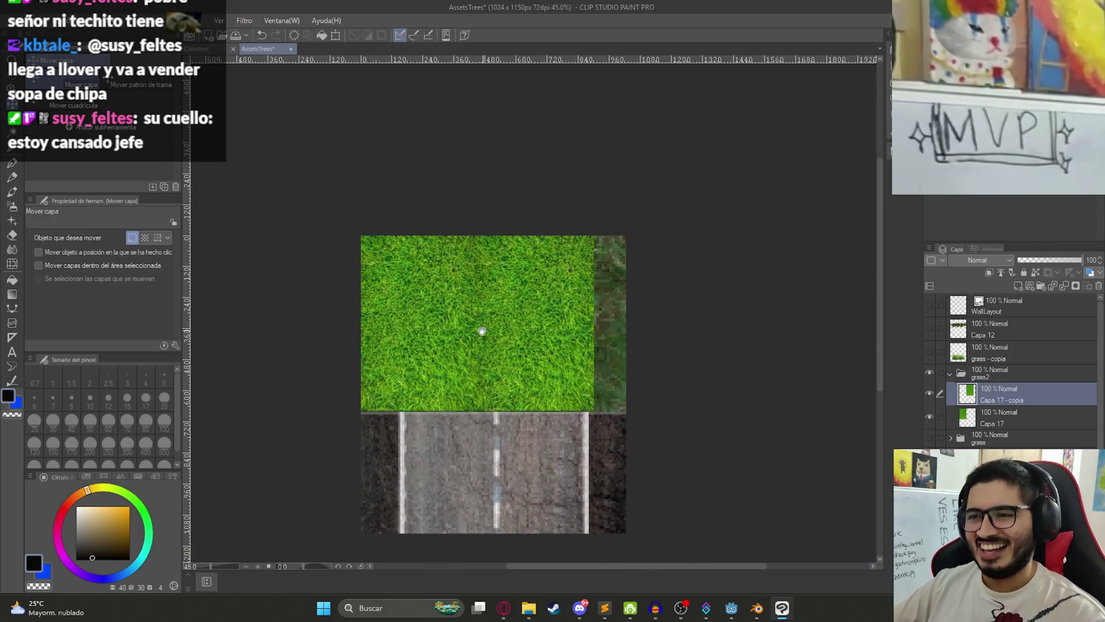
Step: Paste a third grass copy and move it into the remaining gap
key(ctrl+c)
key(ctrl+v)
scroll(654, 227, up, 5)
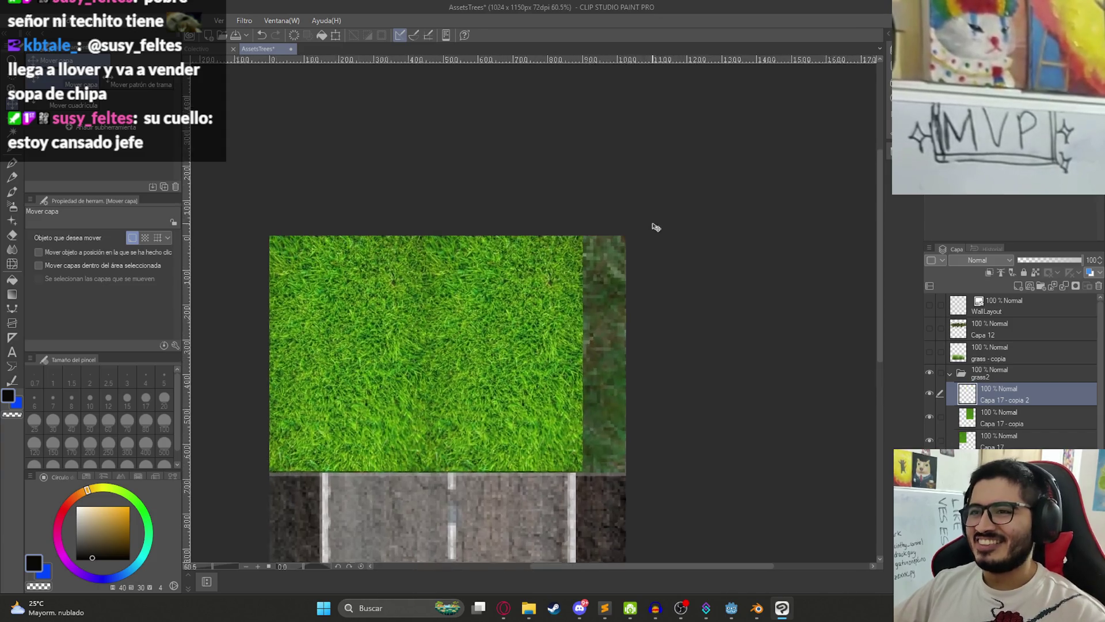
mouse_move(653, 288)
mouse_down()
mouse_move(459, 266)
mouse_move(587, 288)
mouse_move(613, 269)
mouse_up()
scroll(612, 350, down, 3)
drag(472, 387, 525, 318)
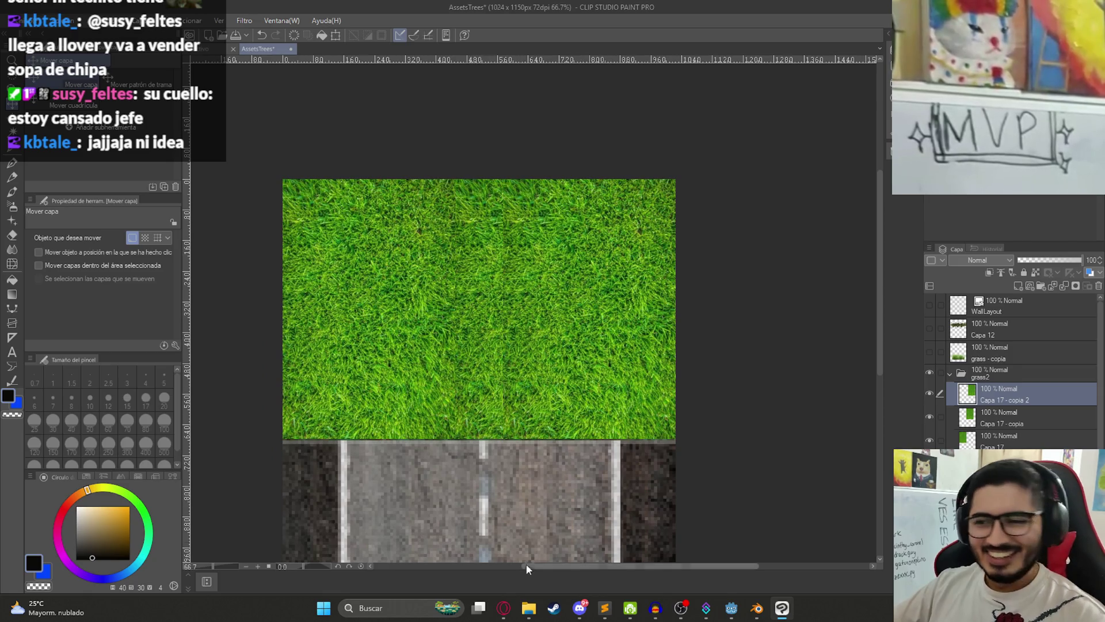
click(505, 607)
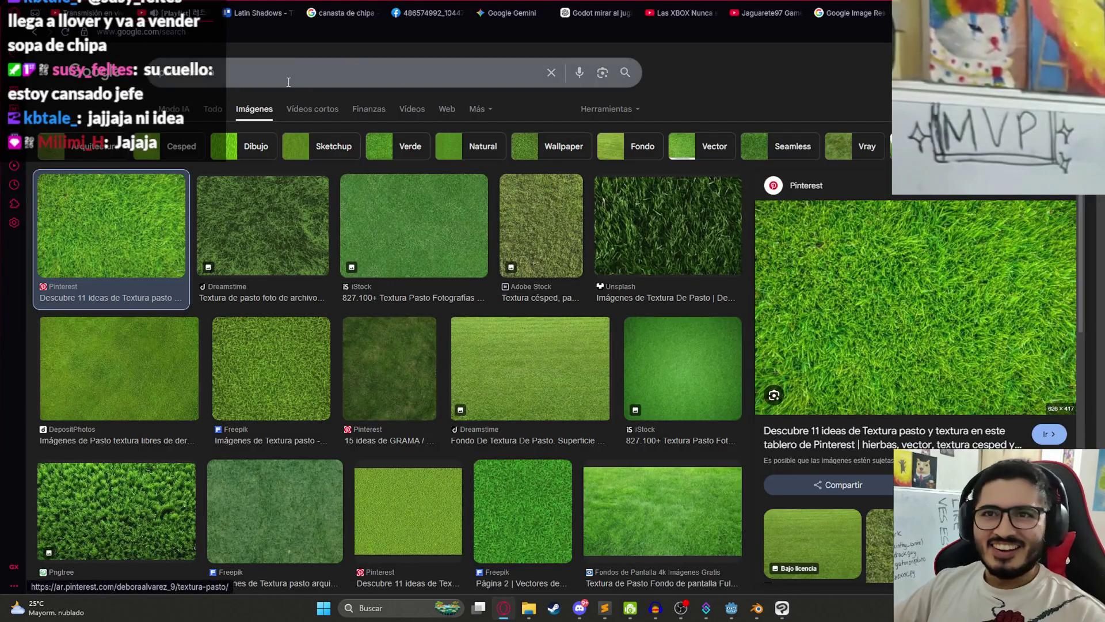
click(293, 77)
text(sopa paraguaya)
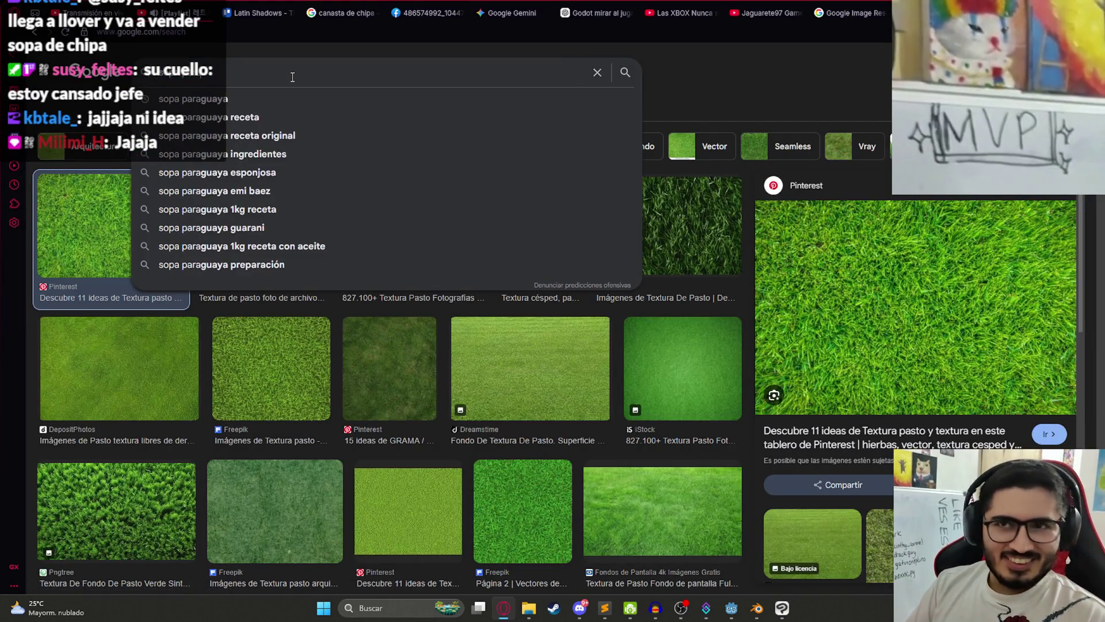
key(Return)
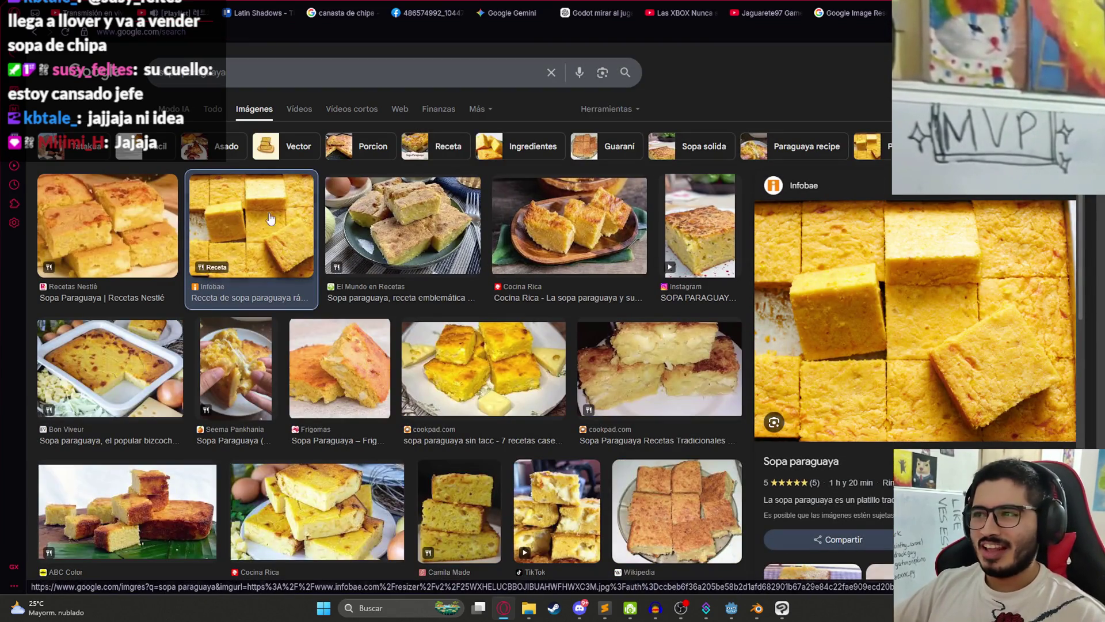
click(159, 209)
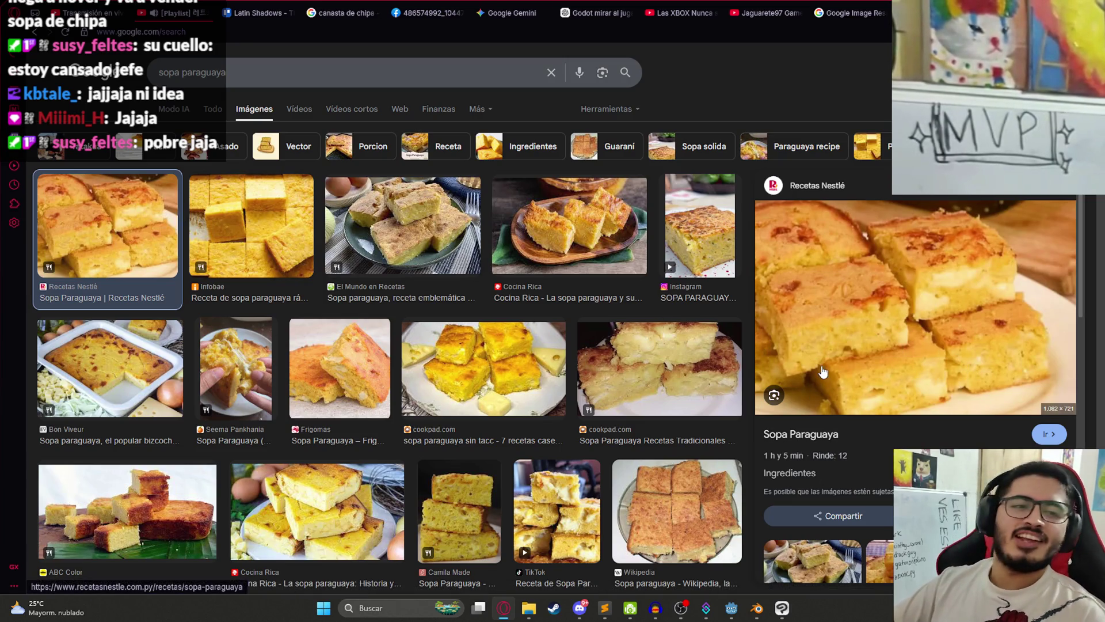
key(alt+Tab)
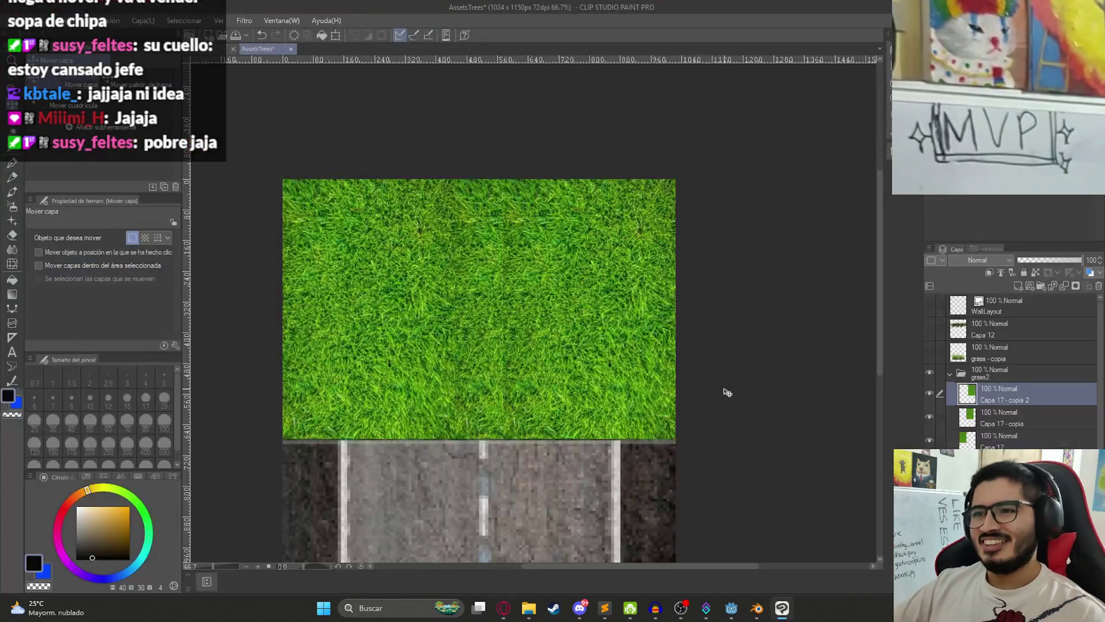
Step: Select all the grass tile copies and merge them into one layer
shift+click(998, 436)
right_click(1008, 403)
click(1007, 416)
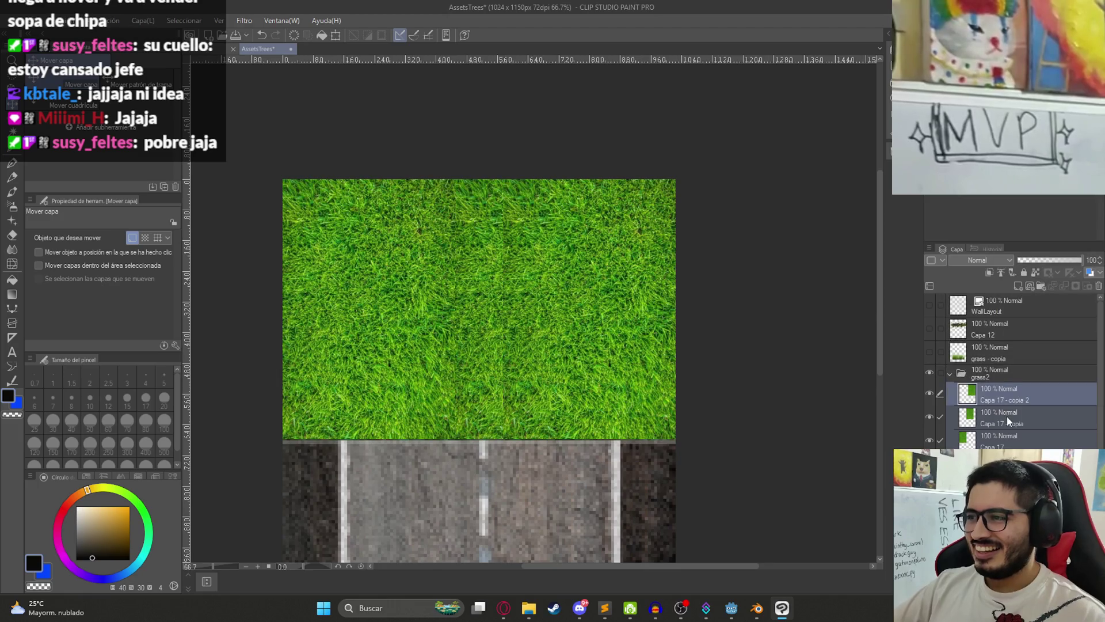
right_click(1005, 410)
click(1016, 388)
scroll(514, 387, down, 1)
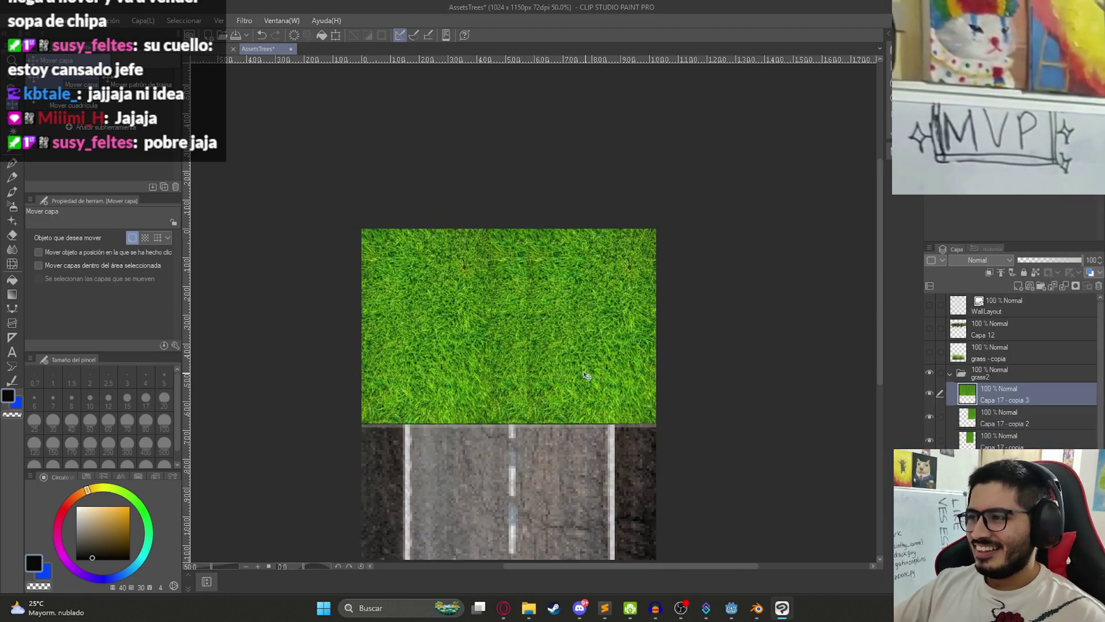
Step: Paste a copy of the merged grass over the road, line up the seam, and merge it down
key(ctrl+c)
key(ctrl+v)
mouse_move(514, 366)
mouse_down()
mouse_move(529, 252)
mouse_move(553, 443)
mouse_up()
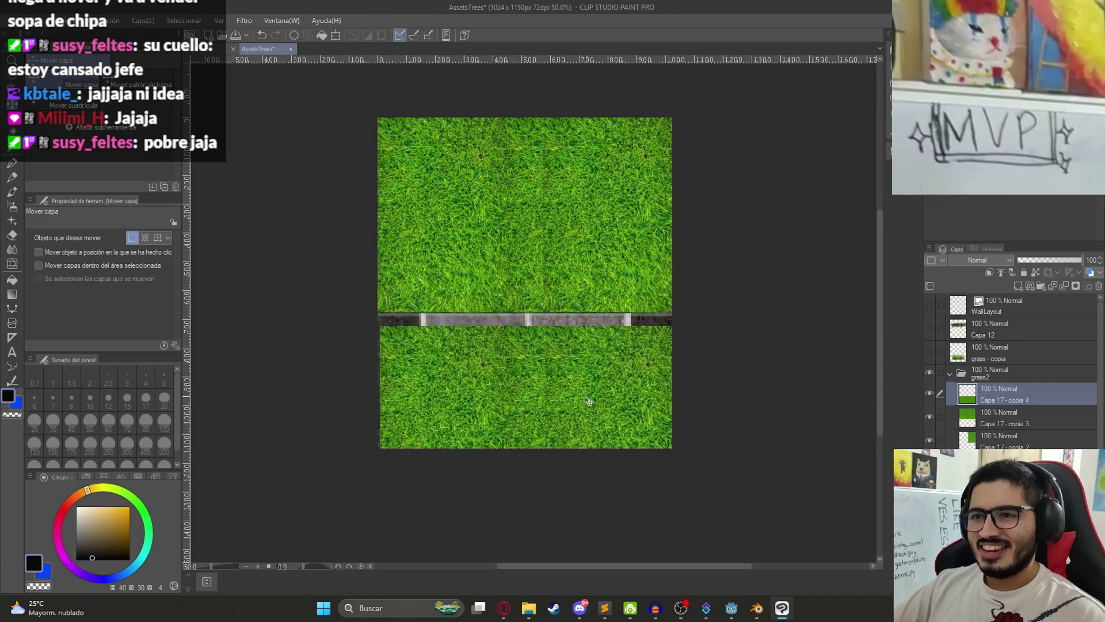
scroll(424, 353, up, 2)
scroll(424, 353, up, 2)
drag(424, 353, 395, 329)
scroll(395, 329, down, 3)
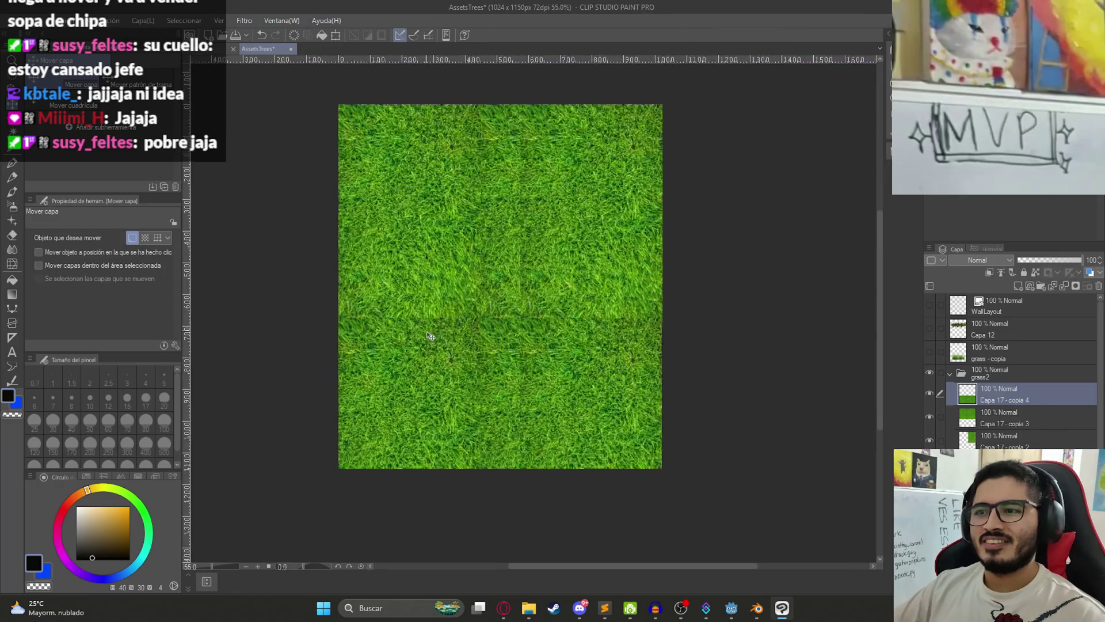
scroll(476, 353, up, 1)
drag(476, 353, 494, 362)
scroll(604, 316, down, 1)
right_click(1028, 396)
click(1032, 372)
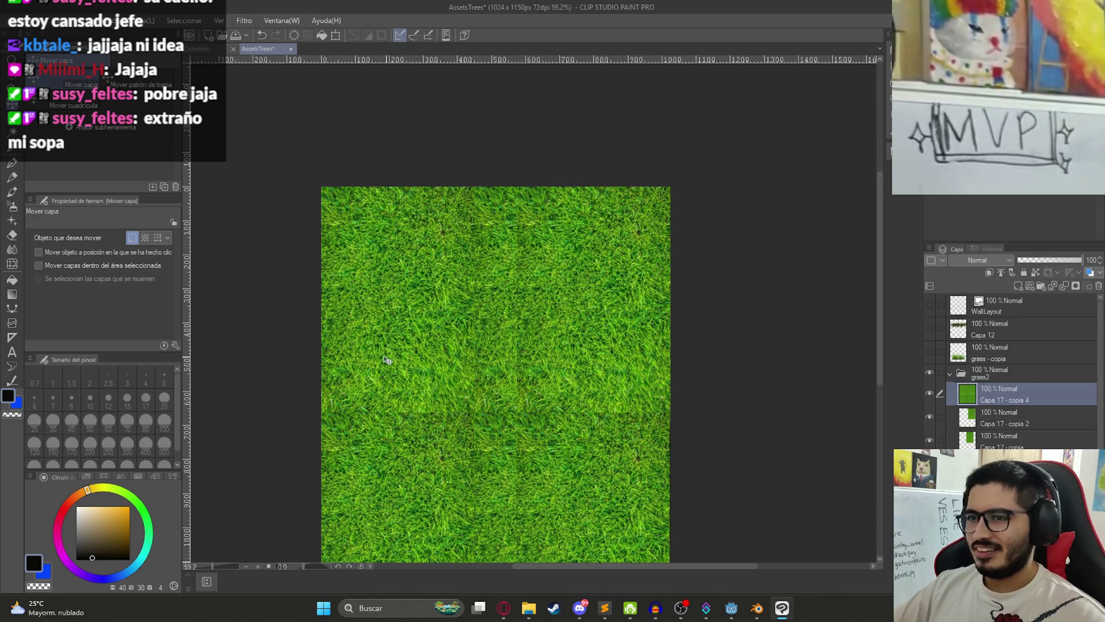
Step: Clone grass over the visible seams with the Copy Stamp tool at size 50
click(11, 250)
click(69, 141)
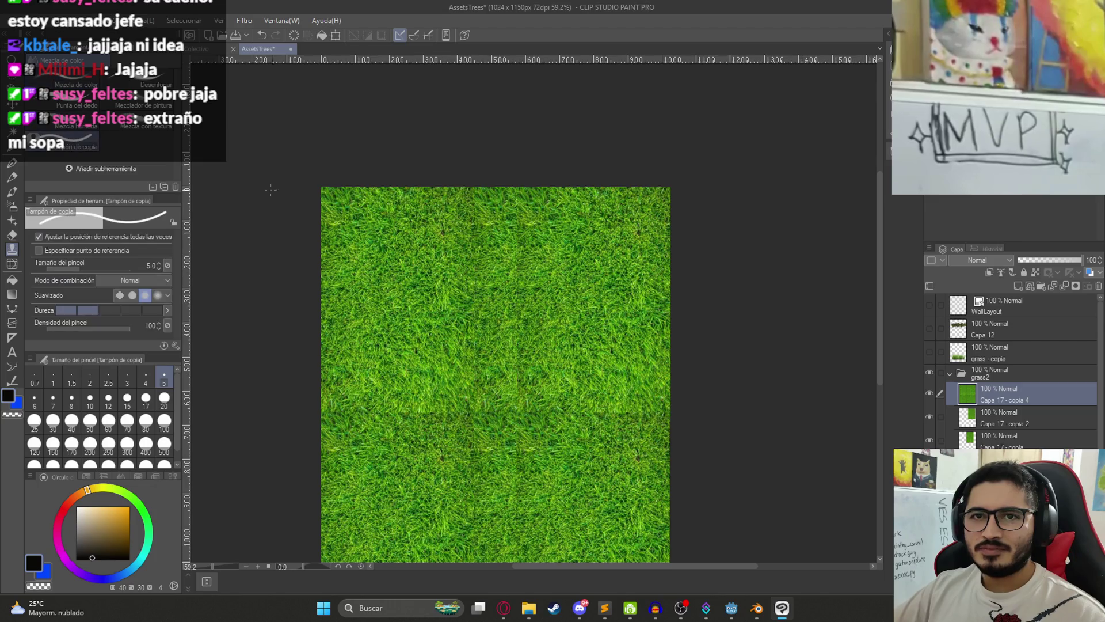
click(89, 420)
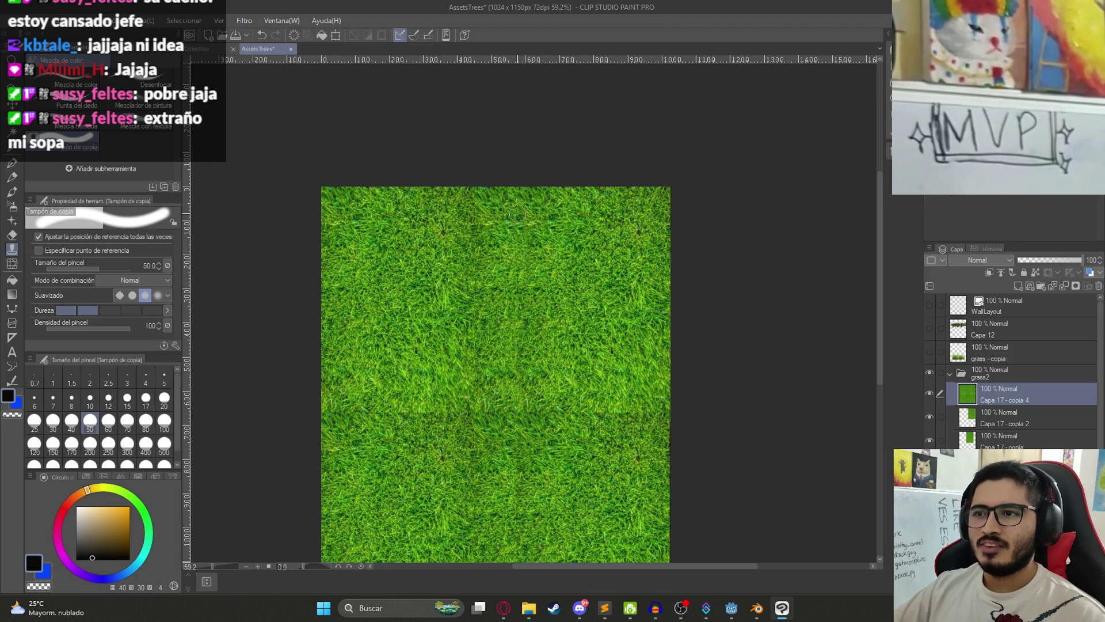
scroll(541, 358, down, 2)
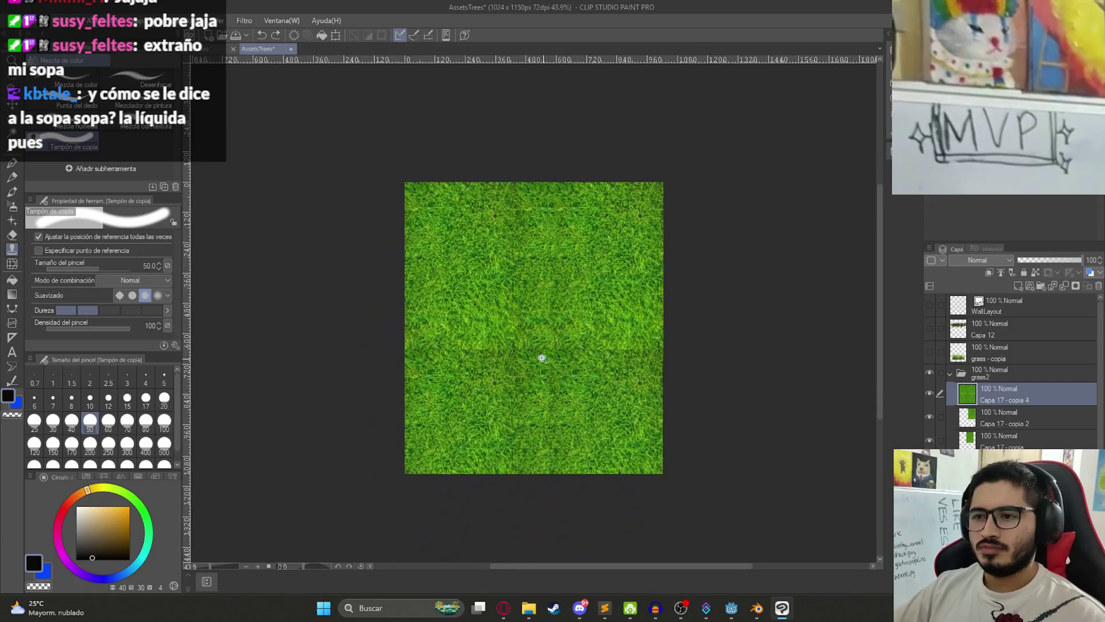
scroll(440, 353, up, 3)
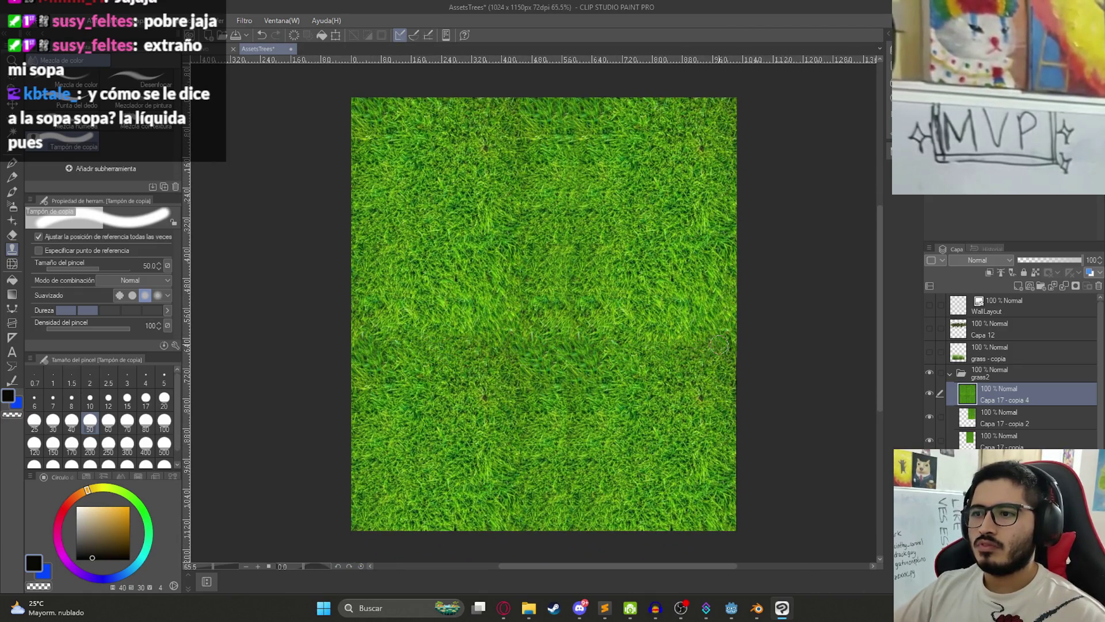
scroll(619, 389, down, 2)
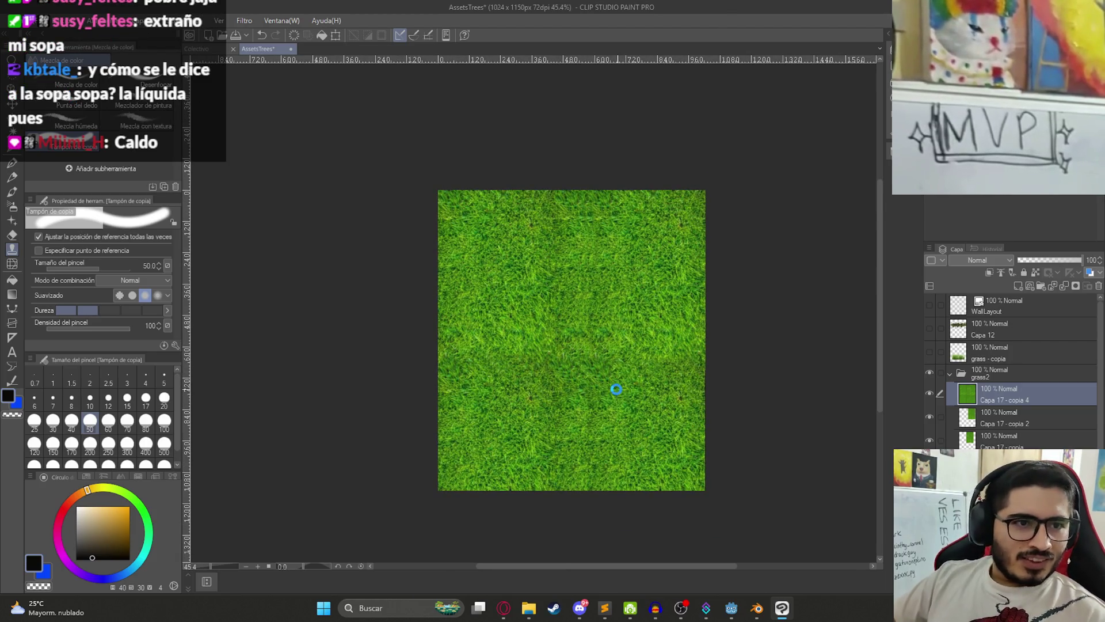
scroll(585, 343, up, 3)
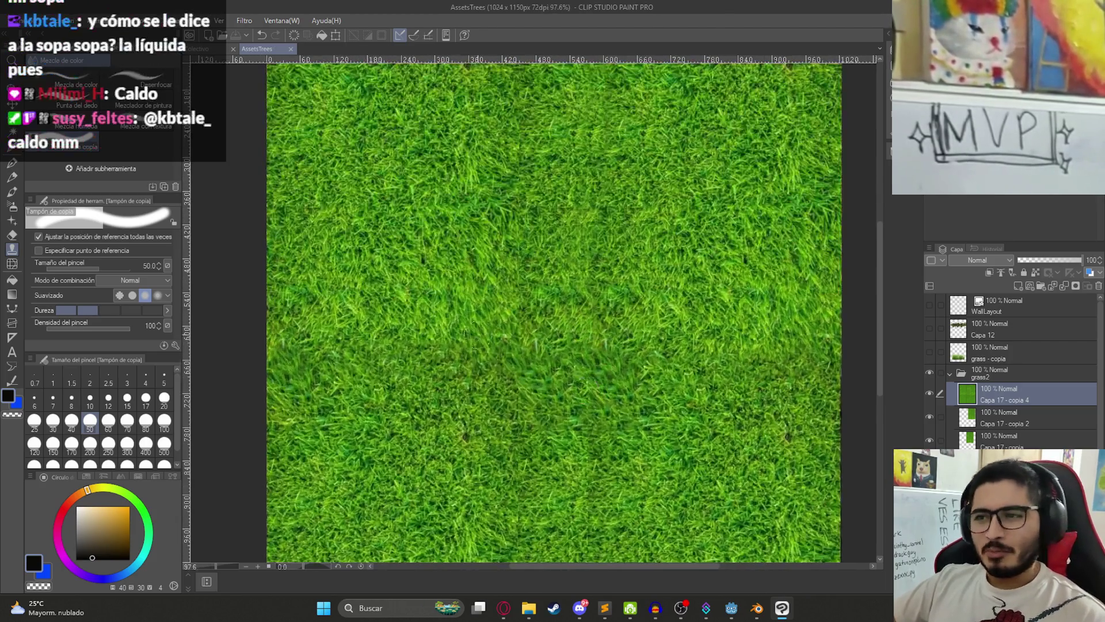
drag(489, 347, 417, 337)
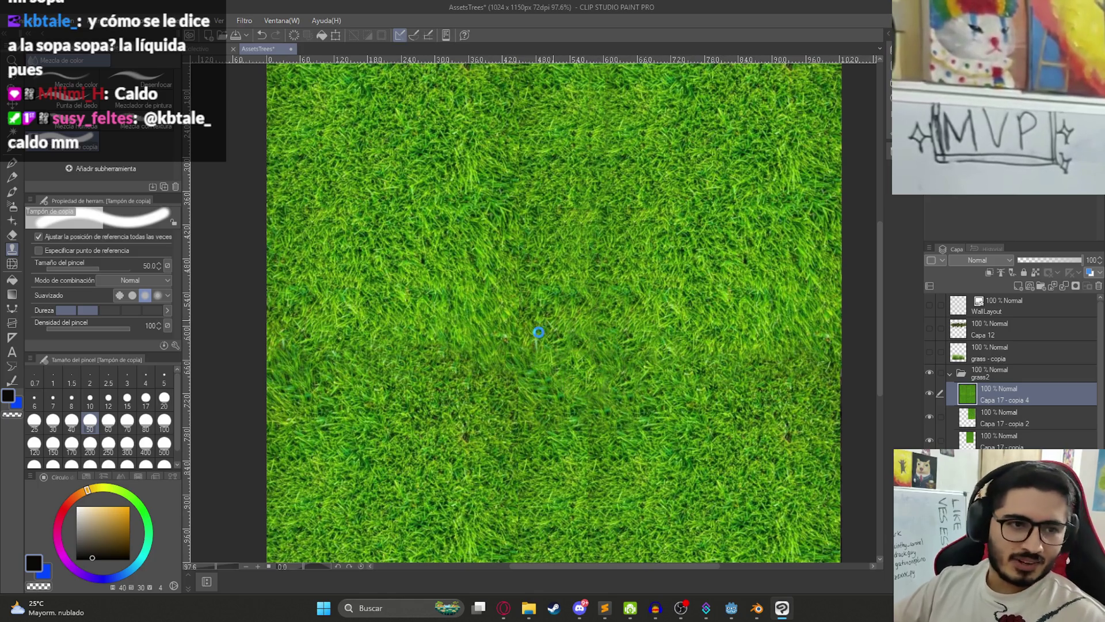
Step: Save the file and undo to restore the second full-grass layer
key(ctrl+s)
scroll(538, 332, down, 5)
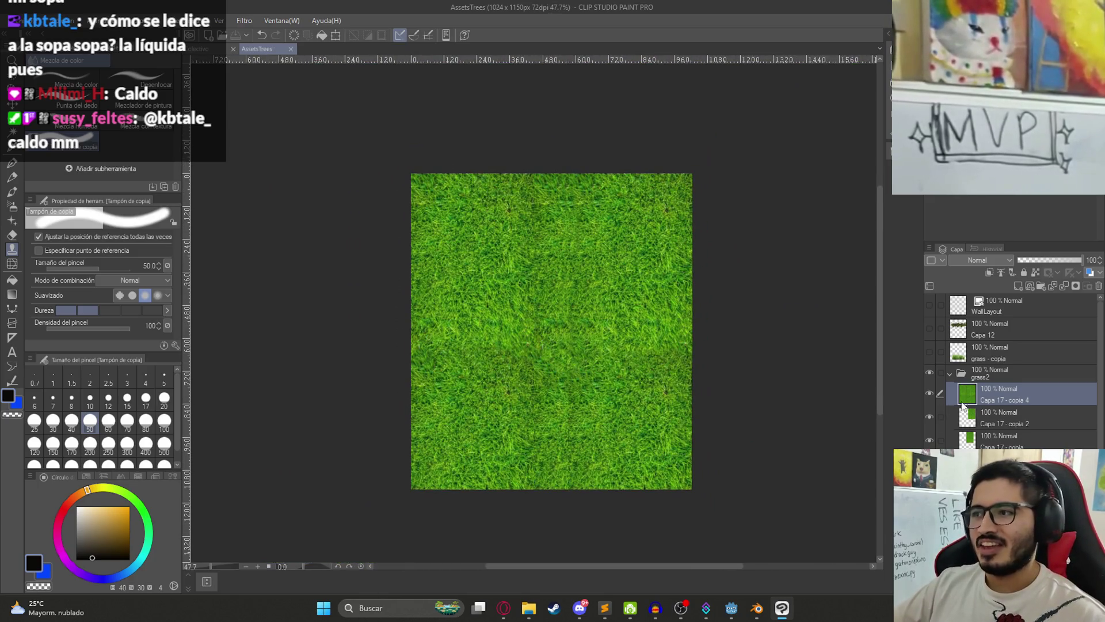
key(ctrl+z)
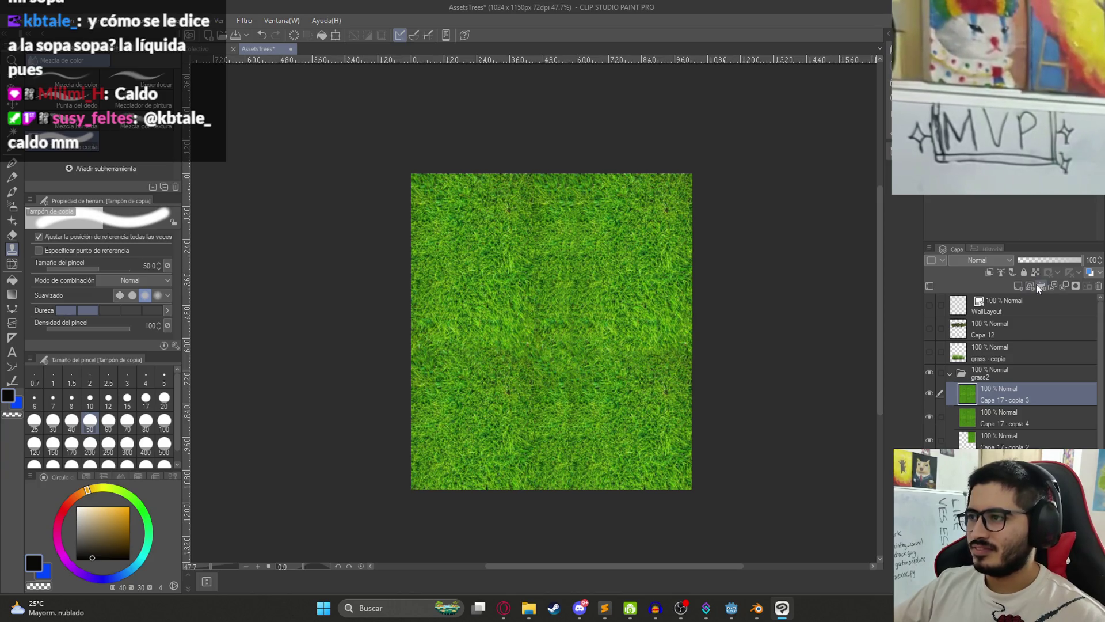
Step: Group both grass layers into a new folder and flatten its copy into one layer
click(1040, 287)
mouse_move(1004, 421)
mouse_down()
mouse_move(991, 395)
mouse_move(984, 403)
mouse_up()
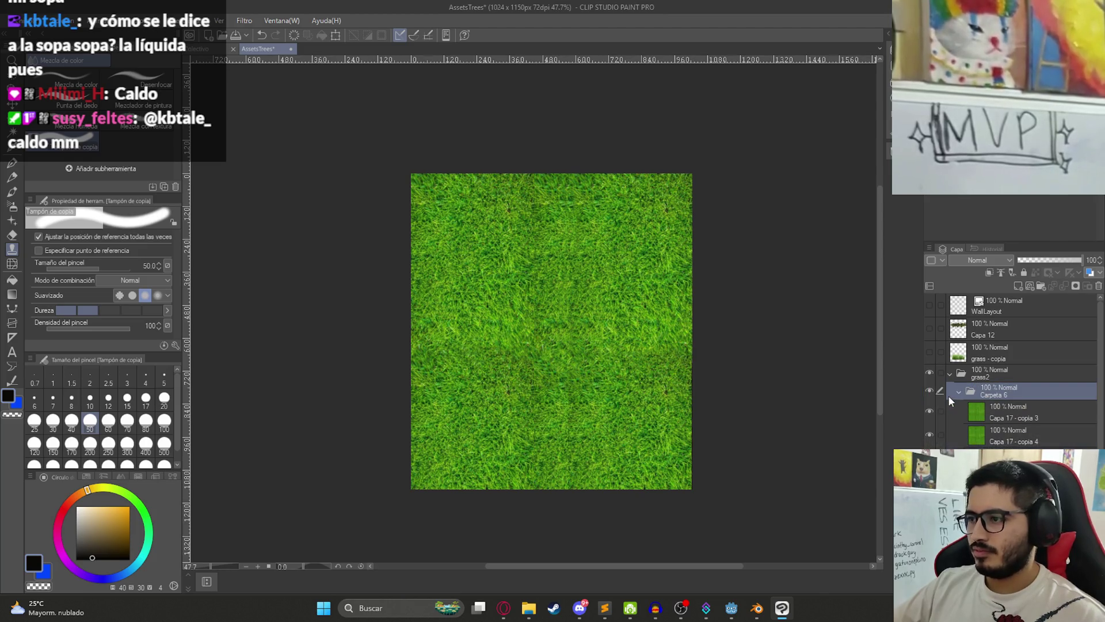
right_click(996, 390)
click(1029, 345)
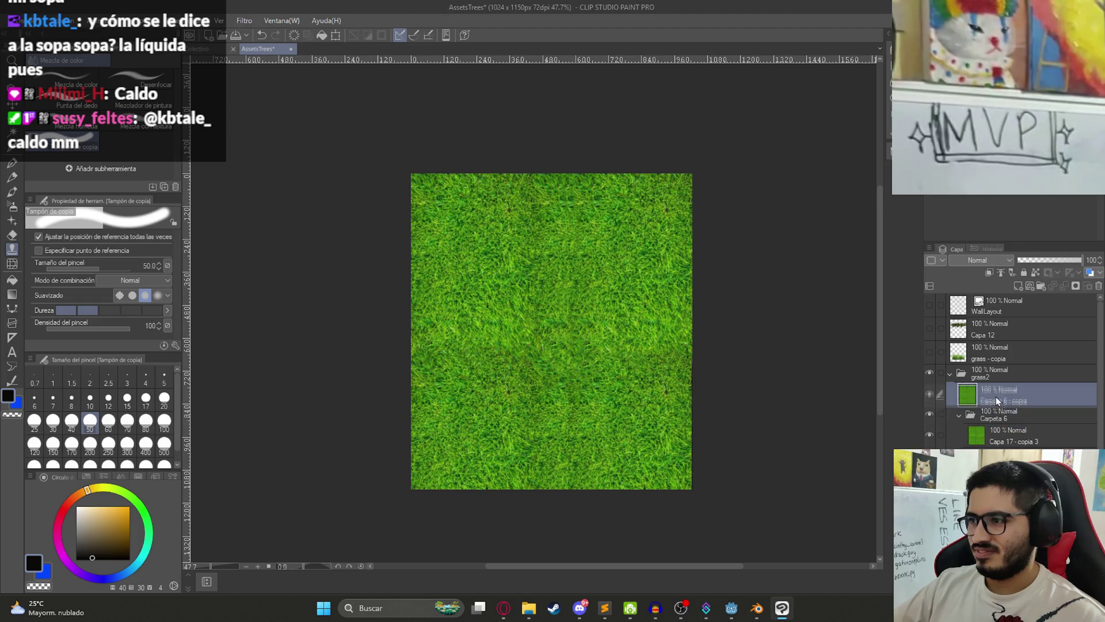
Step: Pixelate the flattened grass with a Mosaic filter of cell size 5
click(244, 20)
mouse_move(277, 72)
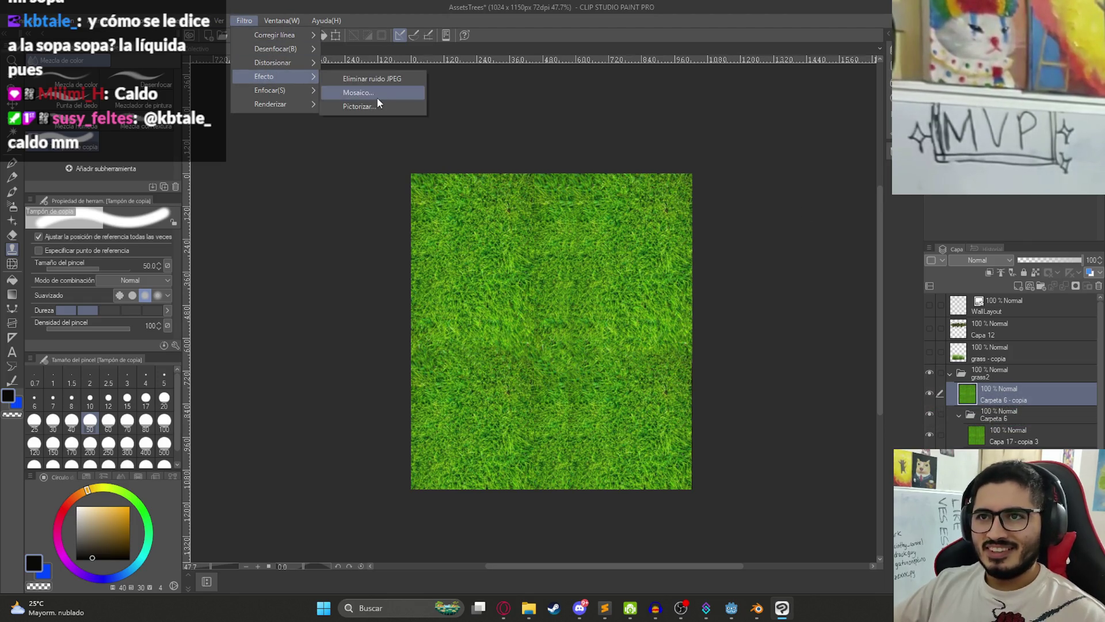
click(378, 98)
text(5)
scroll(587, 264, up, 1)
scroll(644, 292, down, 2)
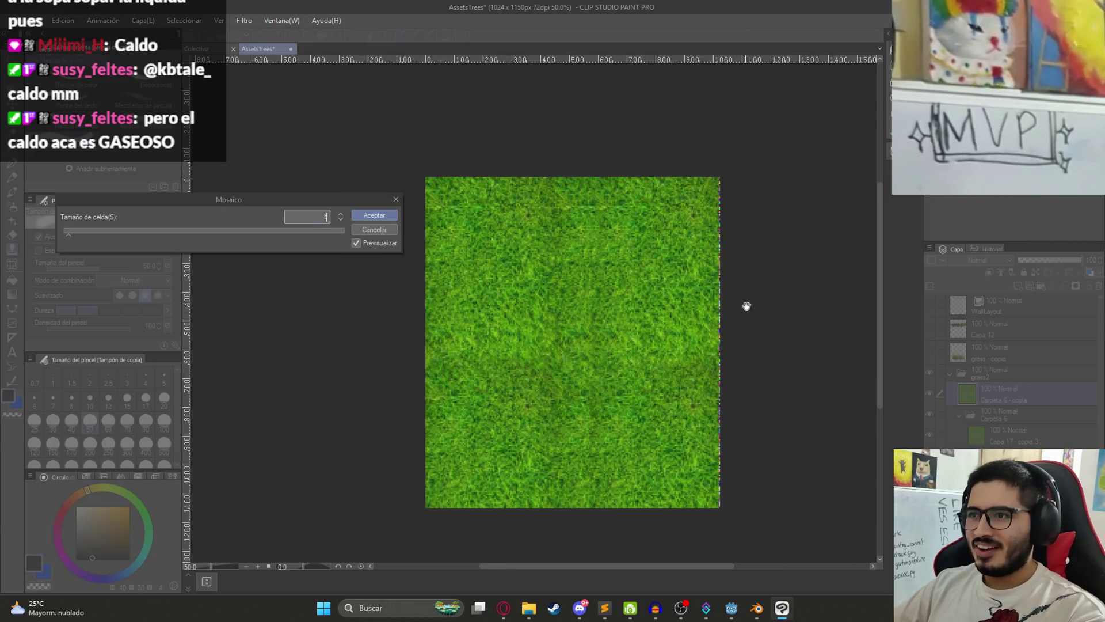
scroll(745, 322, up, 3)
scroll(633, 303, down, 2)
text(10)
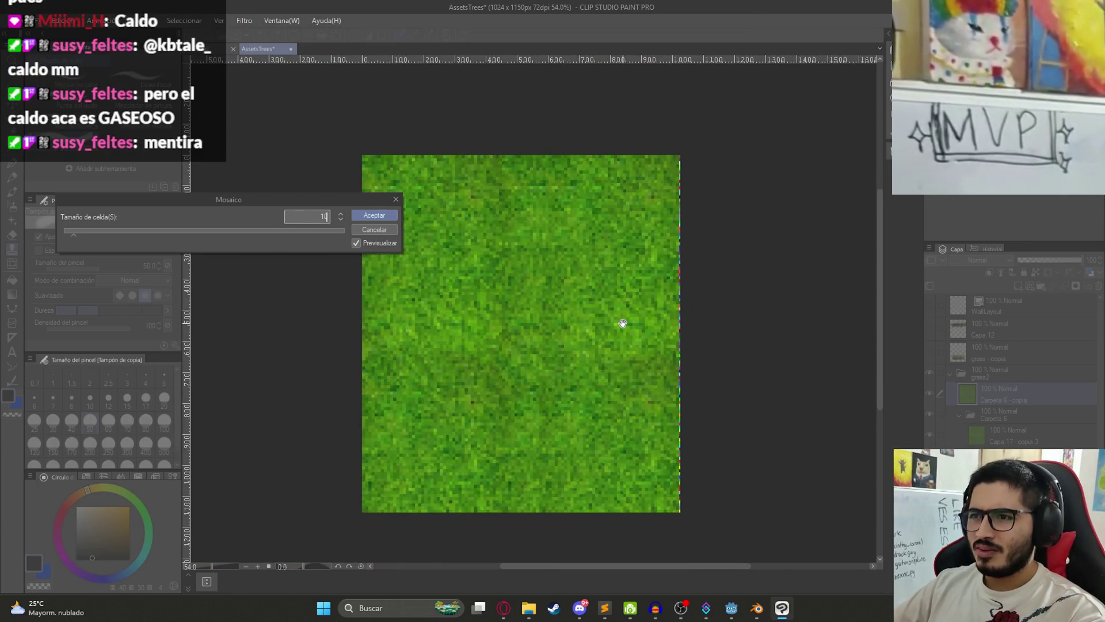
key(BackSpace)
key(BackSpace)
text(5)
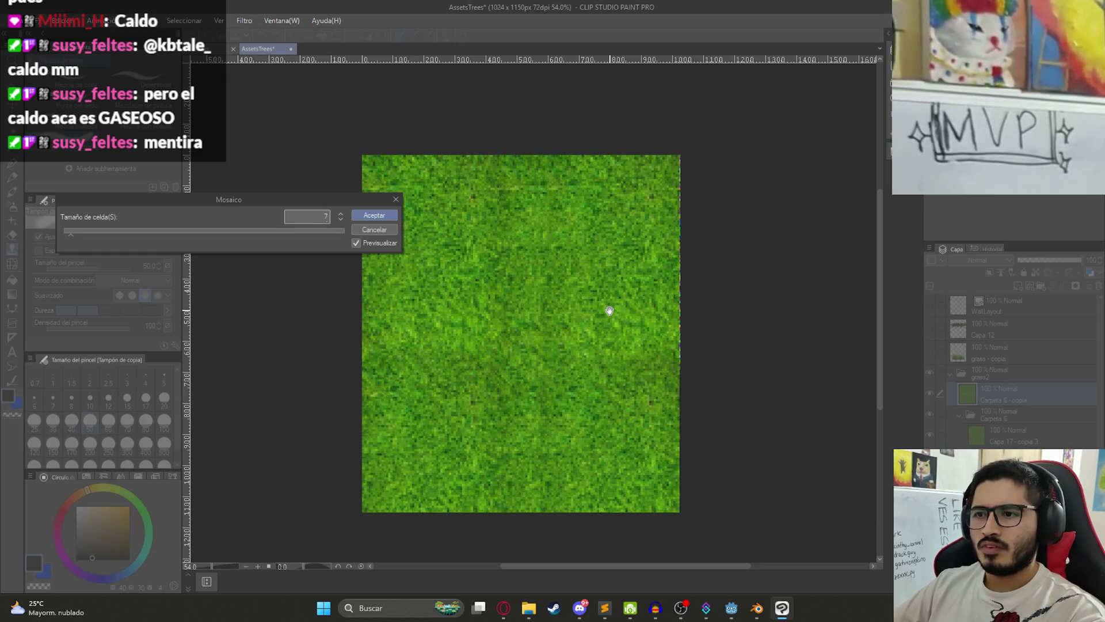
key(Return)
Step: Cancel the accidental transform and save the pixelated grass texture
scroll(699, 328, up, 5)
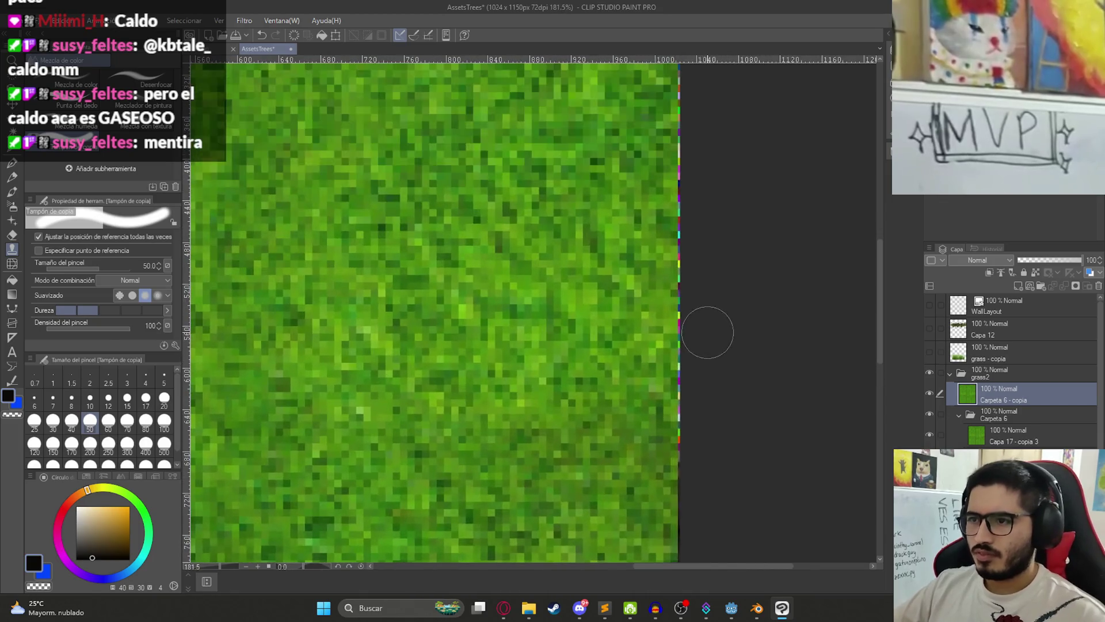
key(ctrl+t)
scroll(702, 345, down, 2)
key(ctrl+z)
key(ctrl+z)
scroll(684, 423, down, 5)
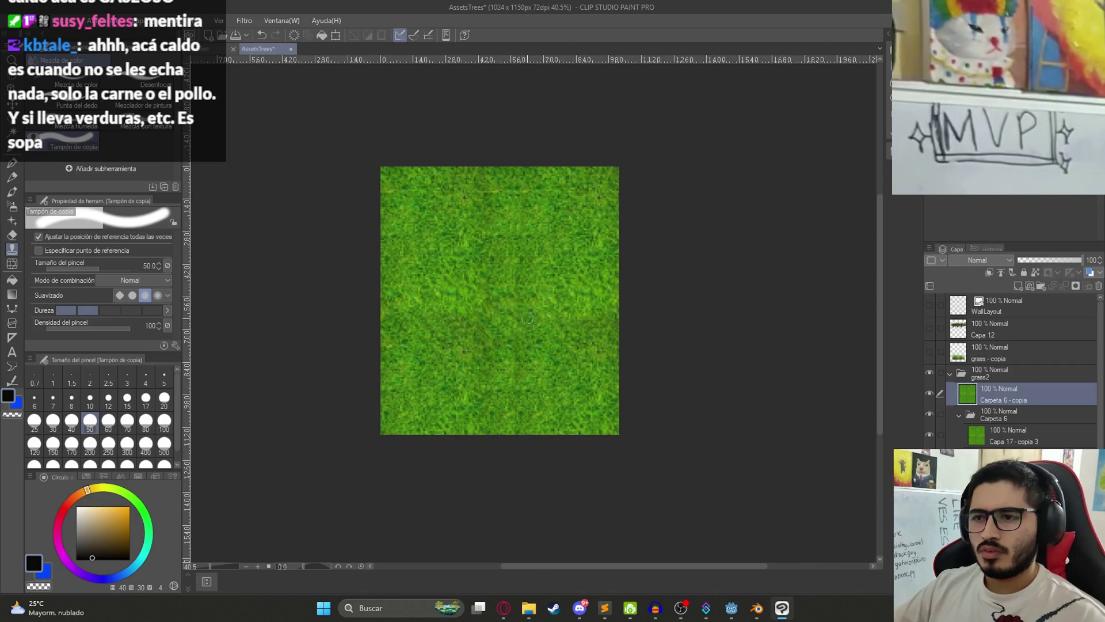
scroll(487, 296, up, 1)
key(ctrl+s)
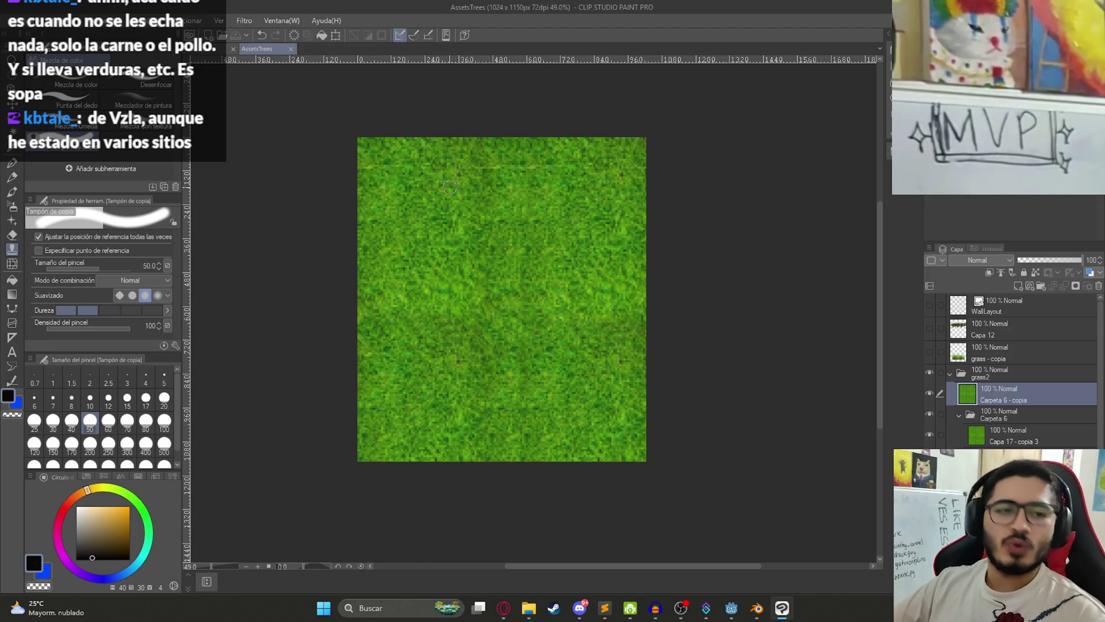
drag(465, 157, 480, 186)
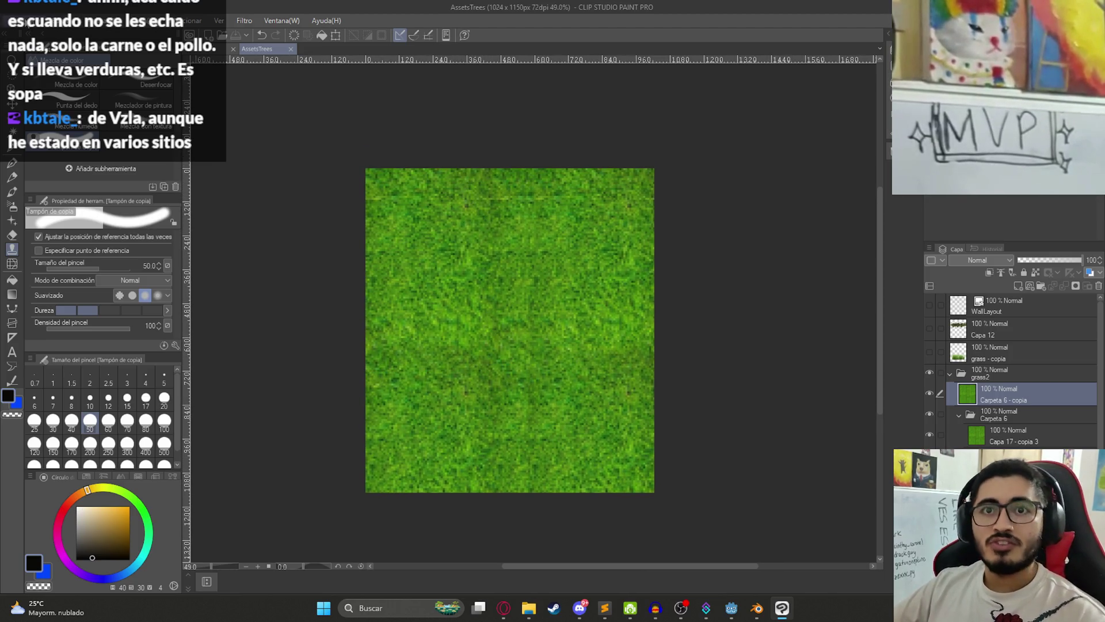
click(12, 20)
Step: Export the grass layer as a PNG named 'Grass' into juegoterror1\assets\textures
mouse_move(186, 167)
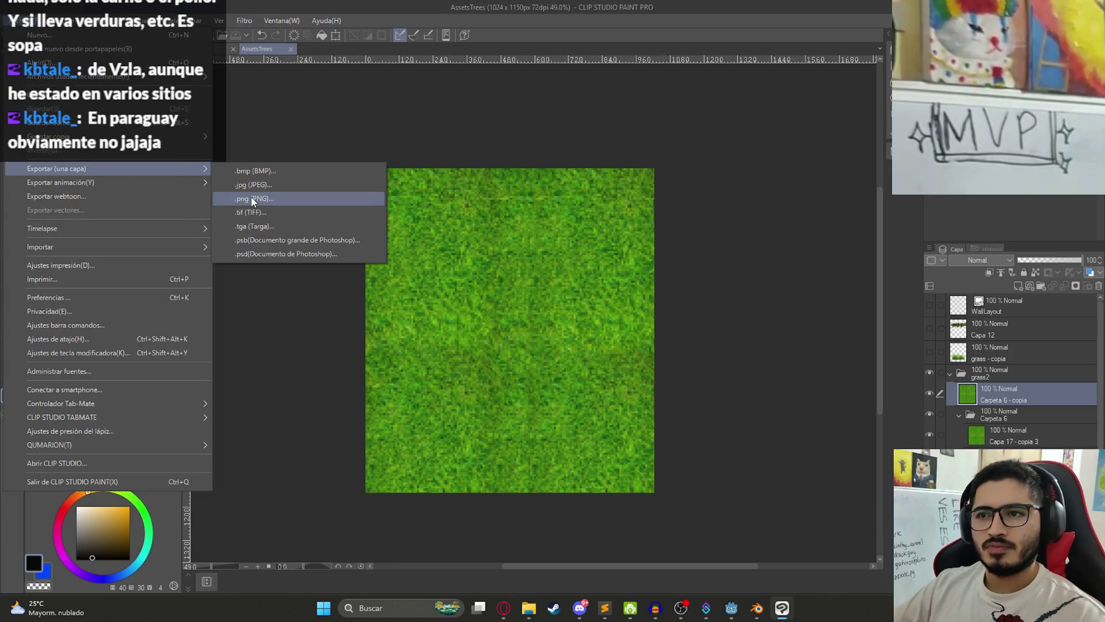
click(251, 197)
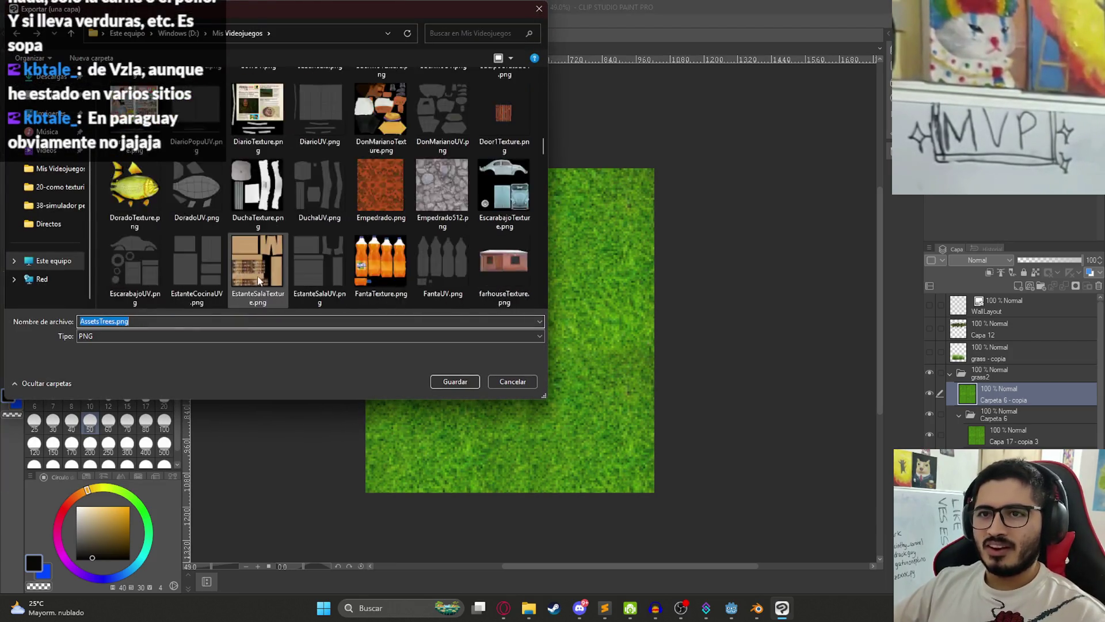
scroll(256, 281, up, 10)
click(151, 196)
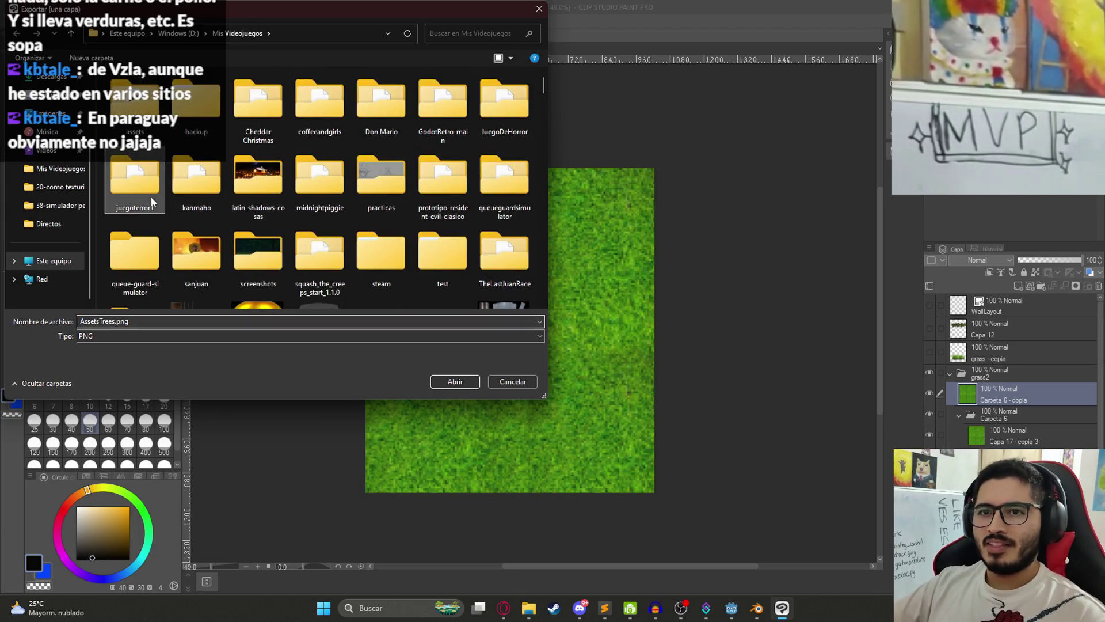
double_click(150, 195)
double_click(133, 167)
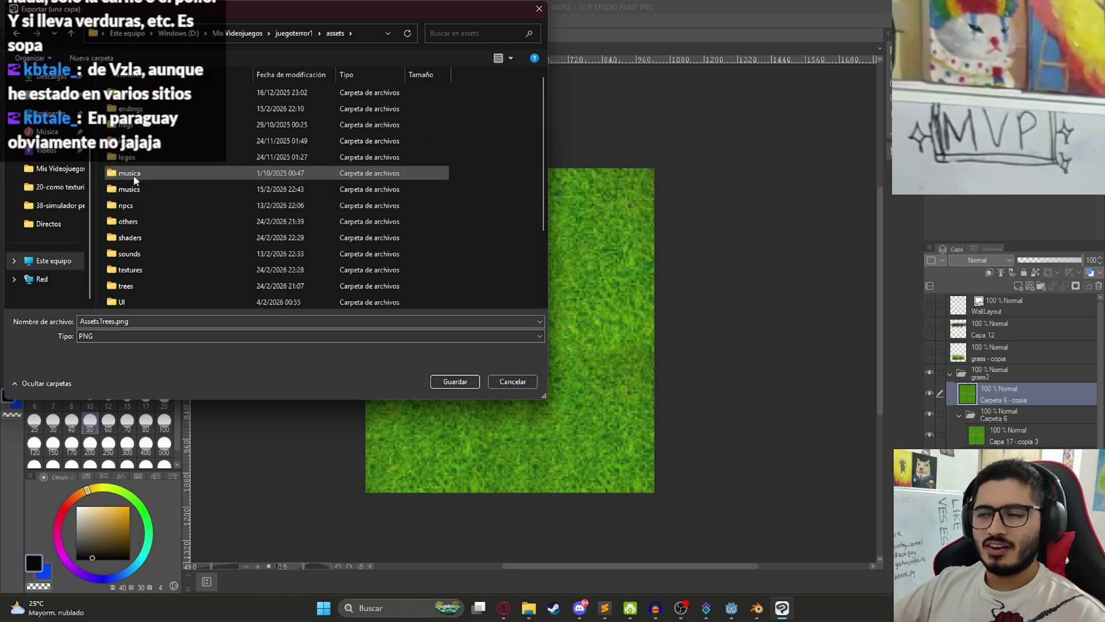
scroll(185, 193, down, 2)
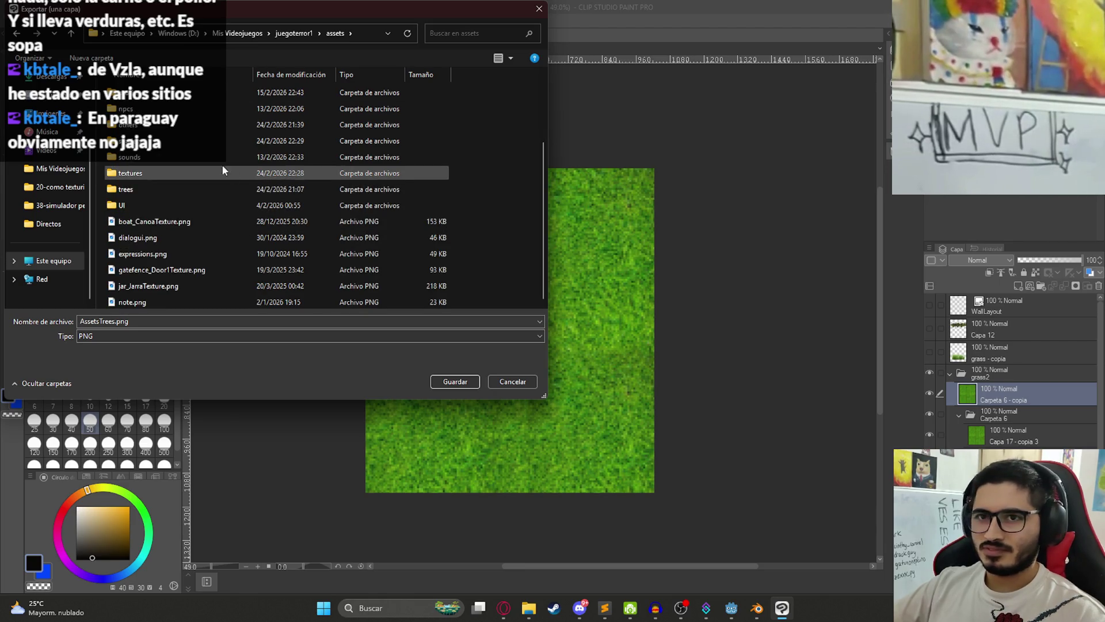
double_click(164, 175)
click(172, 186)
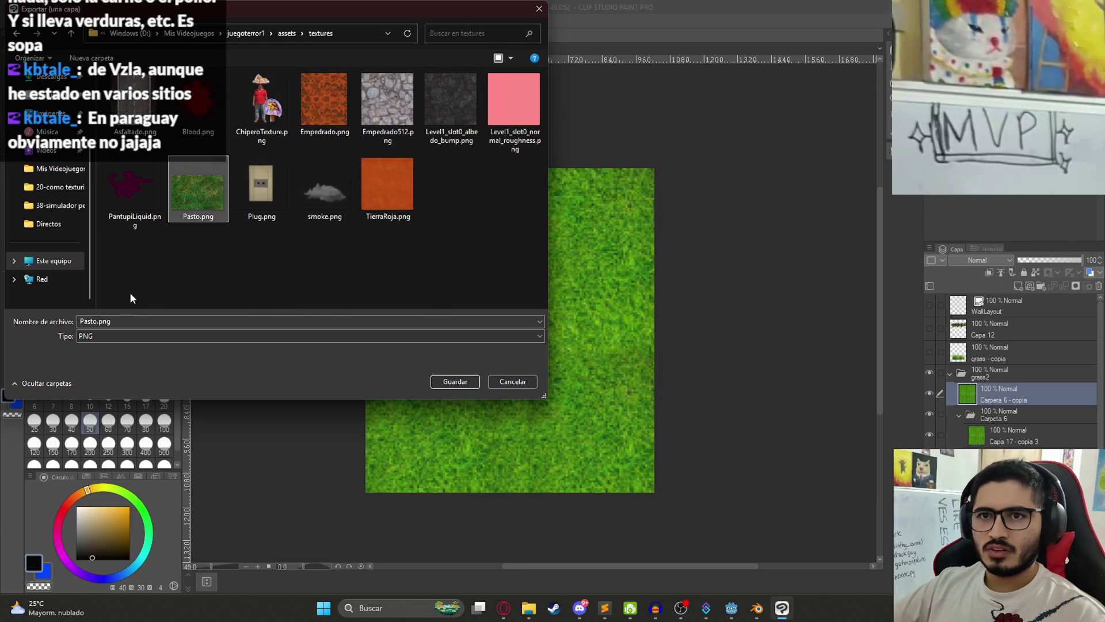
double_click(106, 322)
text(G)
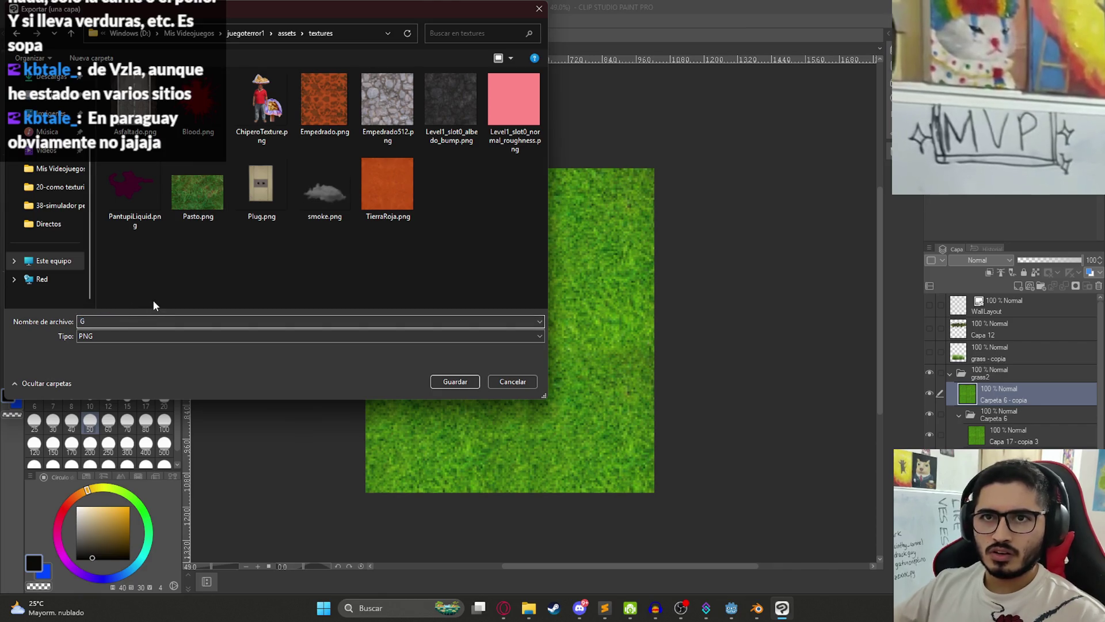
text(rass)
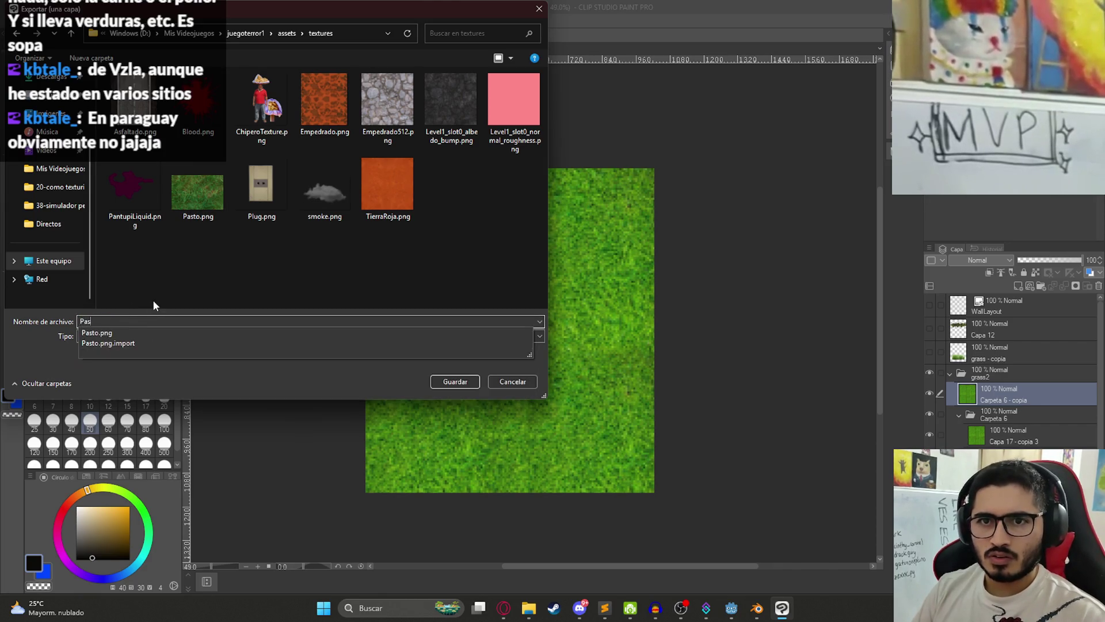
key(Return)
key(Return)
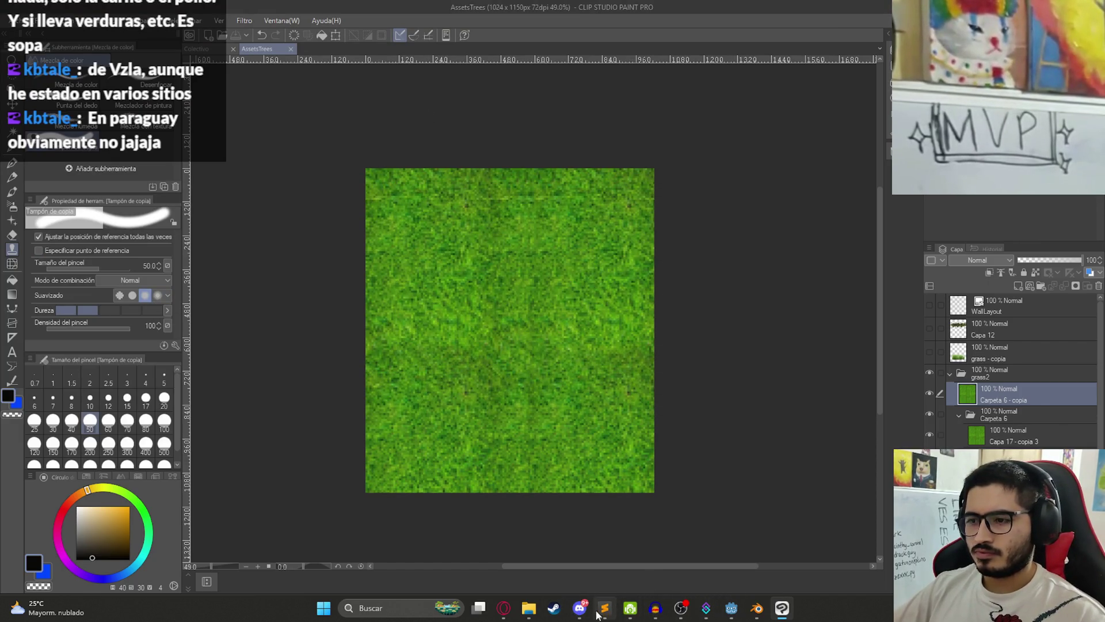
Step: Load res://assets/textures/Pasto2.png as the Texture 0 albedo of the T0 terrain
click(729, 610)
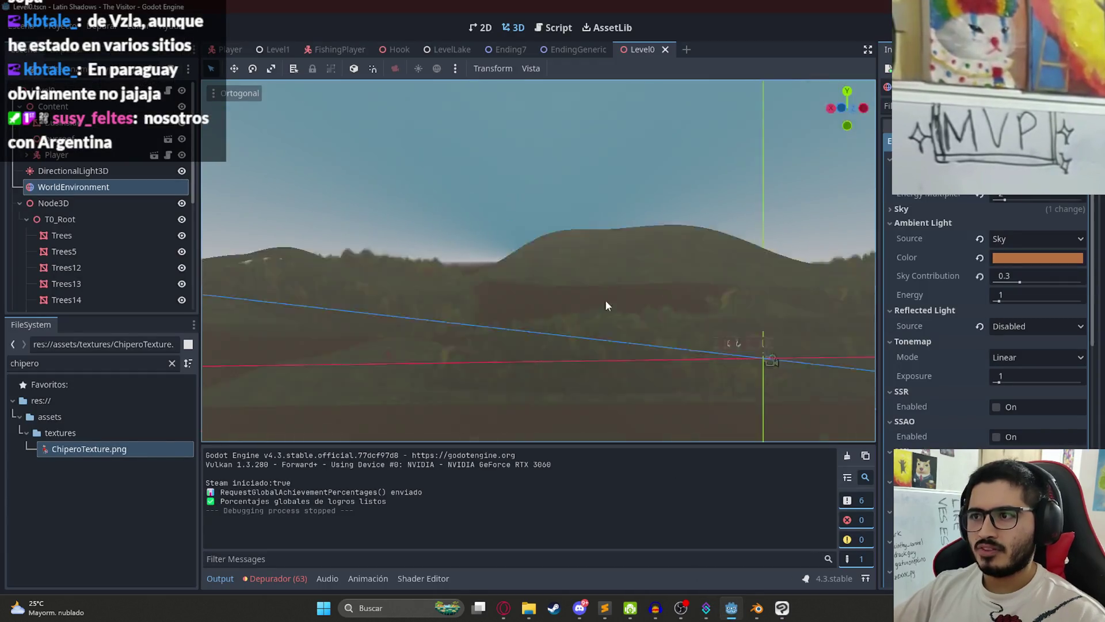
scroll(104, 211, down, 5)
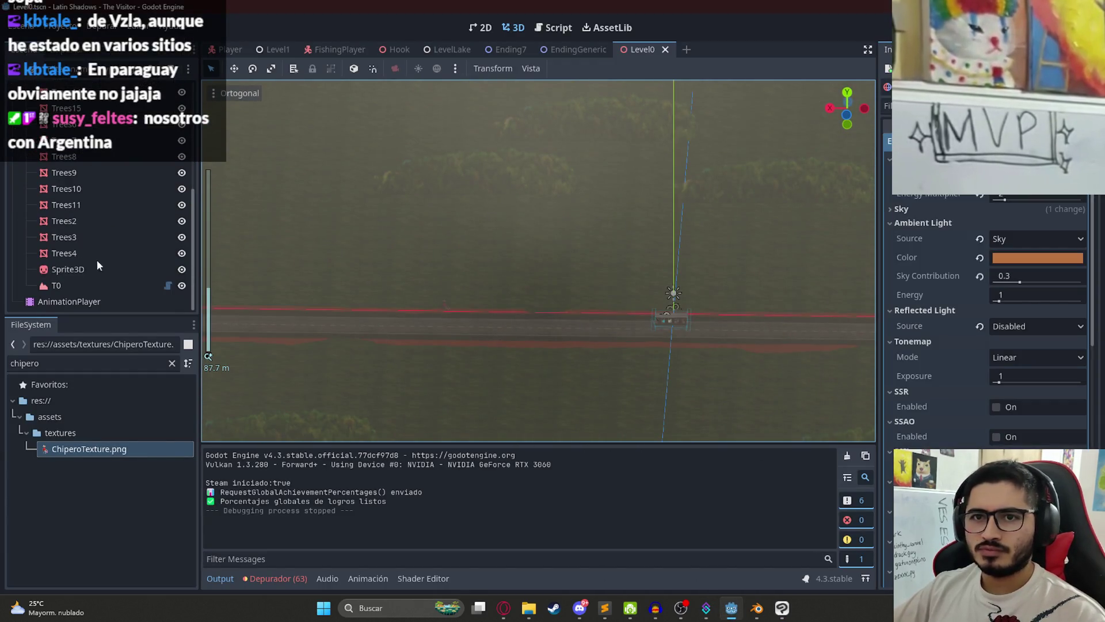
click(81, 285)
click(364, 434)
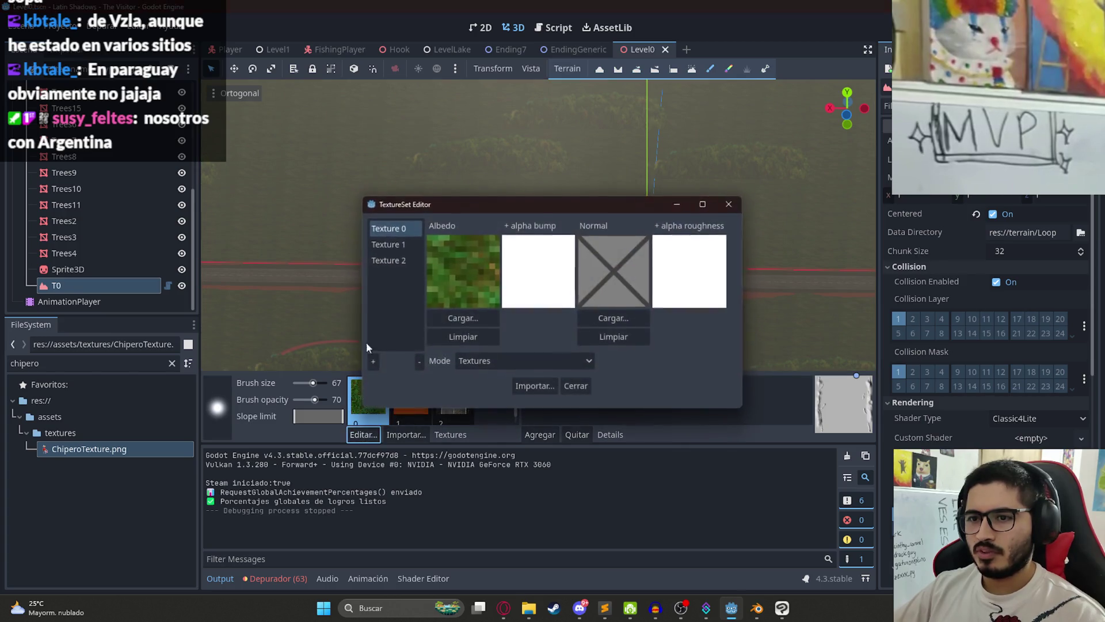
click(463, 319)
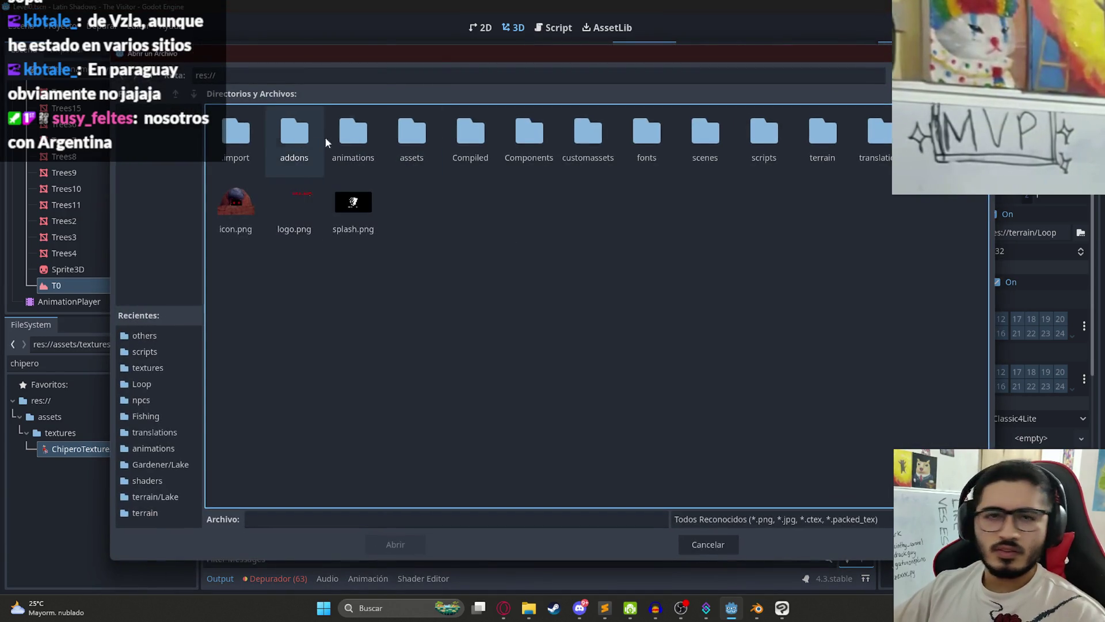
double_click(406, 144)
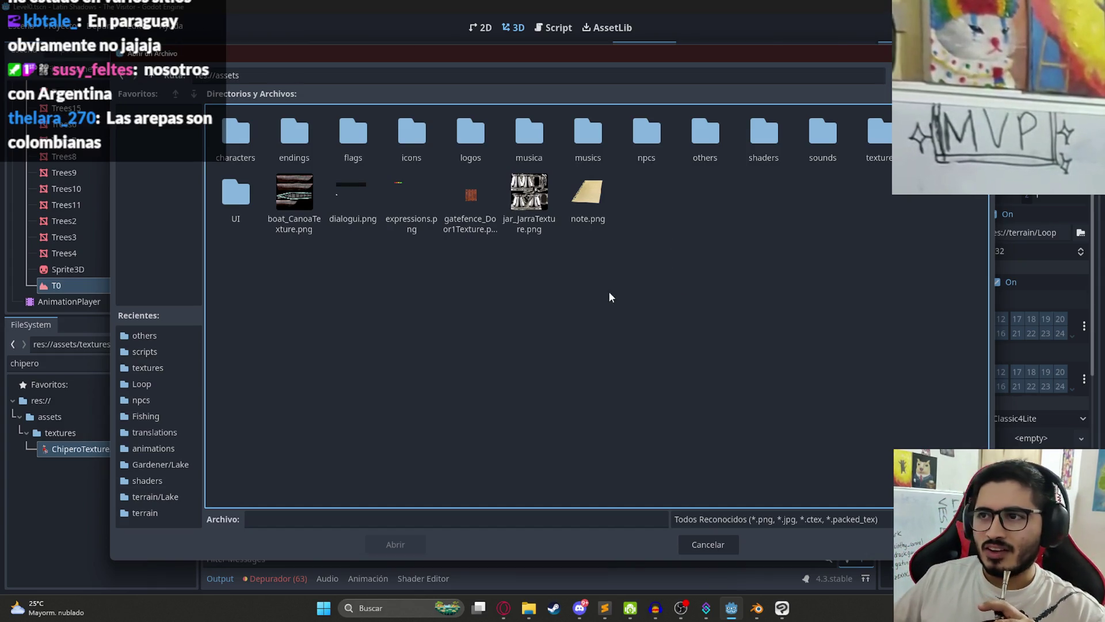
mouse_move(718, 60)
mouse_down()
mouse_move(672, 79)
mouse_move(700, 54)
mouse_up()
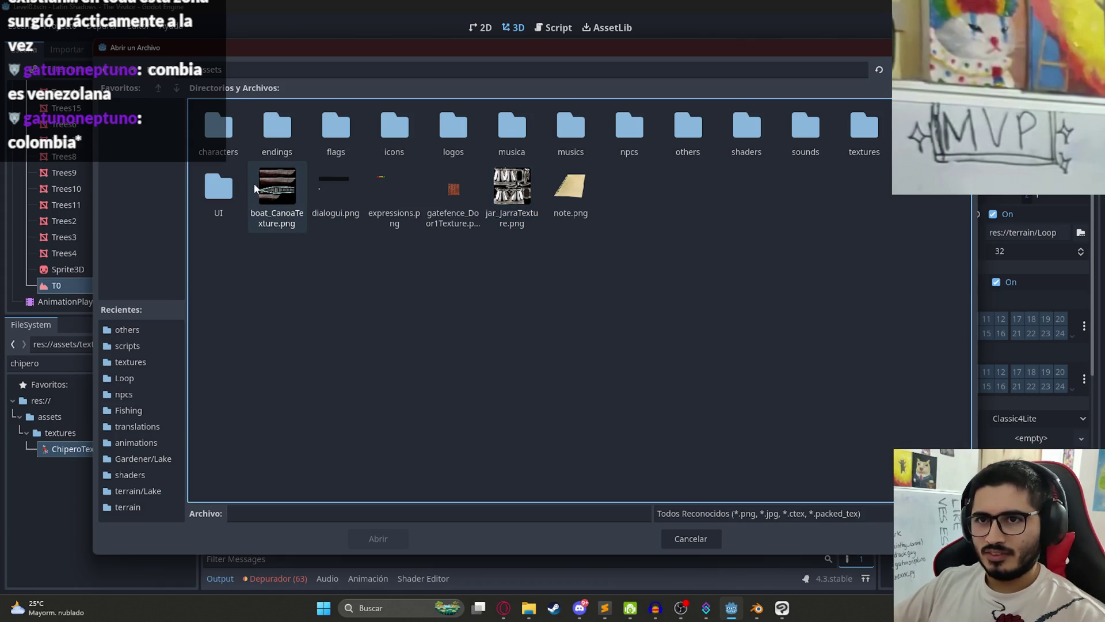
mouse_move(583, 46)
mouse_down()
mouse_move(565, 50)
mouse_move(579, 46)
mouse_up()
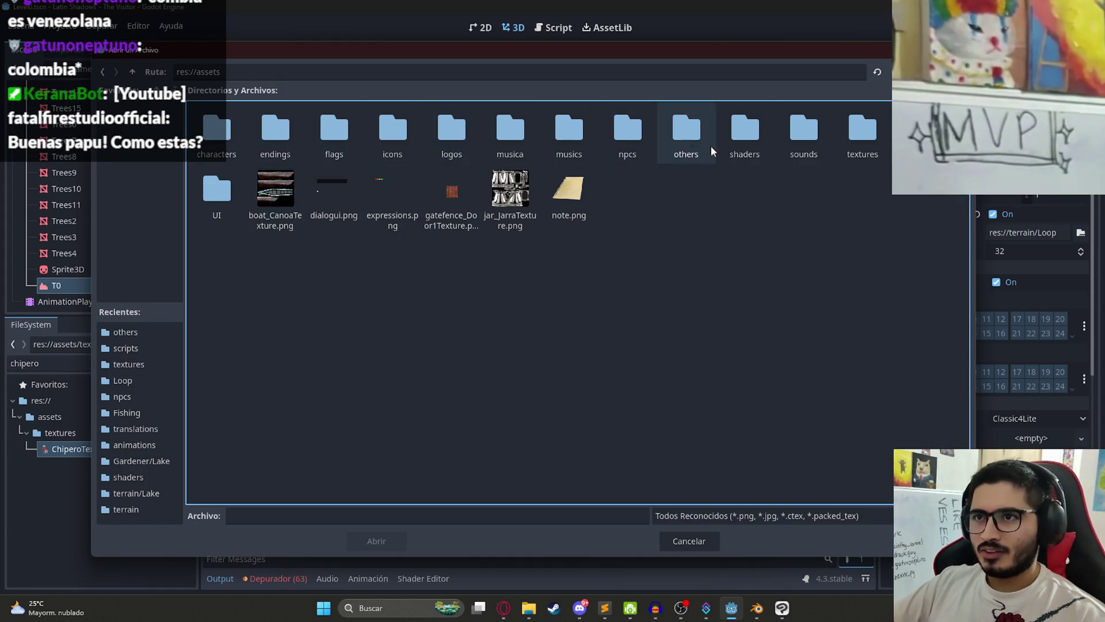
double_click(861, 135)
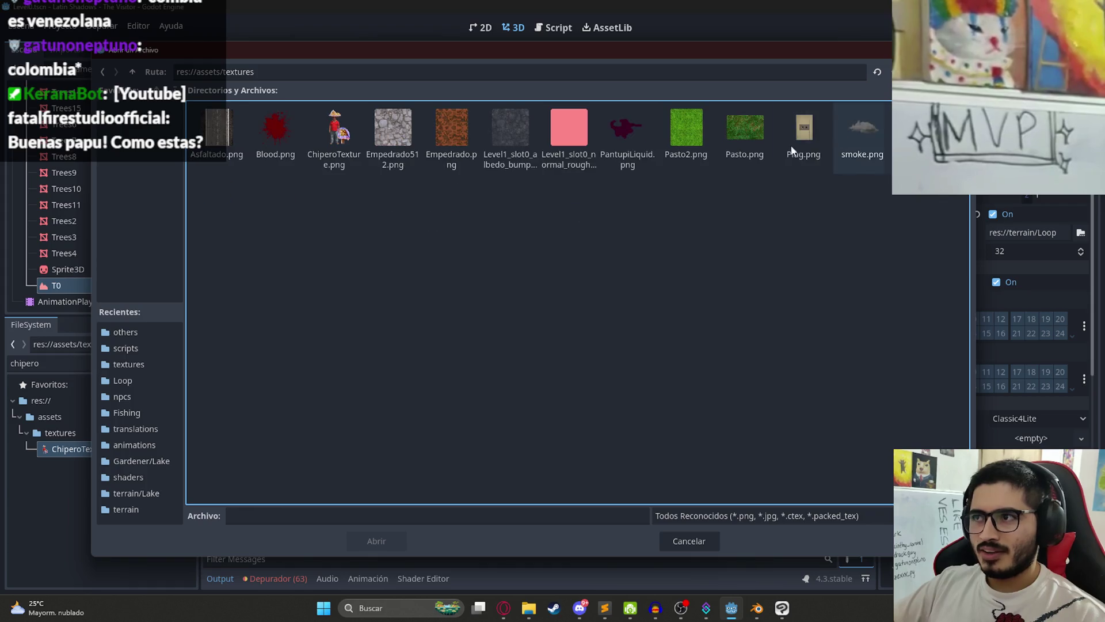
double_click(702, 134)
click(574, 387)
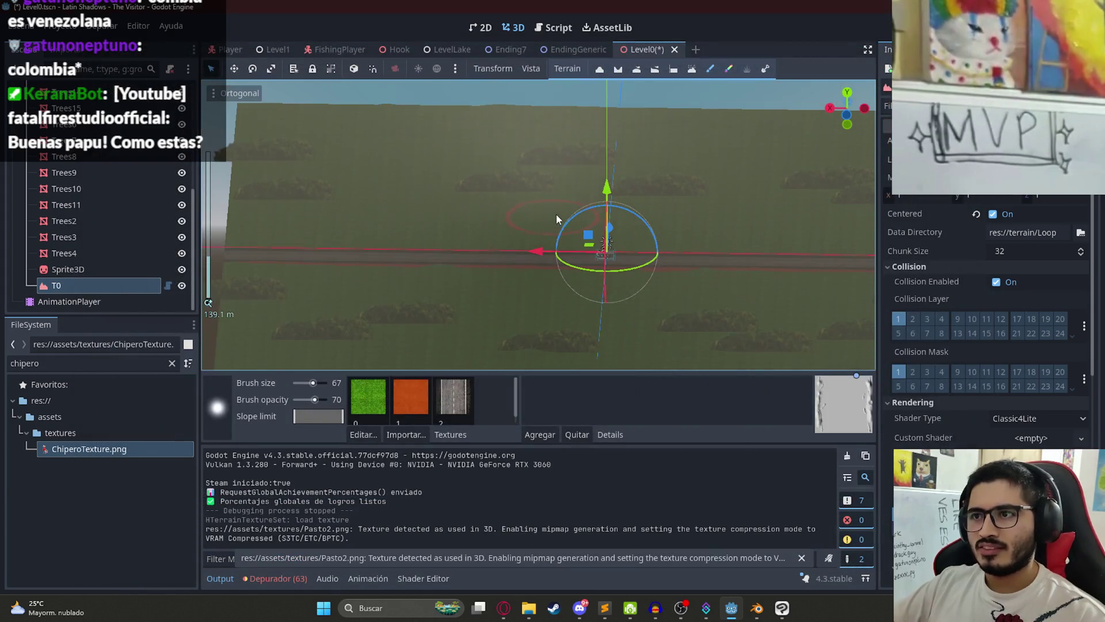
Step: Play-test the Level0 scene to check the grass terrain, then quit back to the editor
right_click(637, 49)
click(694, 141)
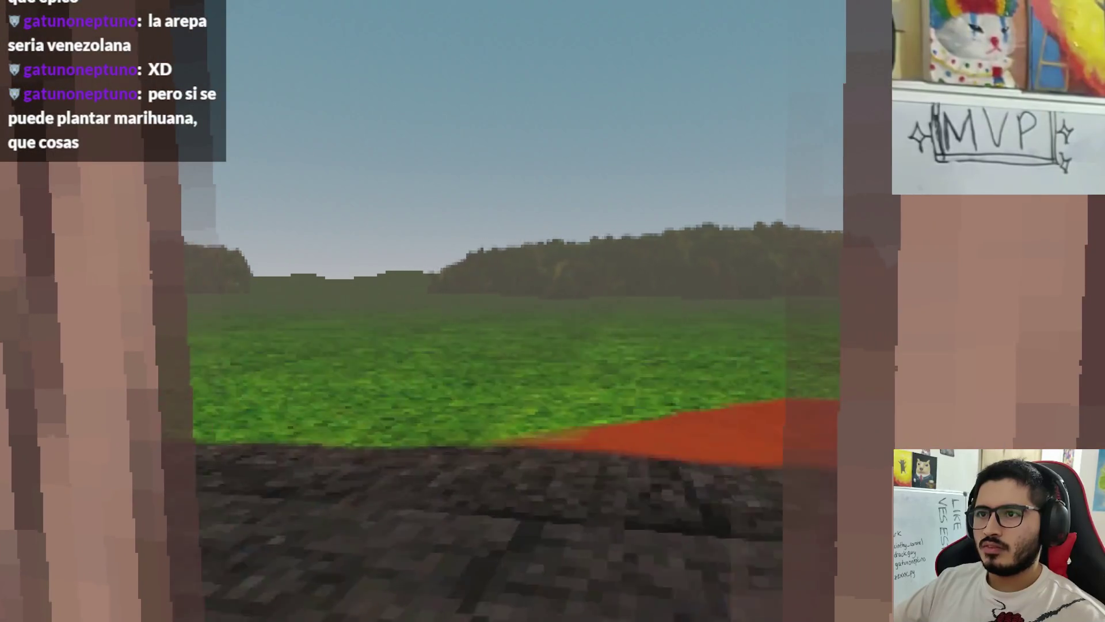
key(Escape)
click(576, 446)
Step: Hide the grass2 and grass folders in Clip Studio and save the AssetsTrees canvas
click(781, 608)
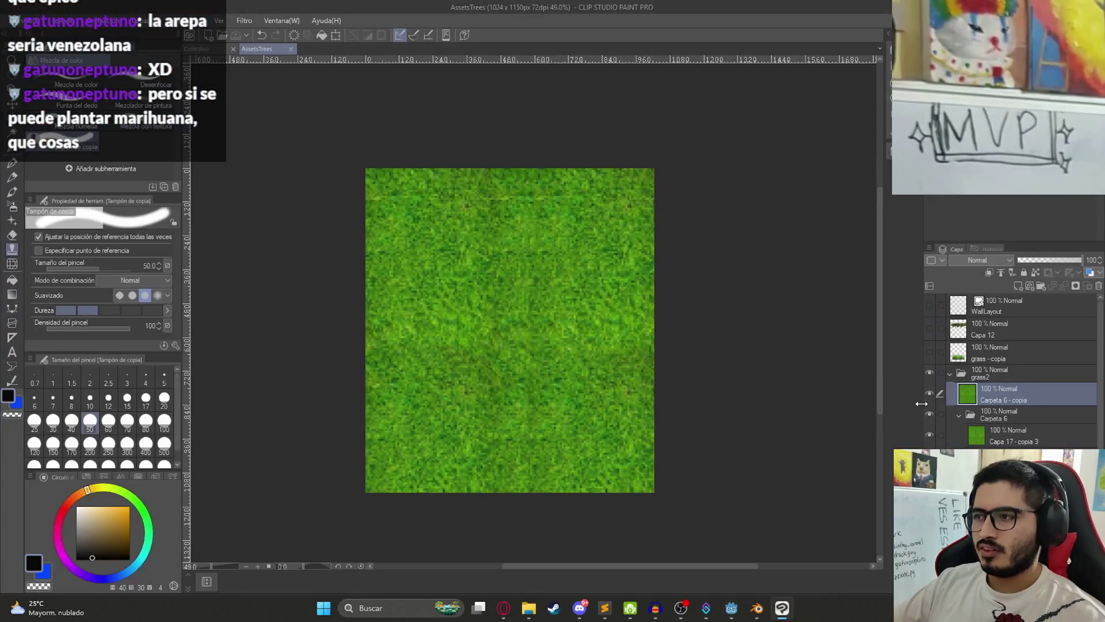
click(950, 375)
click(930, 372)
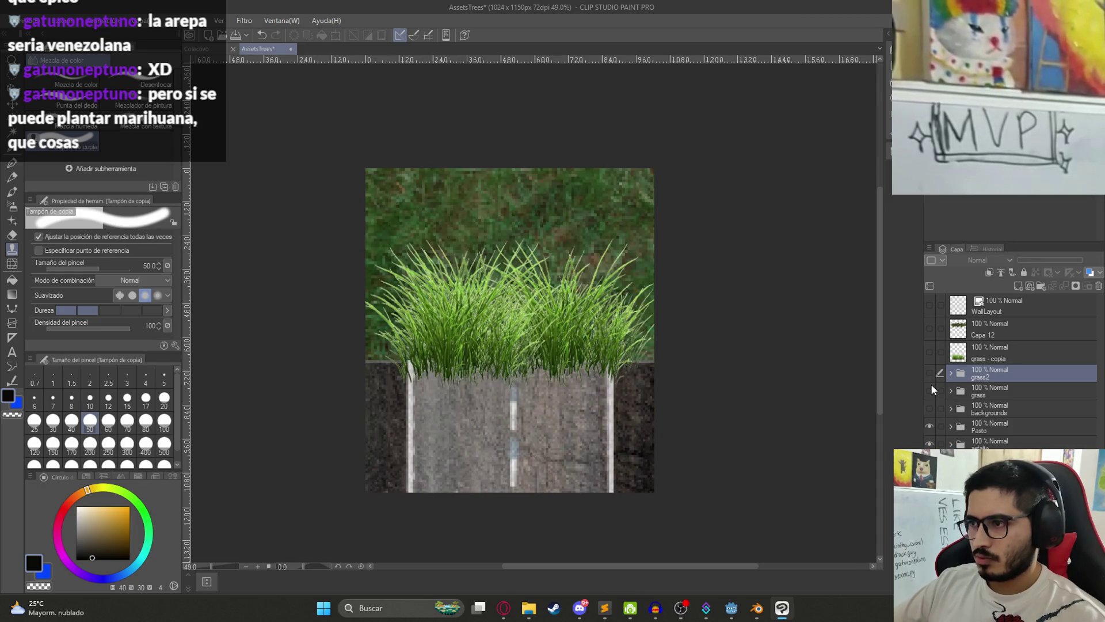
click(929, 391)
key(ctrl+s)
Step: On the Colectivo canvas, hide the chipero folder and show the arboles folder
key(ctrl+Tab)
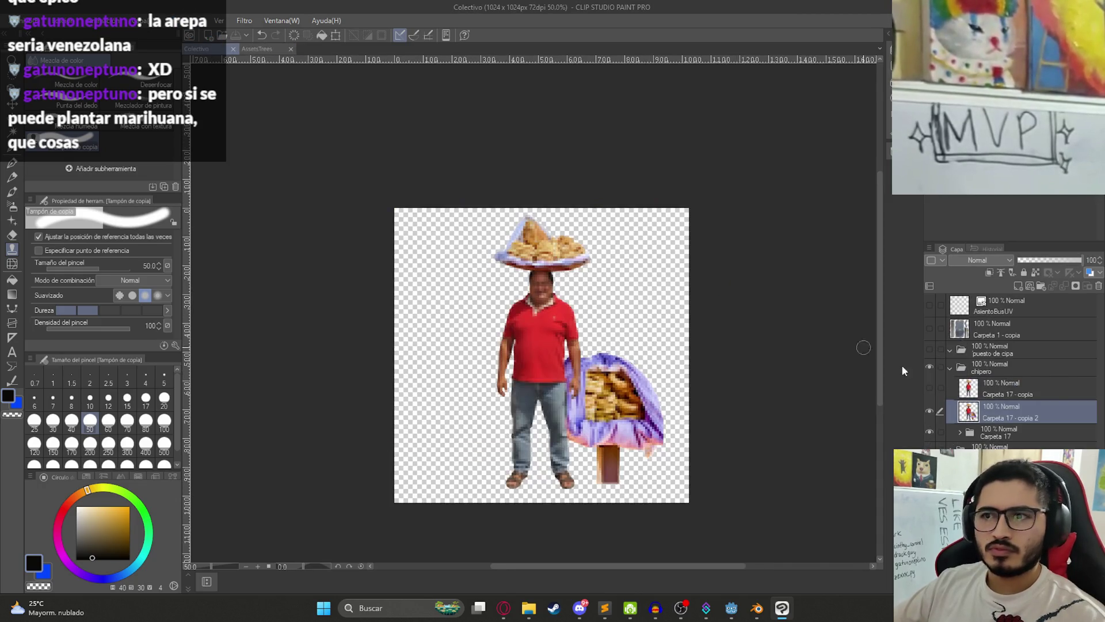
click(950, 367)
click(930, 367)
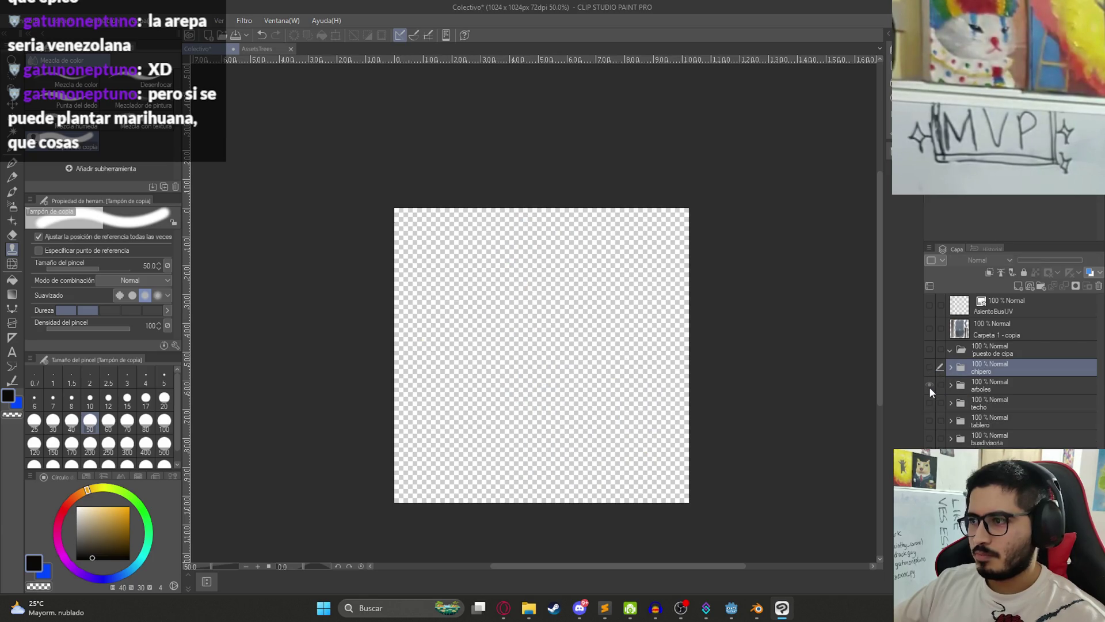
click(930, 385)
click(978, 386)
Step: Expand arboles and Carpeta 16 and select the bush layer, keeping it visible
click(951, 386)
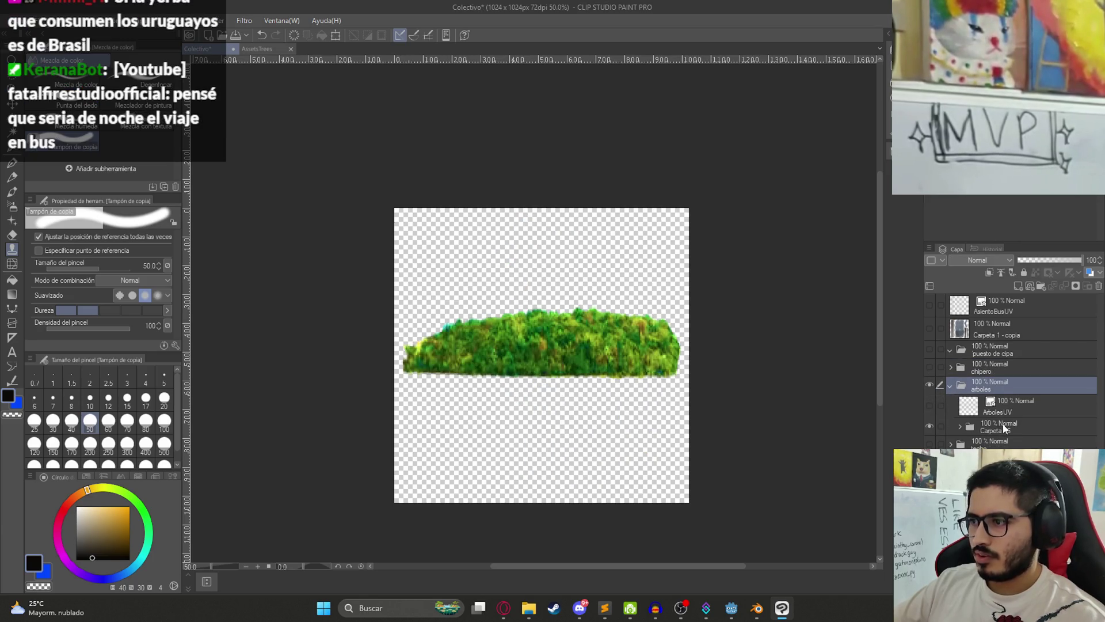
click(959, 426)
click(979, 444)
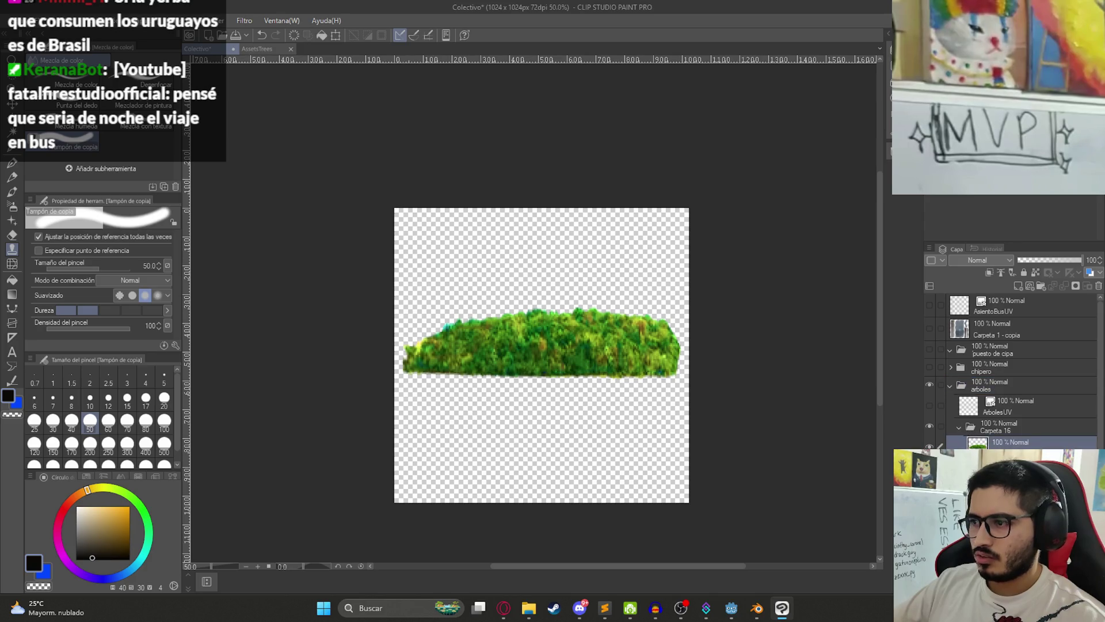
click(929, 446)
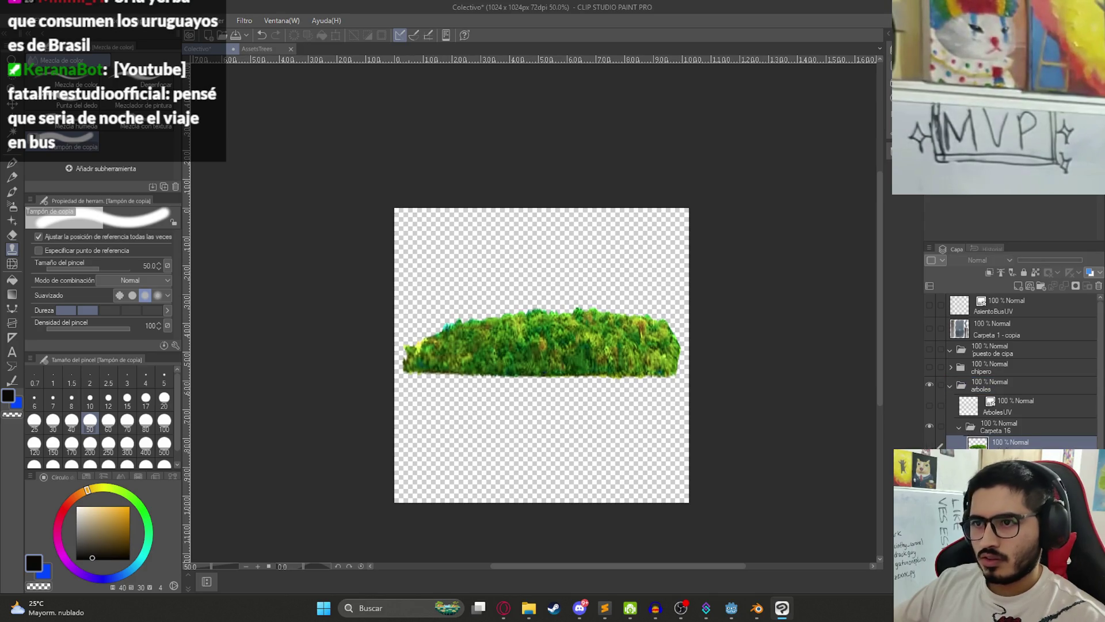
right_click(1011, 448)
click(1027, 237)
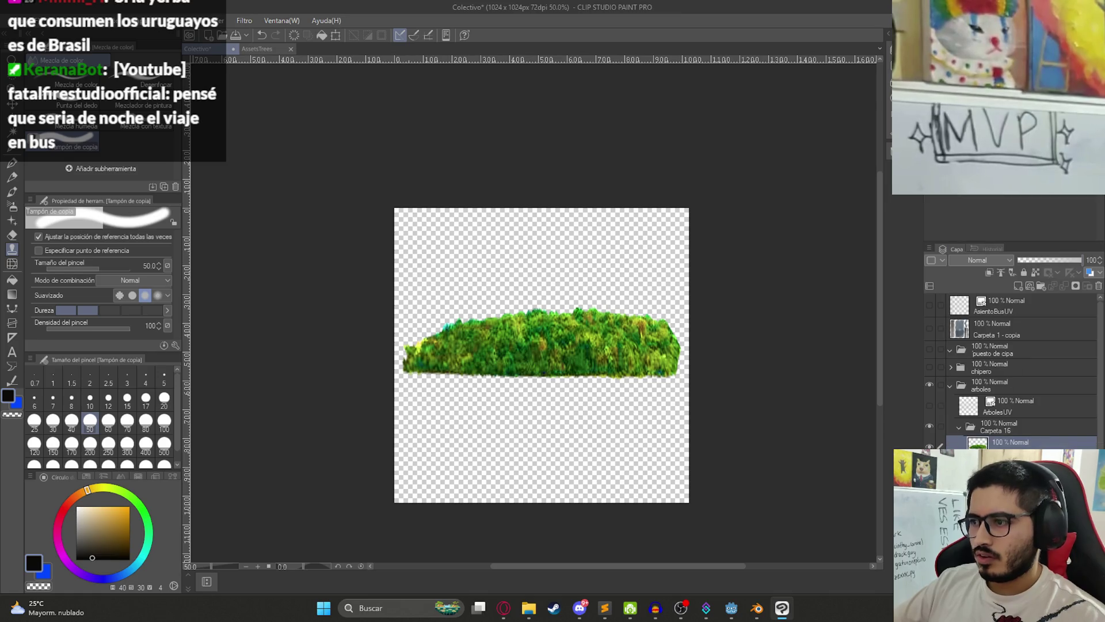
Step: Squash the bush layer shorter vertically and save the Colectivo canvas
key(ctrl+t)
scroll(554, 300, up, 2)
drag(545, 282, 546, 297)
key(Return)
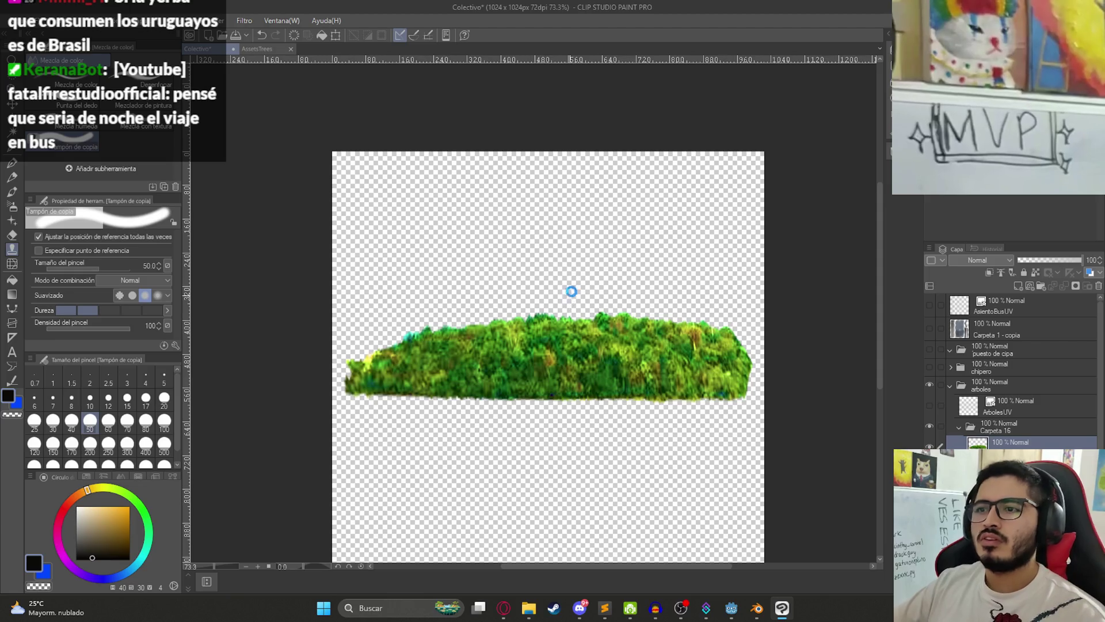
key(ctrl+s)
Step: Pixelate the bushes with a size-5 Mosaico filter
click(13, 20)
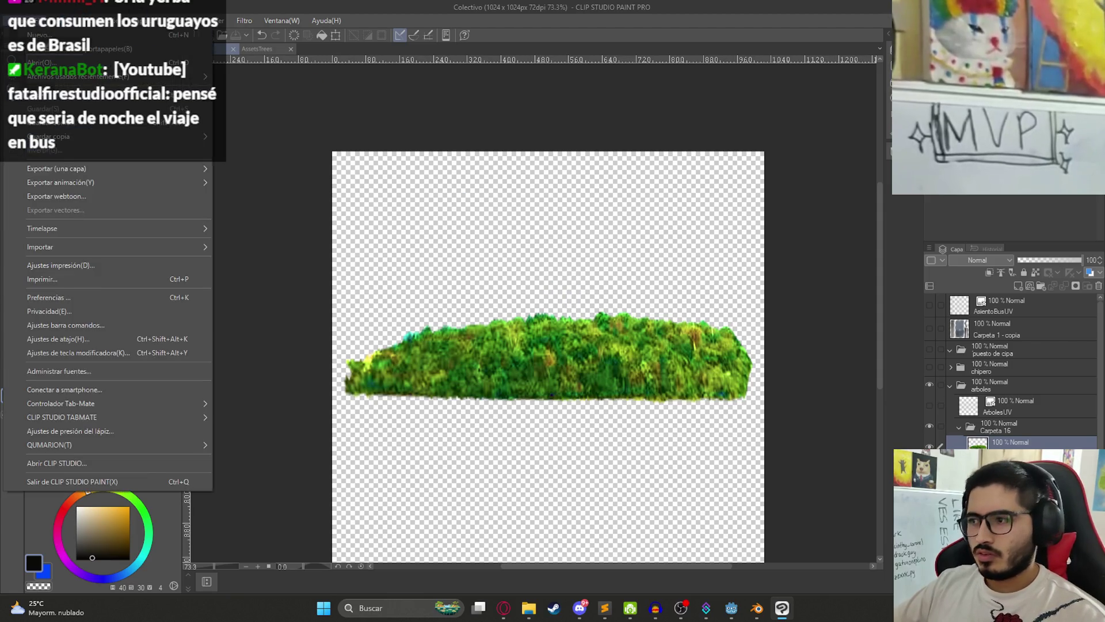
key(Escape)
click(244, 21)
mouse_move(264, 61)
click(350, 92)
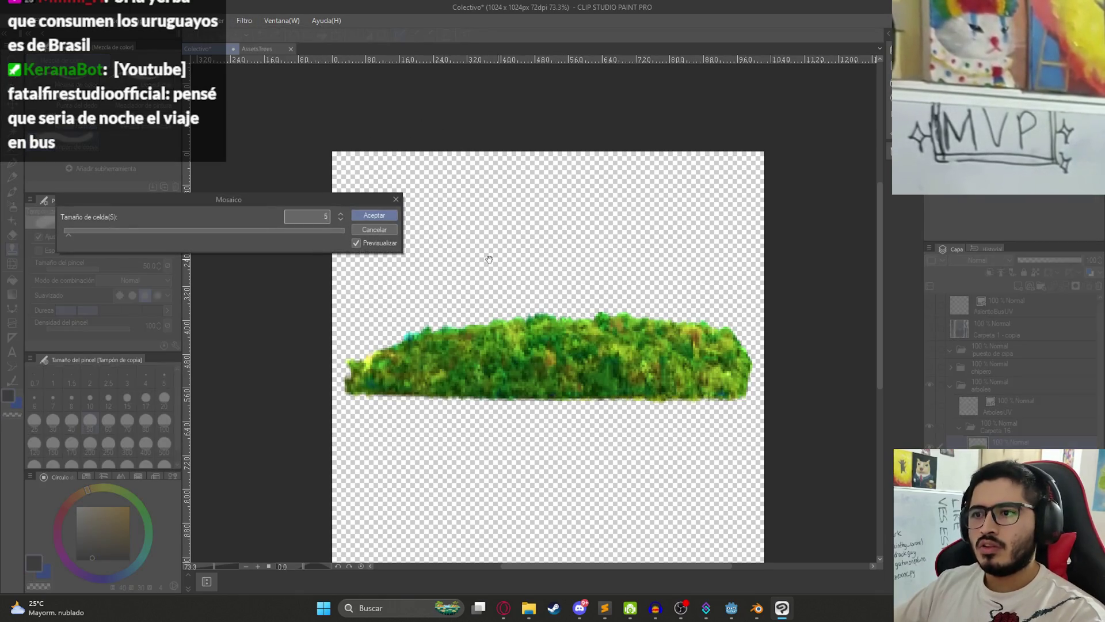
key(Return)
Step: Export the bush layer as a PNG, then search Blender's properties for 'billb'
click(55, 20)
mouse_move(24, 22)
mouse_move(127, 166)
click(275, 186)
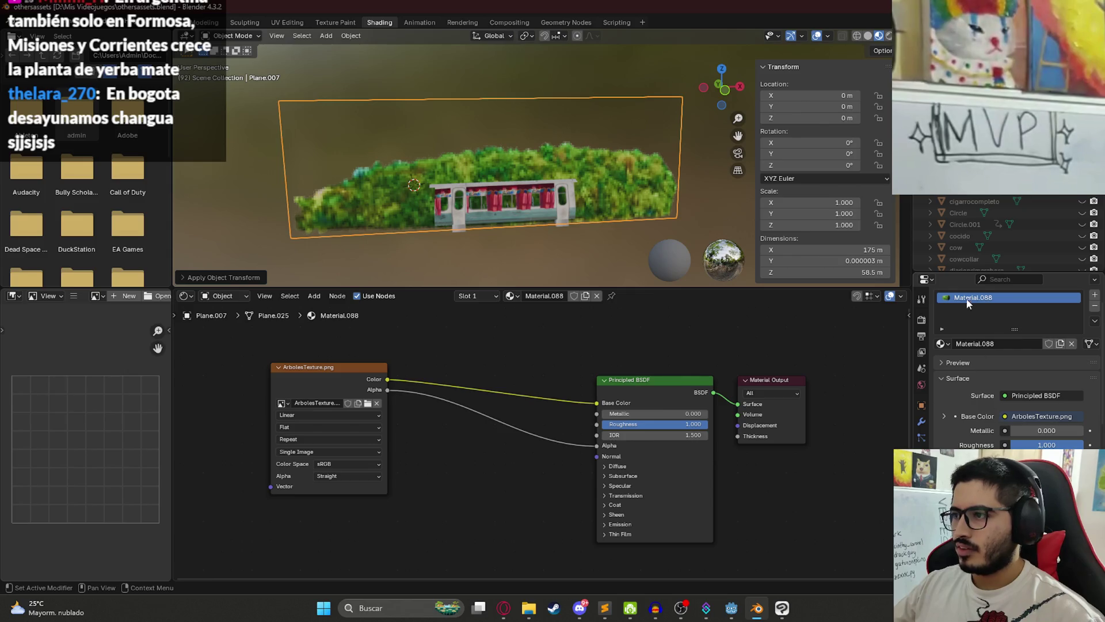
click(1007, 281)
text(billboard)
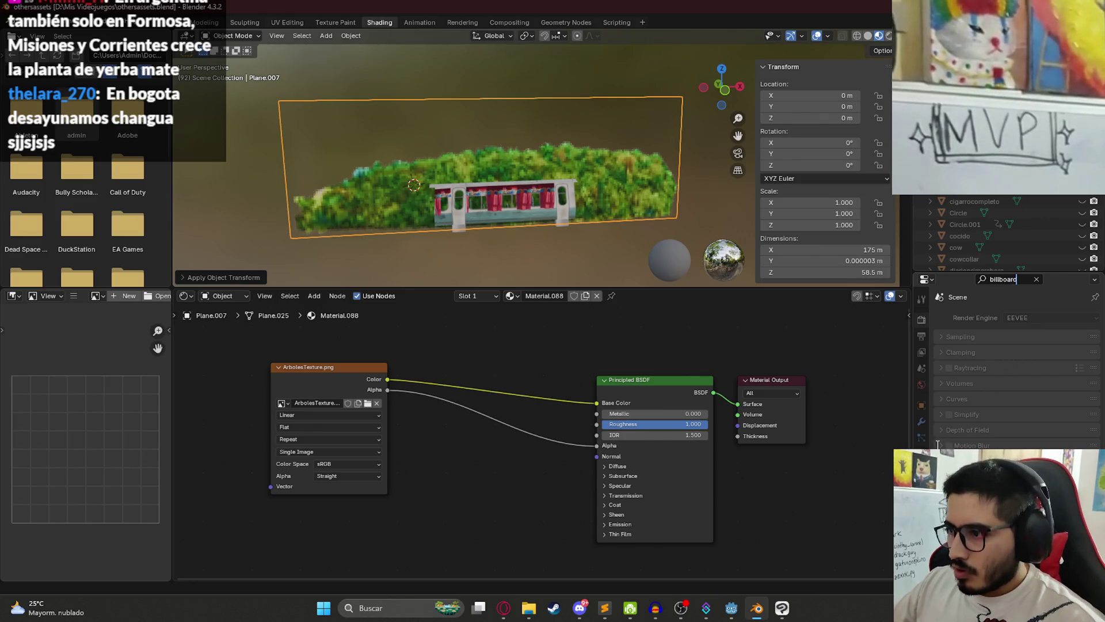
Step: Clear the properties search and export the trees from Blender as trees.glb
key(ctrl+a)
key(BackSpace)
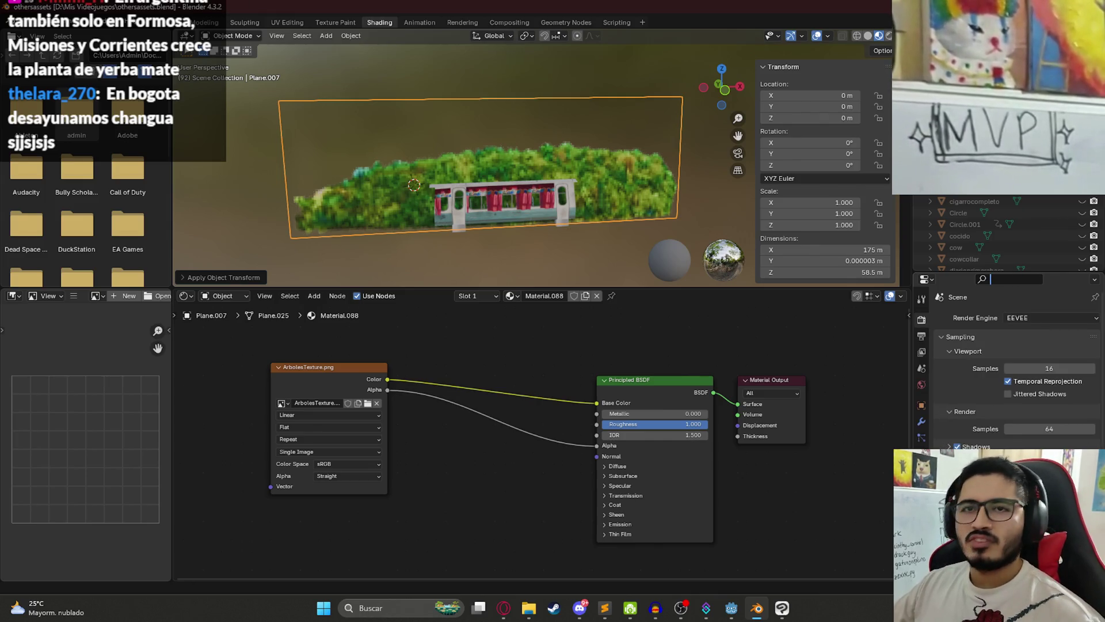
click(25, 22)
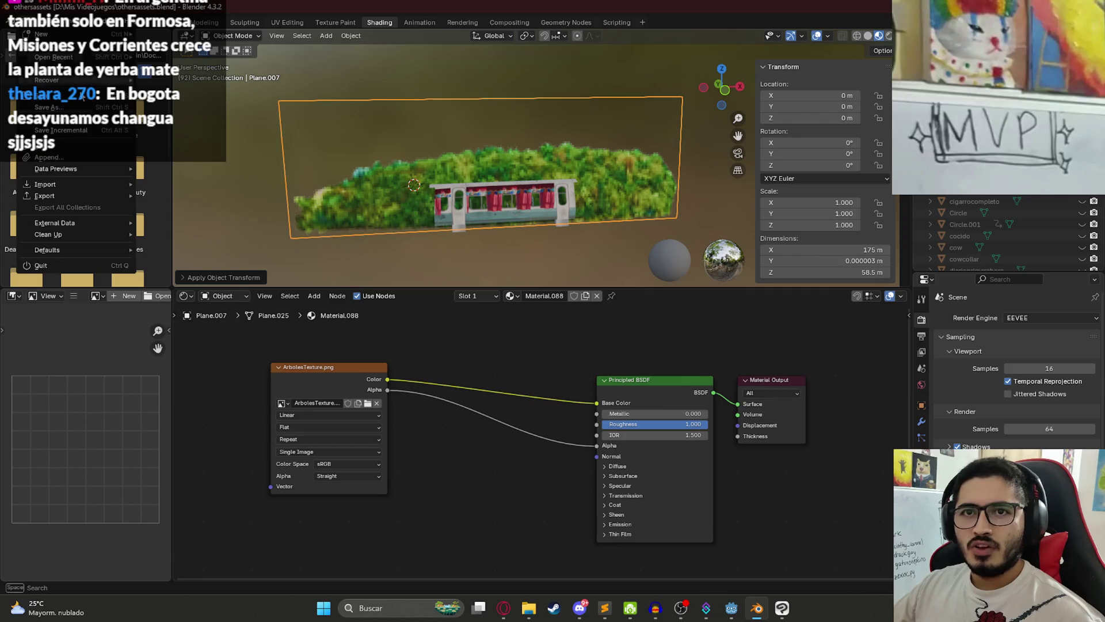
mouse_move(74, 196)
click(232, 310)
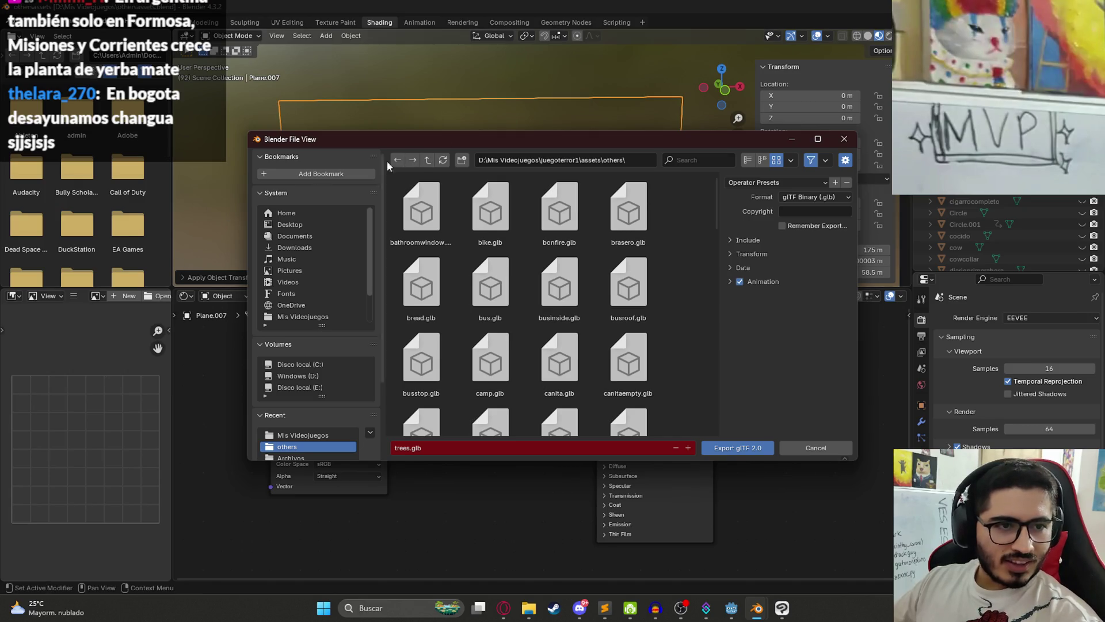
click(748, 240)
scroll(461, 389, down, 5)
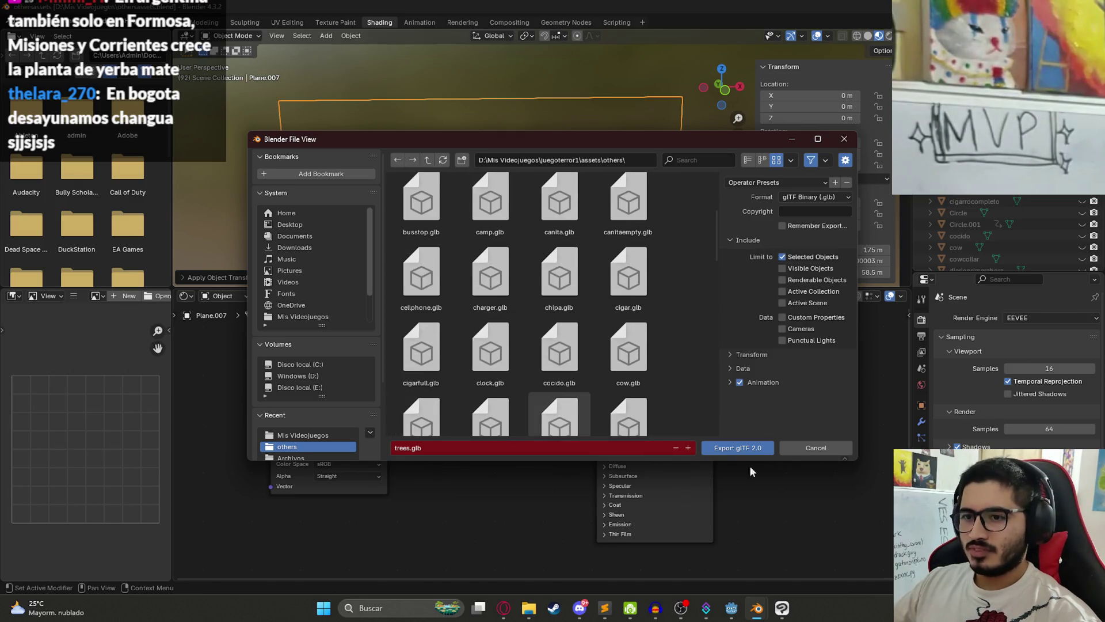
click(731, 447)
Step: Save the Blender file othersassets.blend
scroll(523, 212, down, 4)
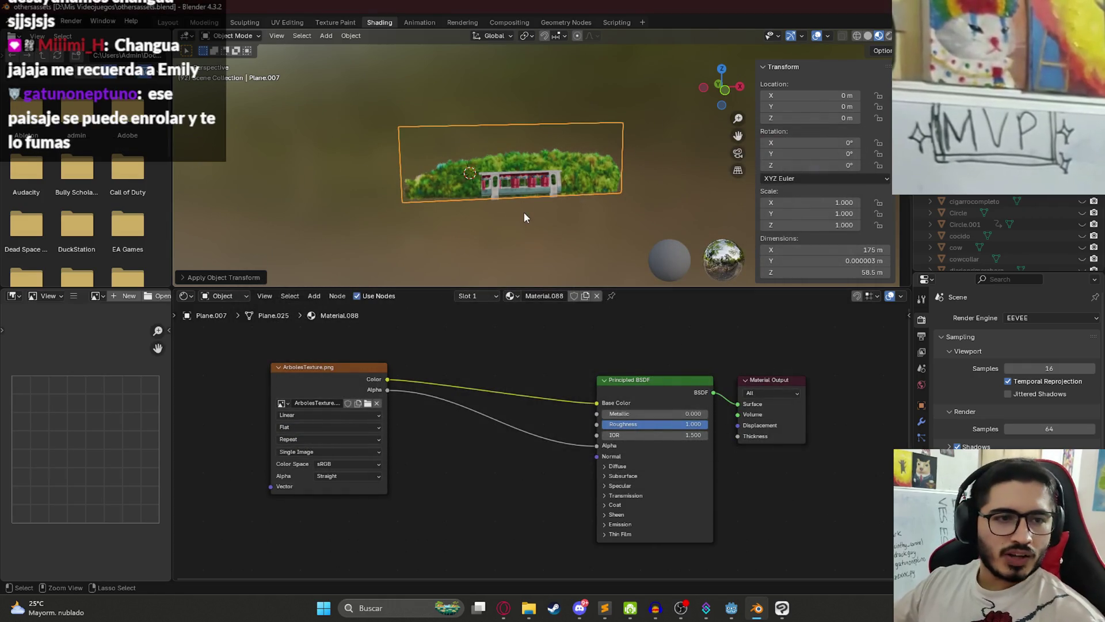
key(ctrl+s)
scroll(533, 189, up, 3)
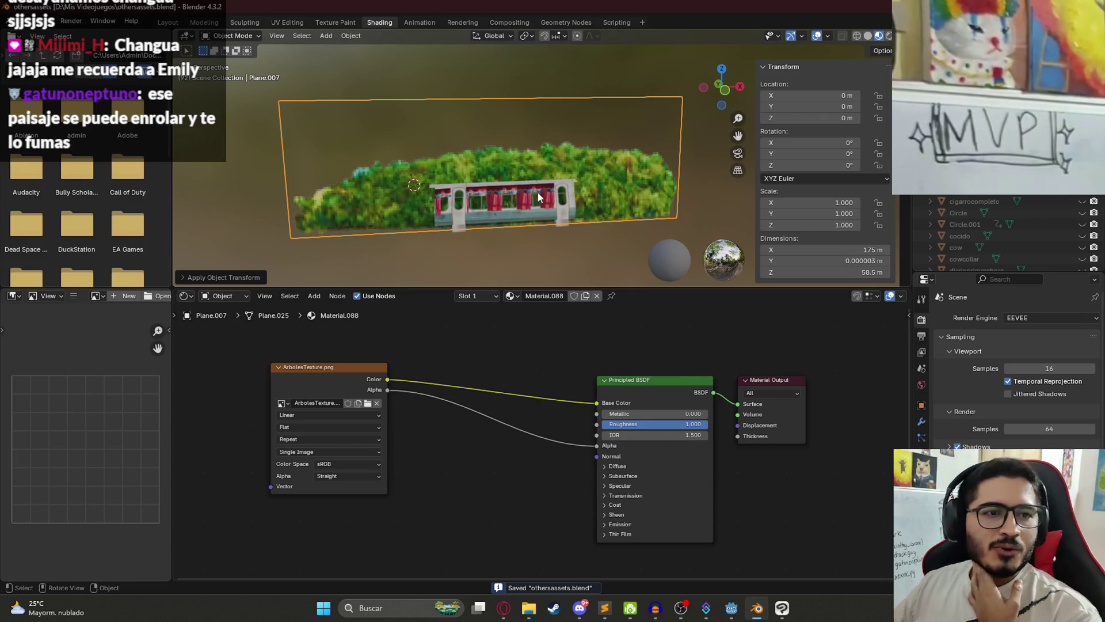
scroll(524, 206, up, 2)
scroll(499, 189, down, 3)
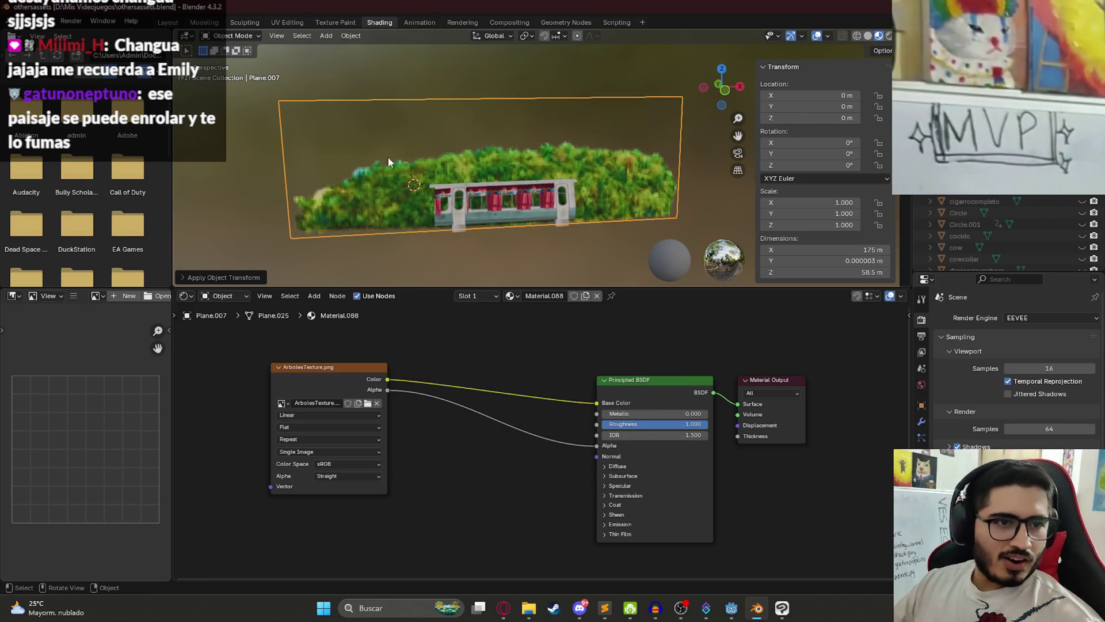
key(ctrl+s)
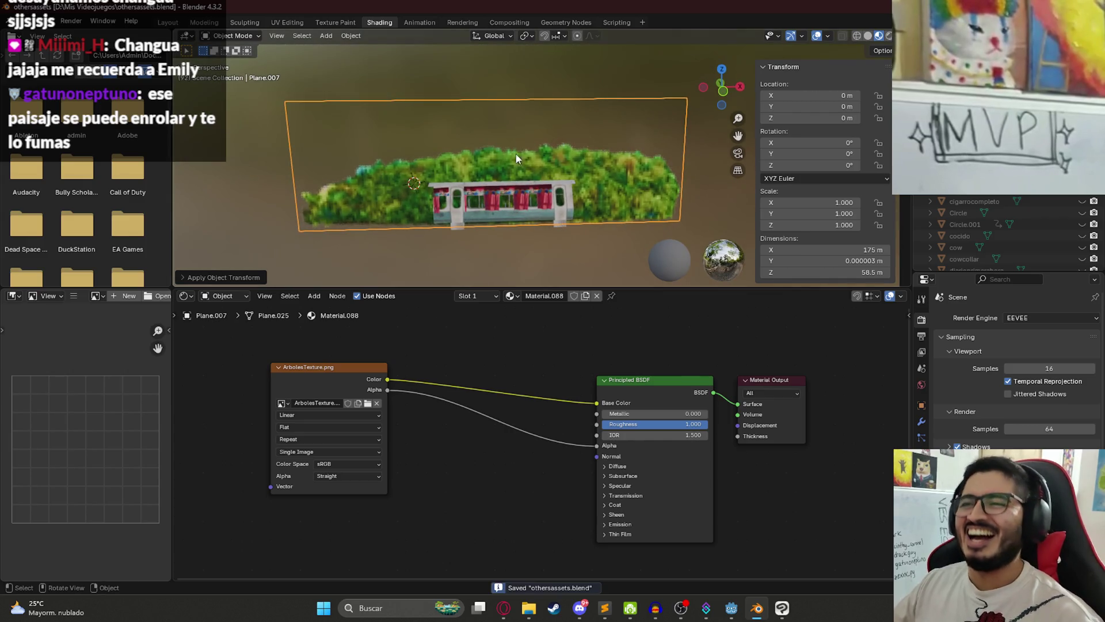
Step: Back in Godot, select the old 'chipero' text in the FileSystem search box
click(730, 614)
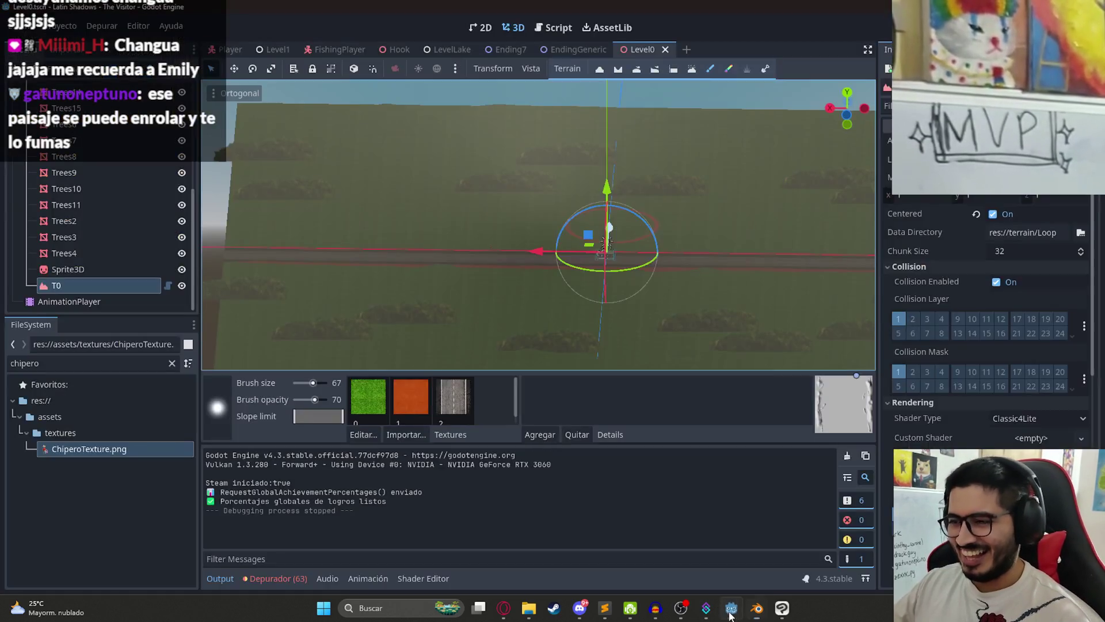
click(82, 366)
double_click(82, 366)
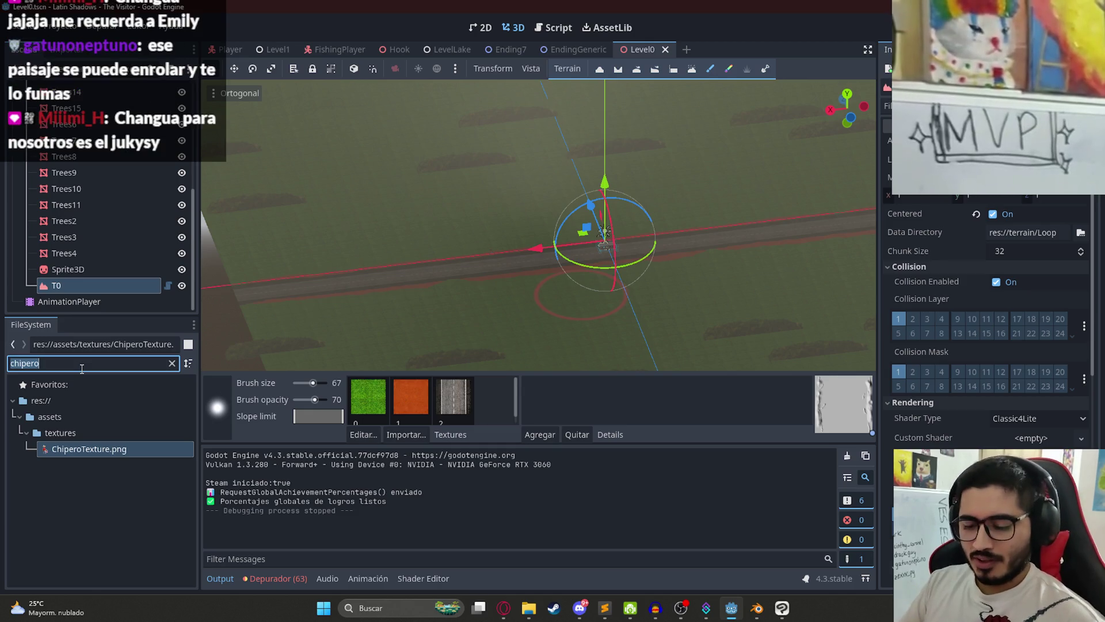
Step: Filter FileSystem for 'trees', reimport trees.glb, and expand trees.res Surface 0 material
text(trees)
double_click(86, 466)
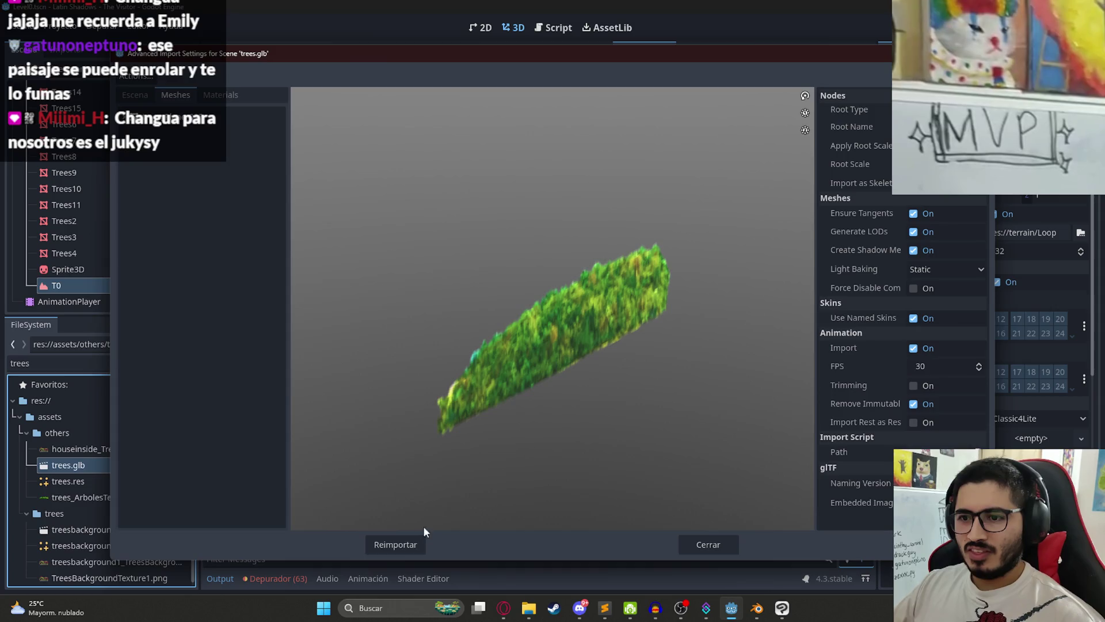
click(397, 541)
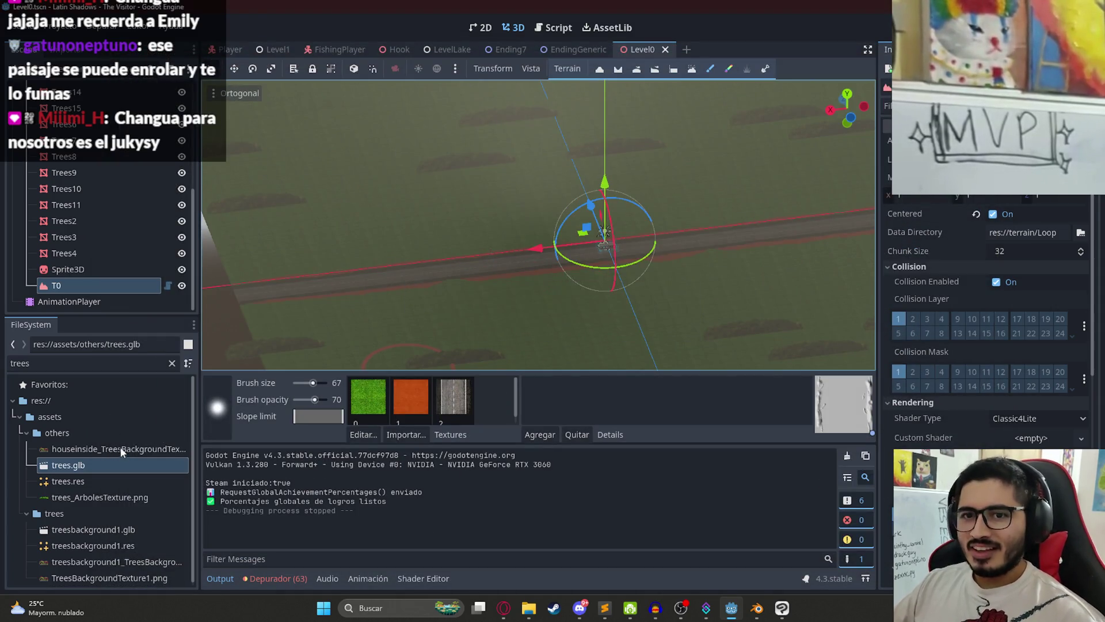
click(81, 481)
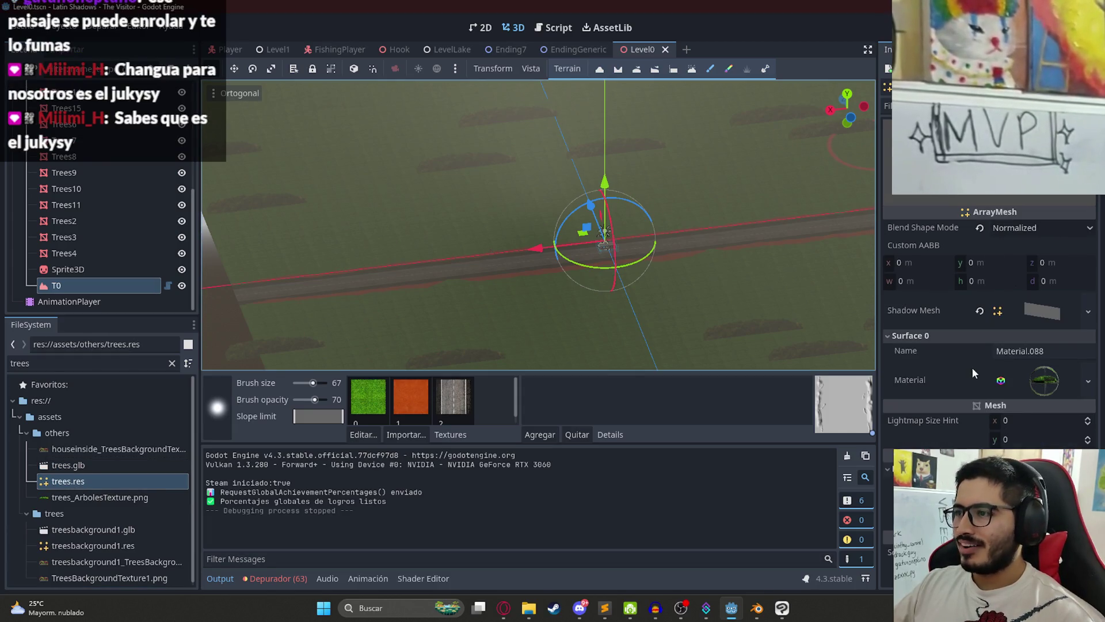
click(1031, 380)
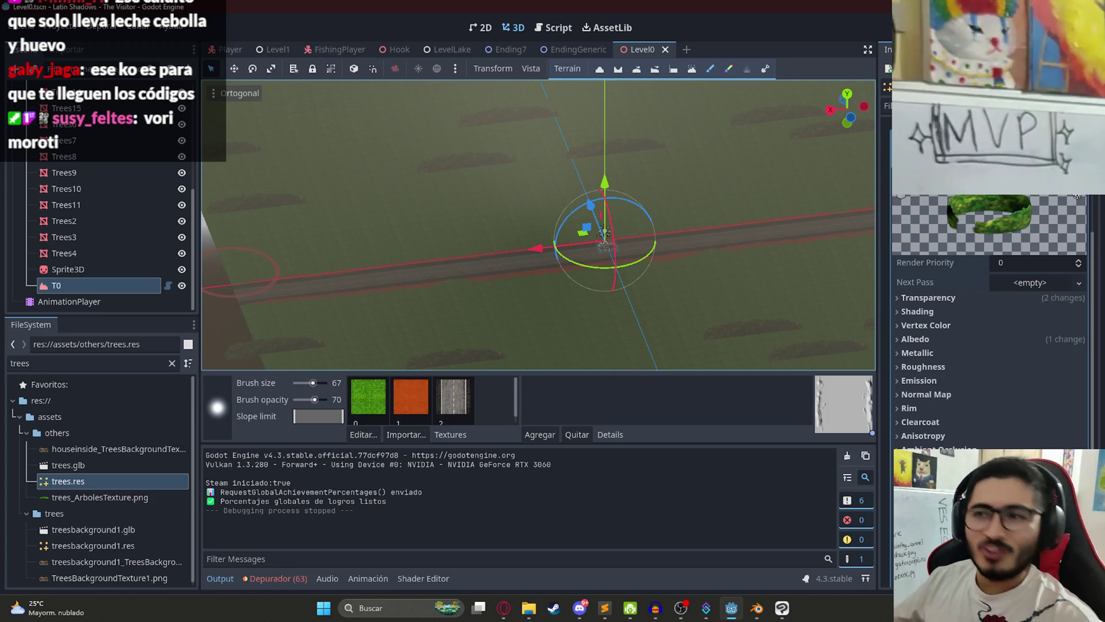
Step: Set the trees material's Billboard mode to Enabled with Keep Scale on
scroll(741, 281, down, 2)
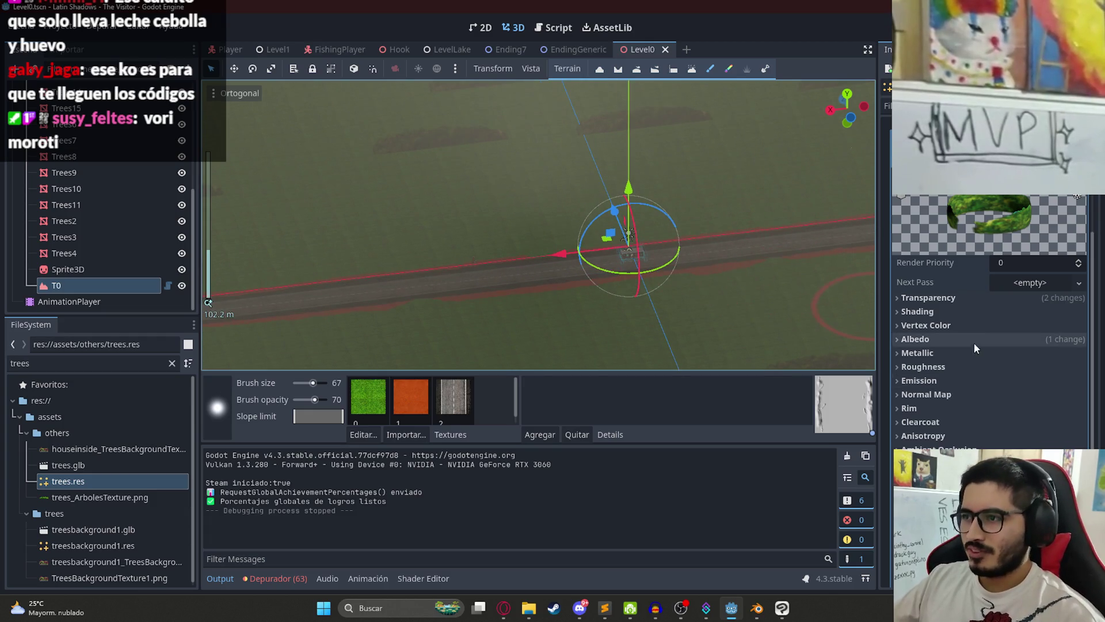
scroll(973, 354, down, 5)
click(935, 325)
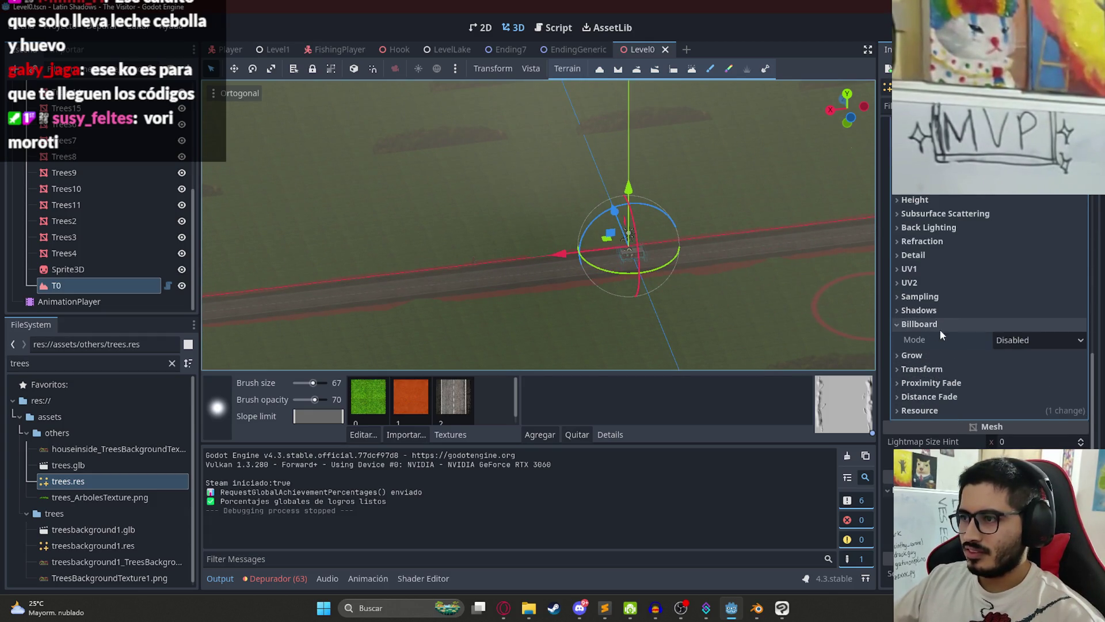
click(1013, 338)
click(989, 369)
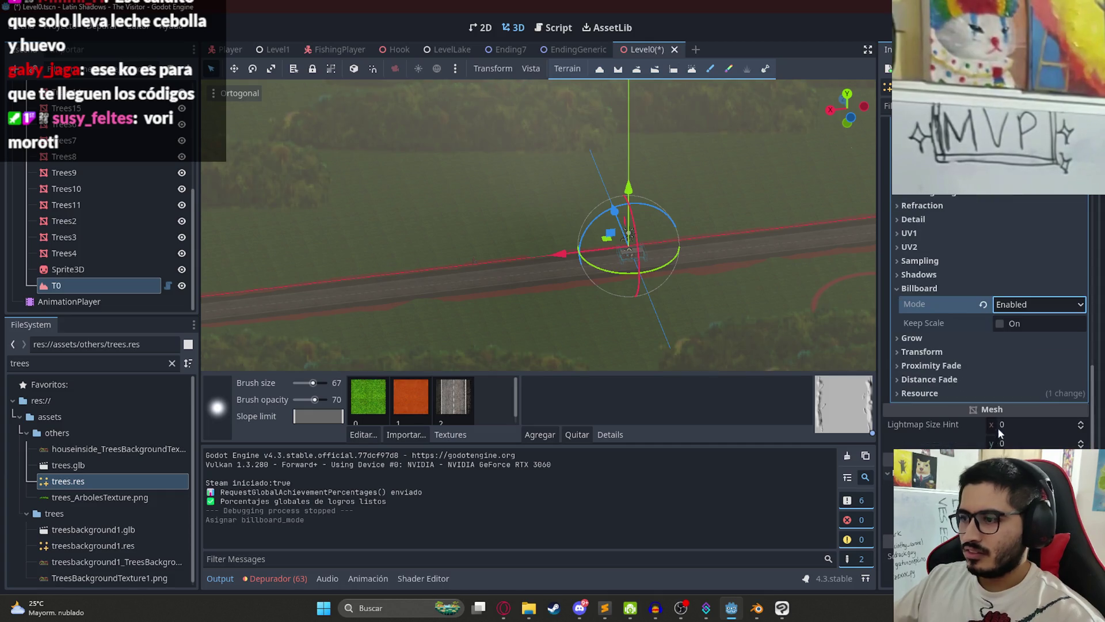
click(1002, 323)
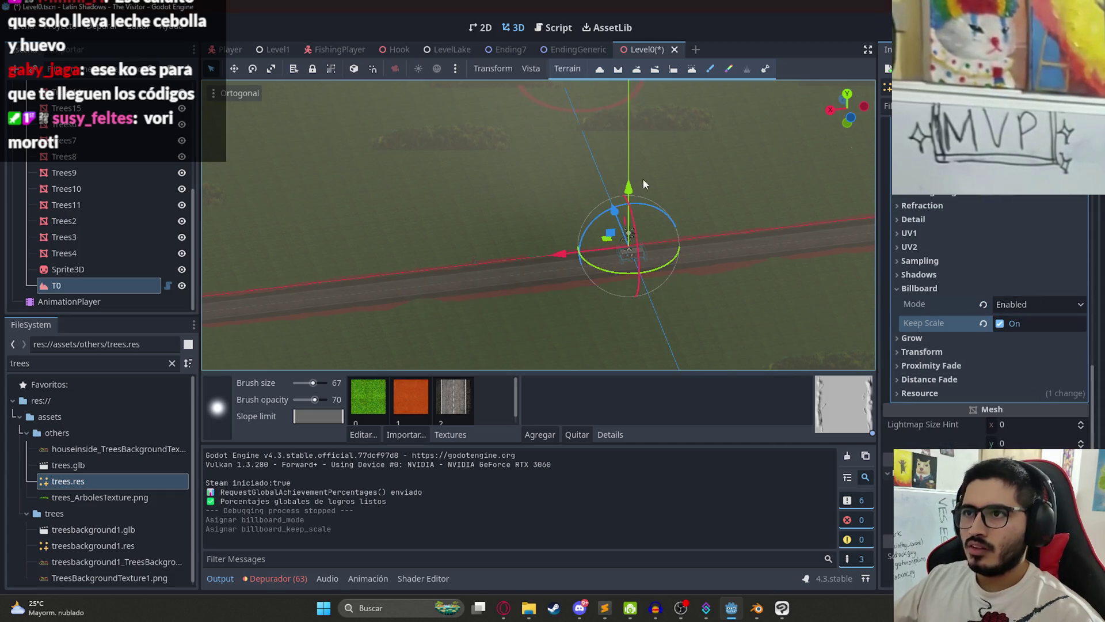
Step: Save and test-run Level0, then quit the game and switch to Clip Studio Paint
right_click(640, 50)
click(679, 74)
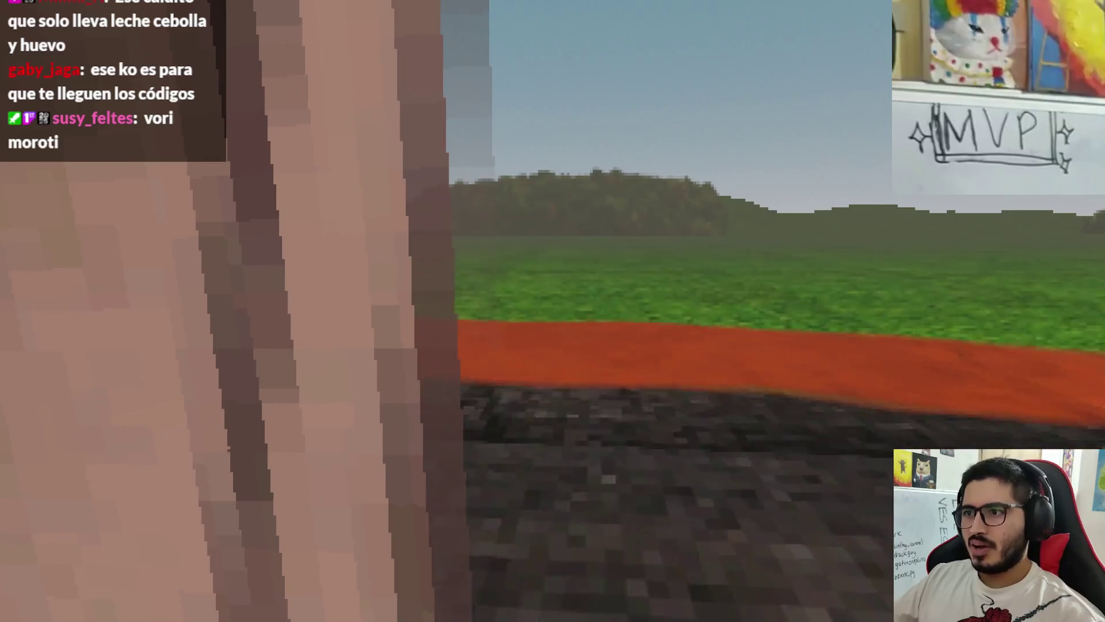
key(Escape)
click(561, 449)
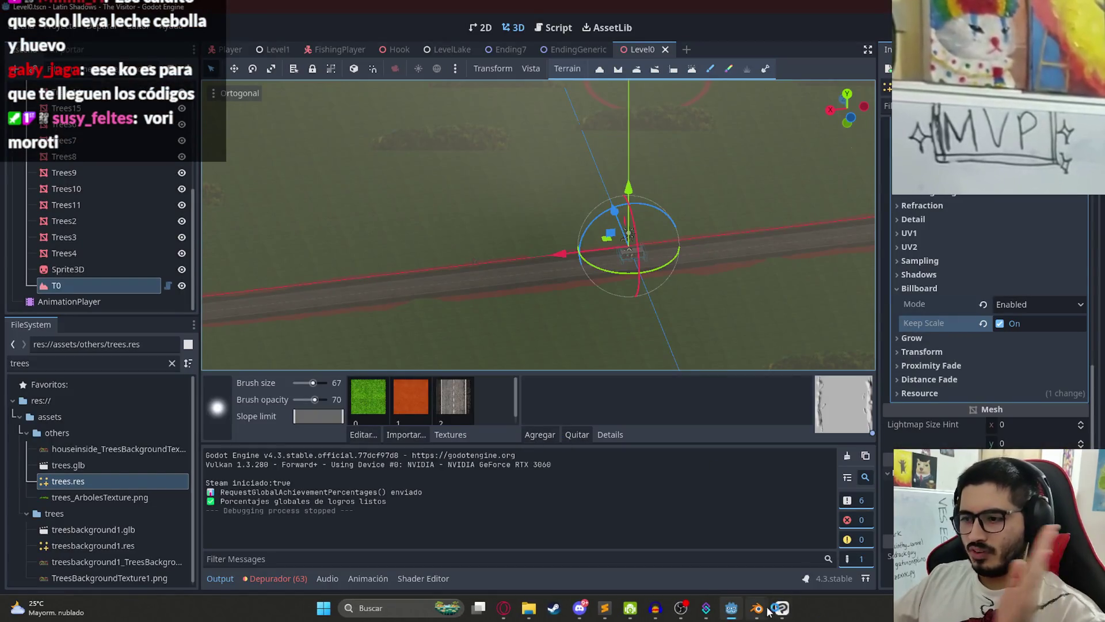
key(alt+Tab)
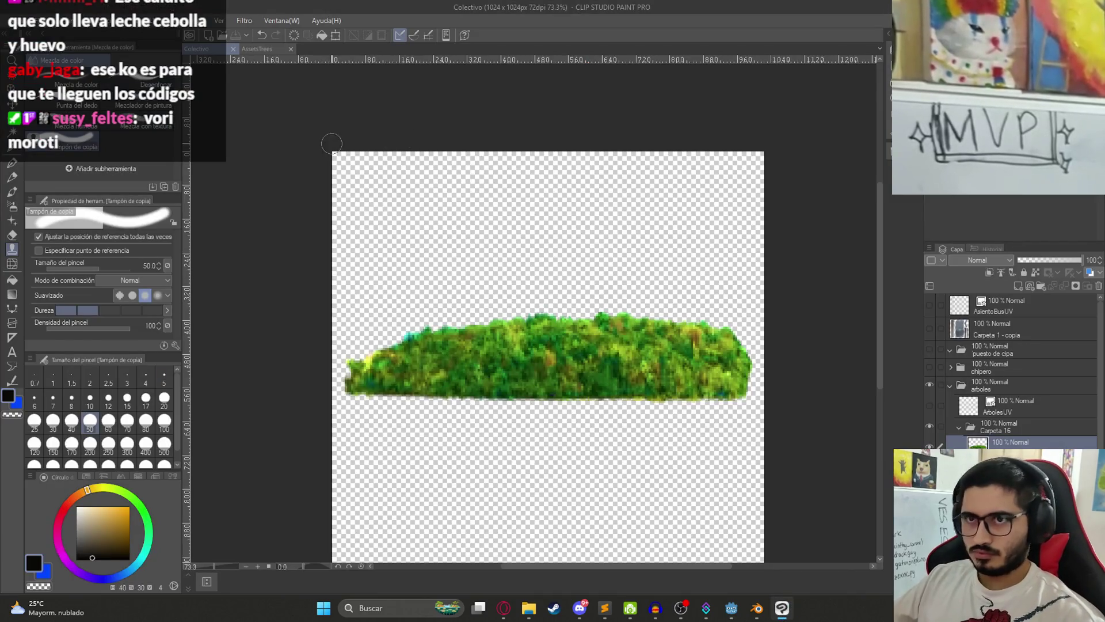
Step: On AssetsTrees, hide Pasto and asfalto, show grass2, and delete the Carpeta 6 - copia layer
key(ctrl+Tab)
click(929, 426)
click(929, 443)
click(930, 372)
click(952, 373)
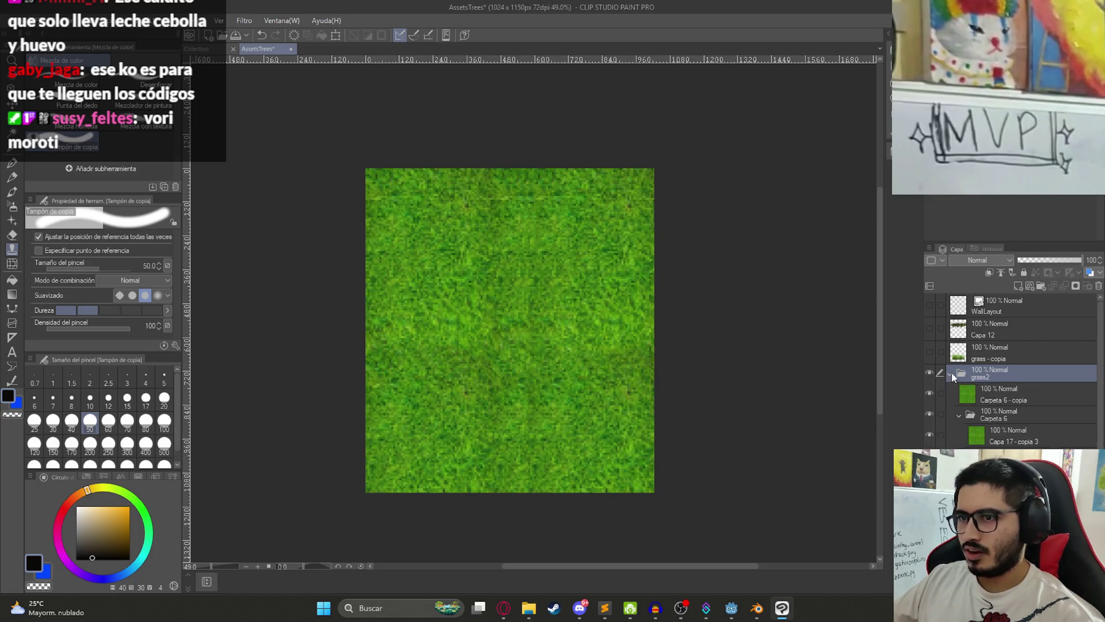
click(1005, 394)
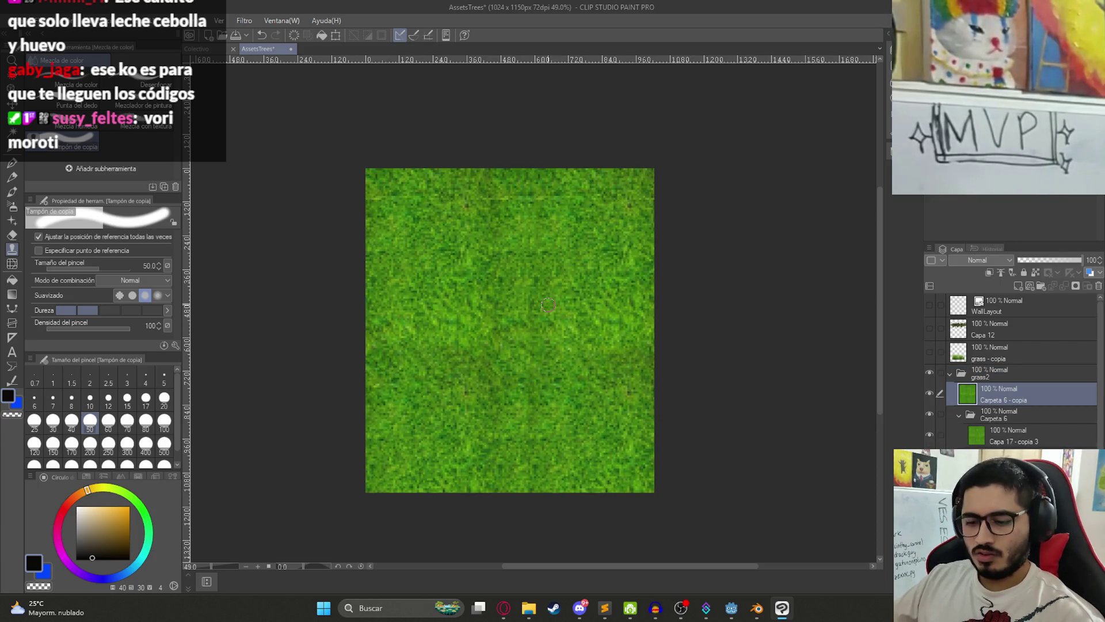
key(k)
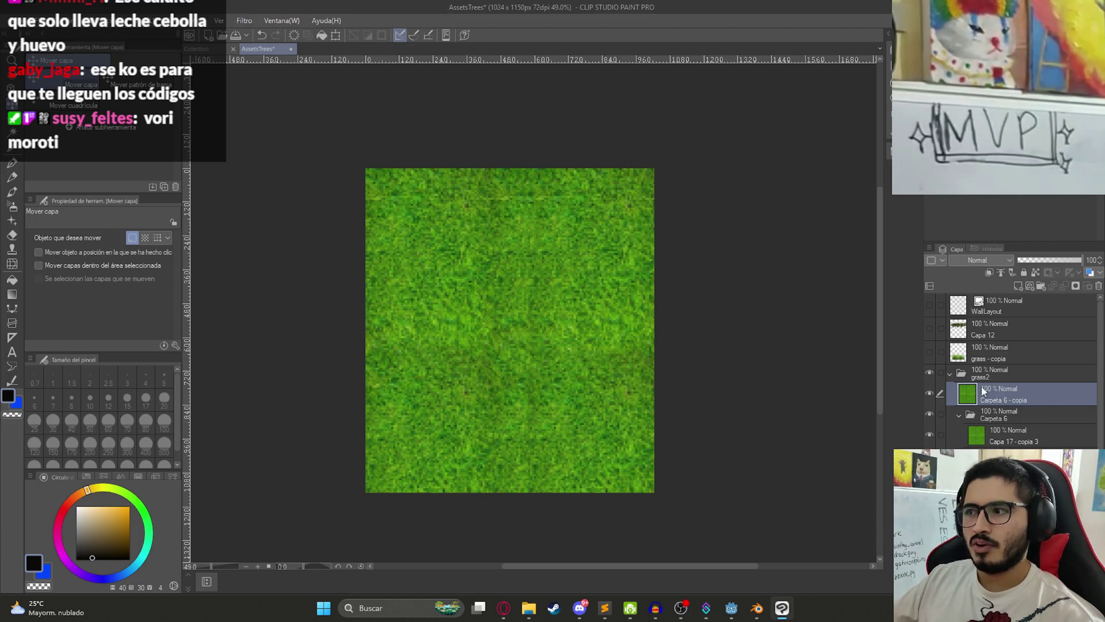
right_click(1008, 405)
click(1011, 217)
Step: Nudge the Capa 17 - copia 3 grass layer right to close the edge gap
click(998, 413)
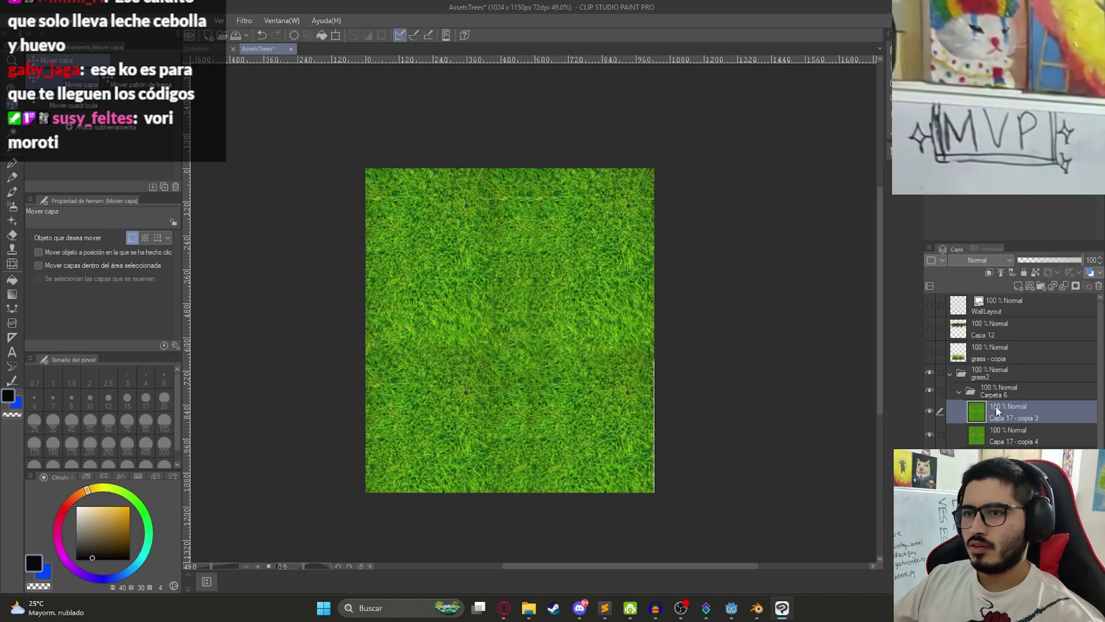
scroll(534, 348, down, 5)
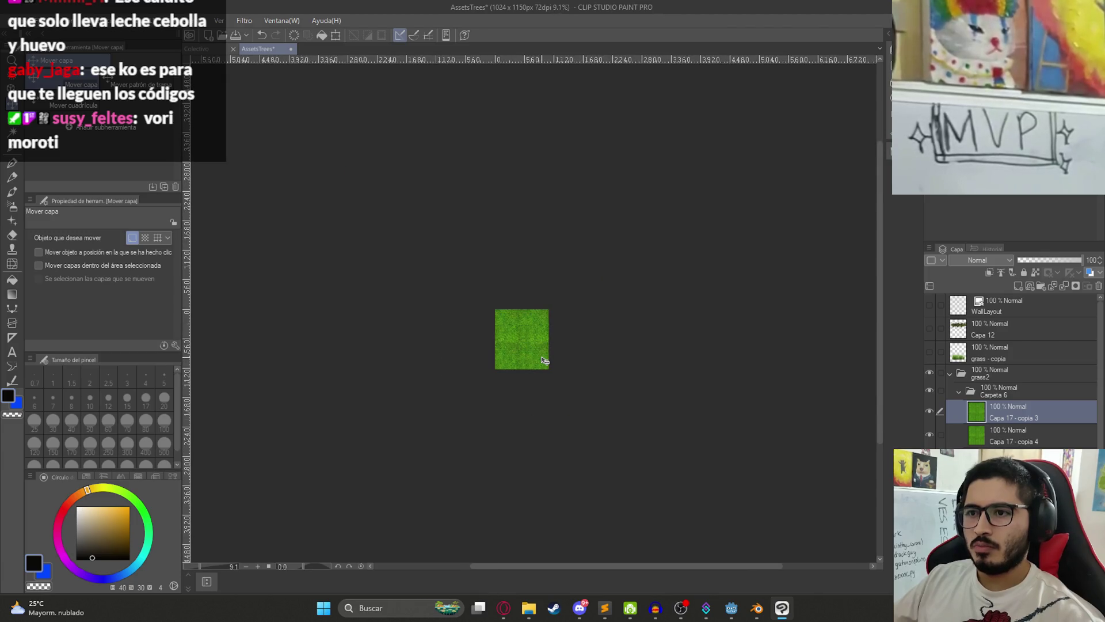
scroll(544, 361, up, 2)
scroll(512, 306, up, 3)
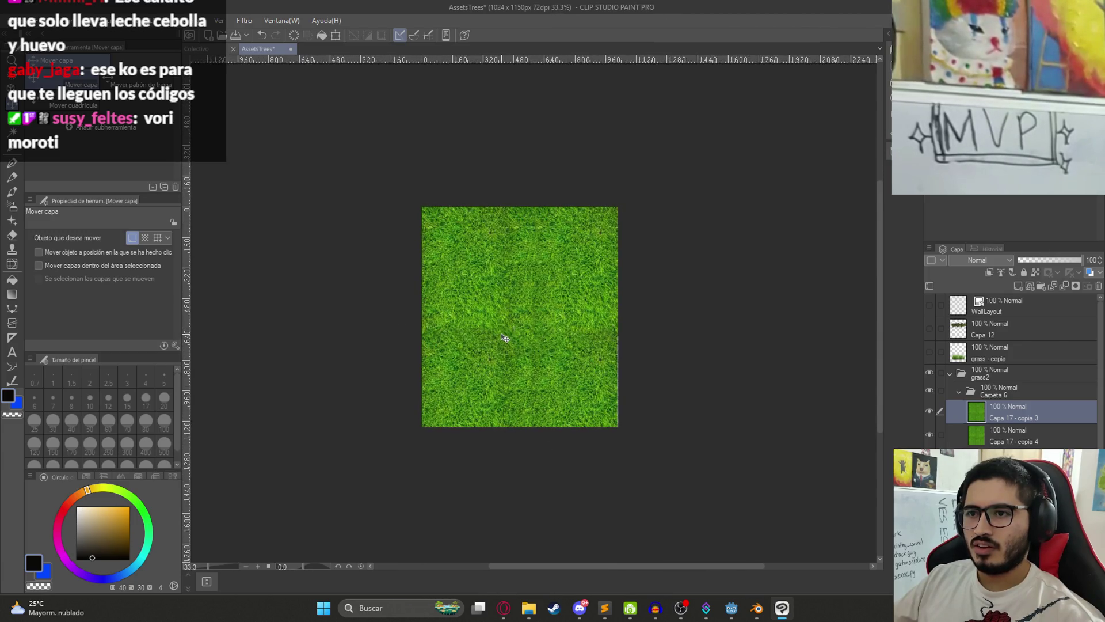
drag(579, 356, 582, 357)
scroll(583, 358, up, 2)
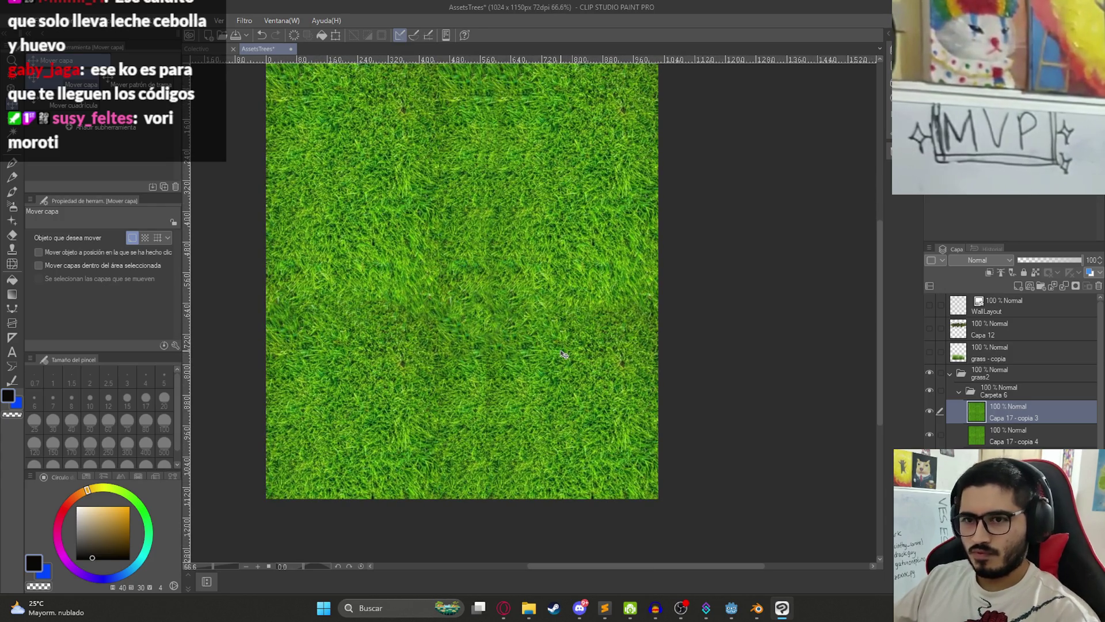
scroll(563, 355, down, 2)
drag(516, 340, 528, 344)
scroll(529, 348, up, 1)
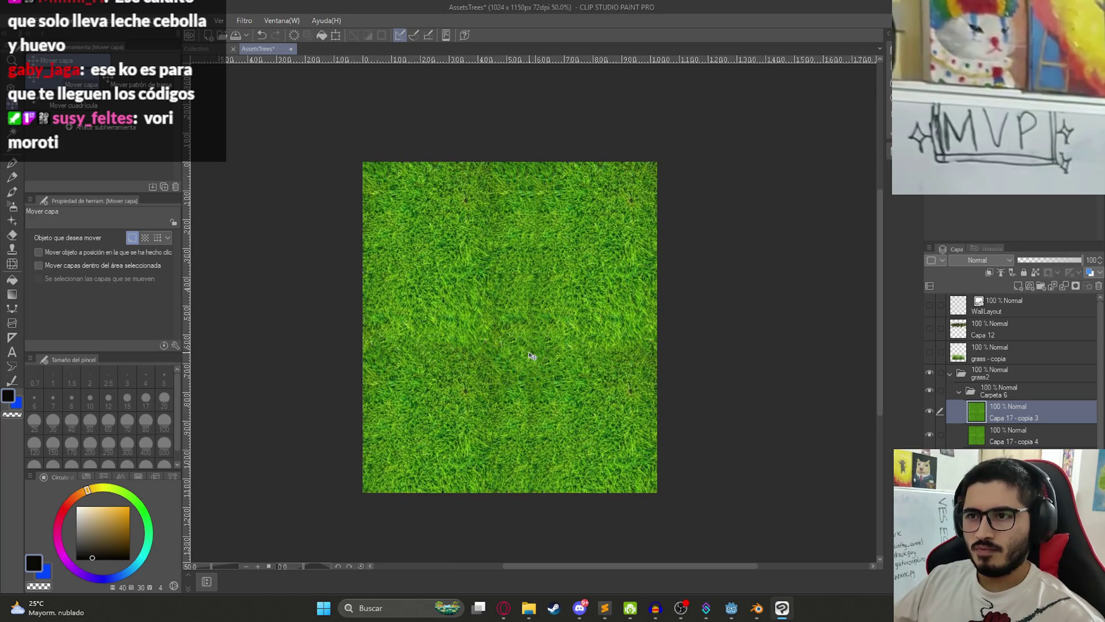
scroll(667, 446, down, 2)
Step: Enlarge the grass layer to 204 percent
key(ctrl+t)
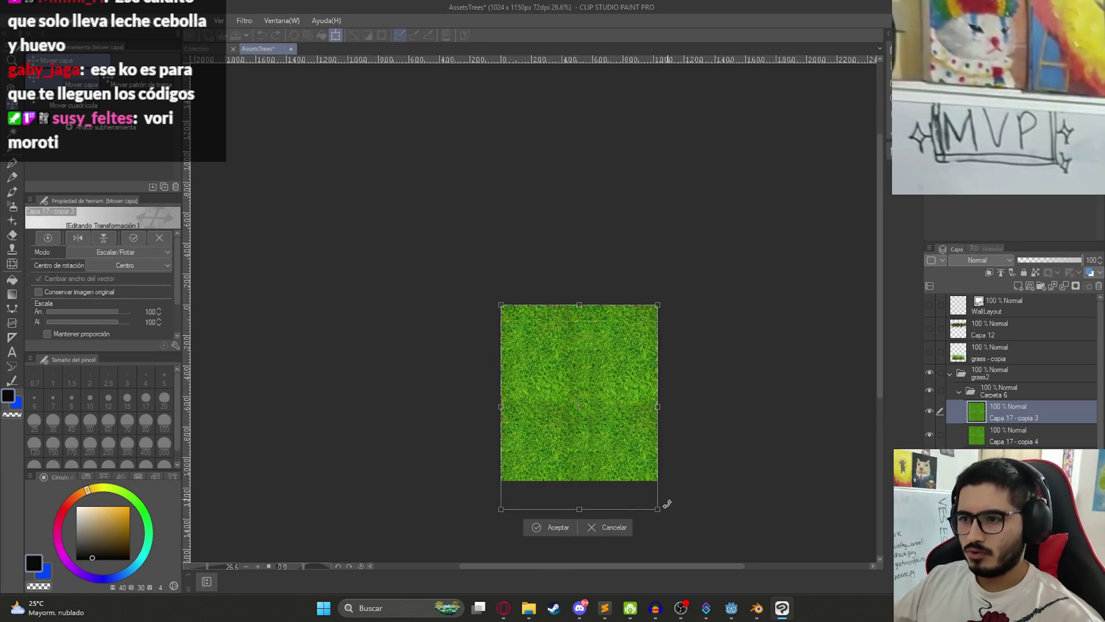
drag(793, 601, 815, 613)
scroll(745, 398, down, 1)
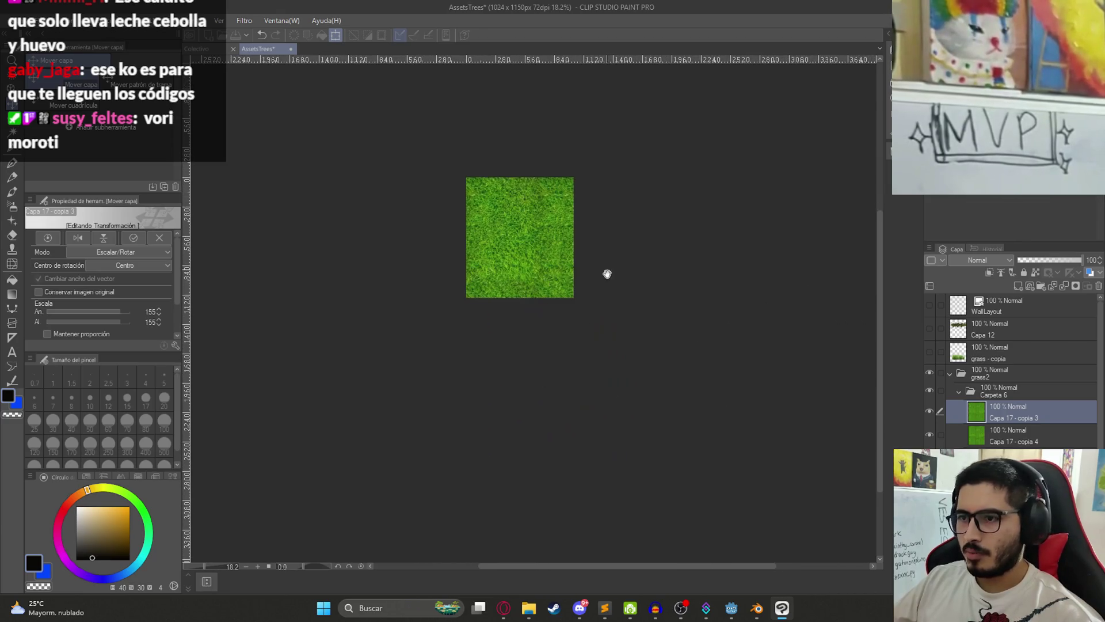
drag(703, 443, 723, 464)
key(Return)
scroll(518, 207, up, 2)
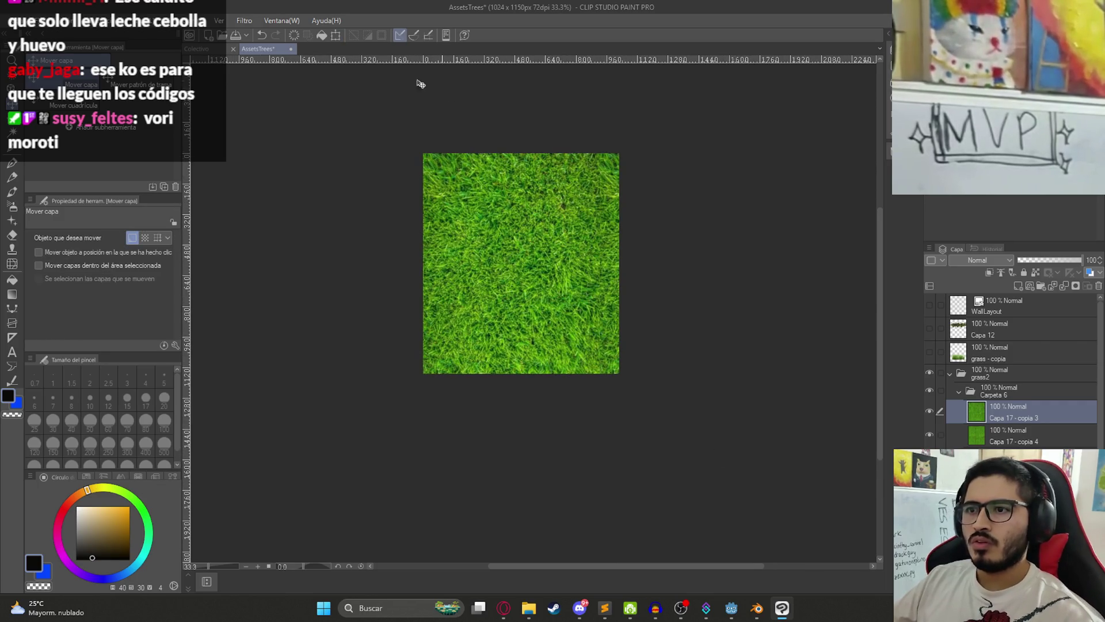
Step: Duplicate the grass as Capa 17 - copia 5, hide the original, and apply mosaic pixelation
key(ctrl+c)
key(ctrl+v)
click(929, 434)
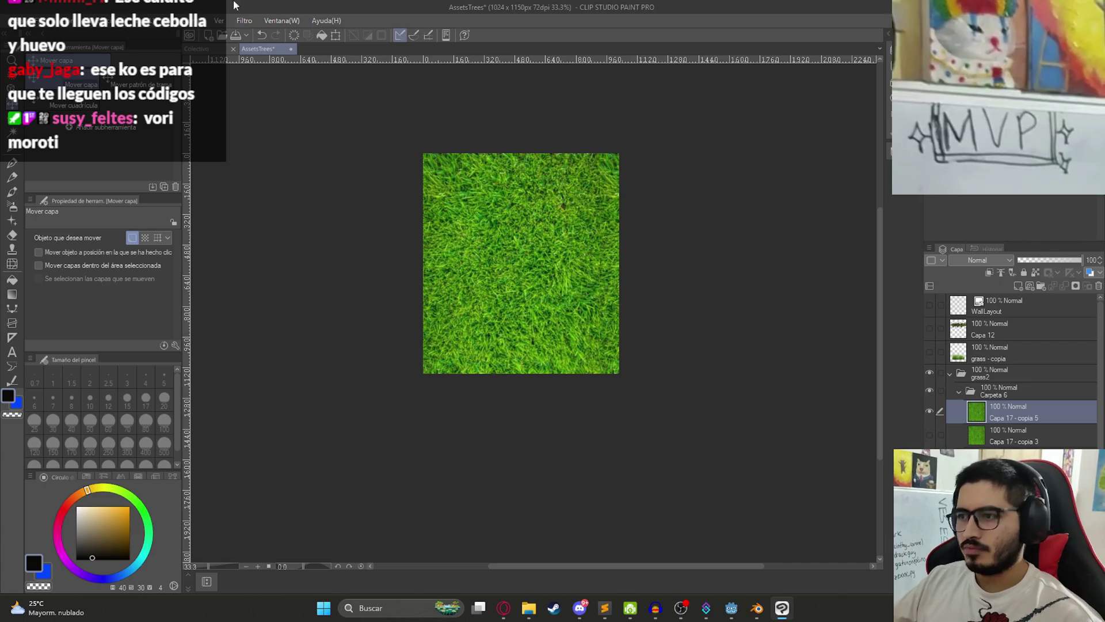
click(244, 21)
mouse_move(288, 74)
click(347, 85)
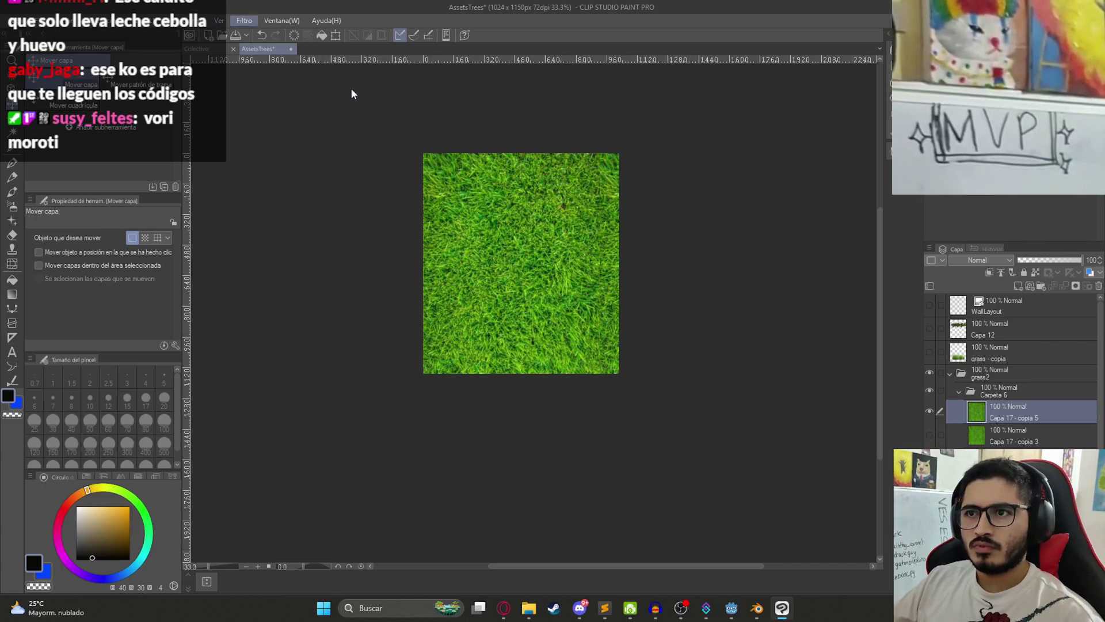
scroll(528, 225, up, 1)
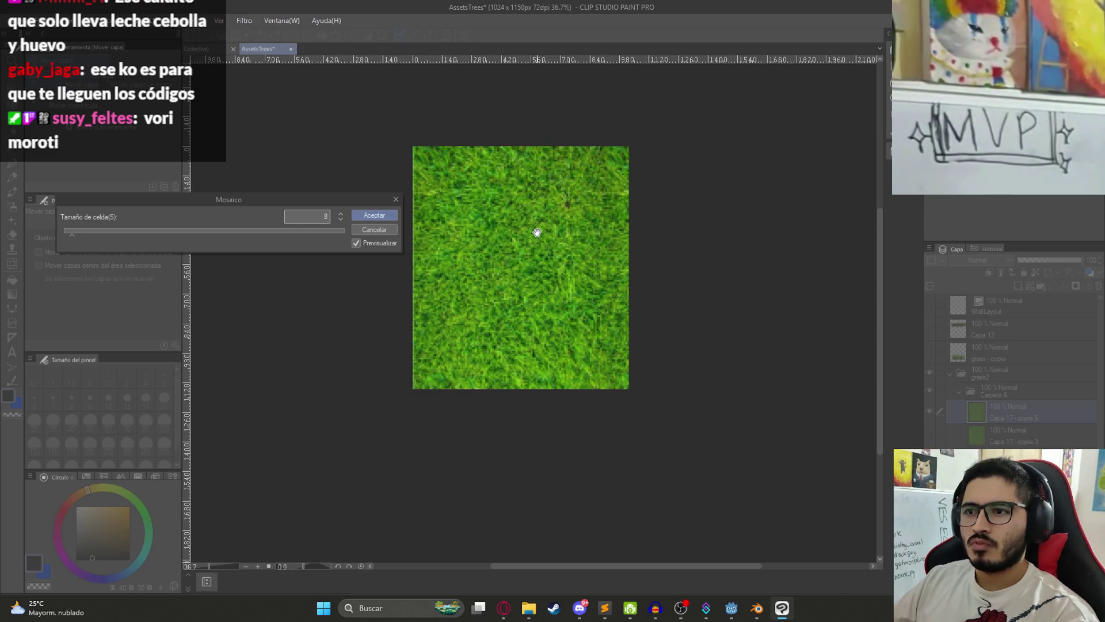
key(Return)
key(ctrl+t)
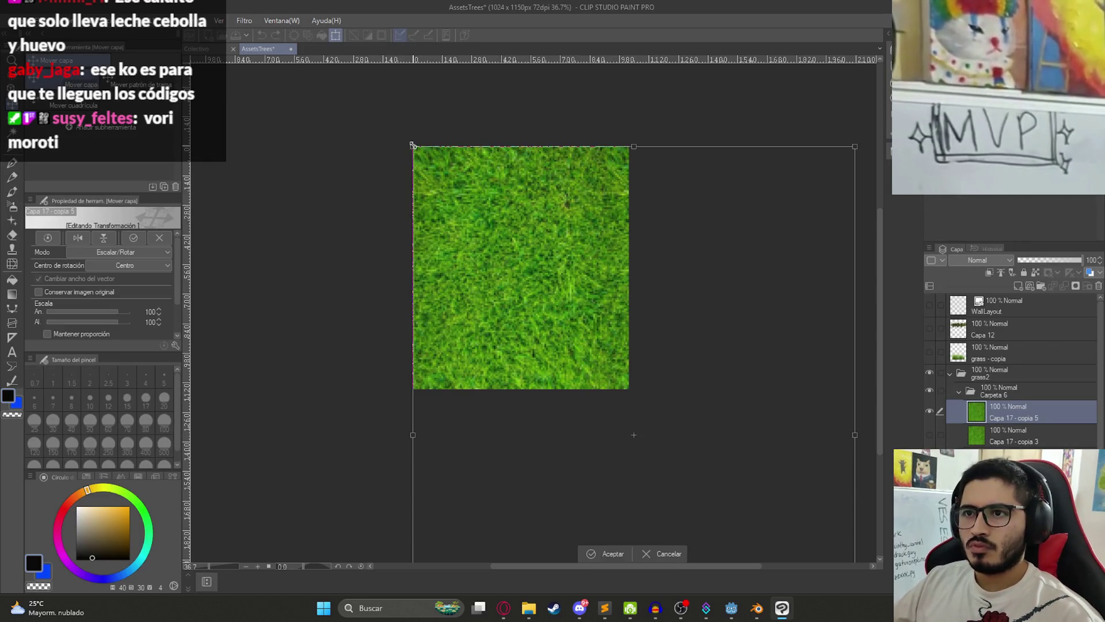
key(Return)
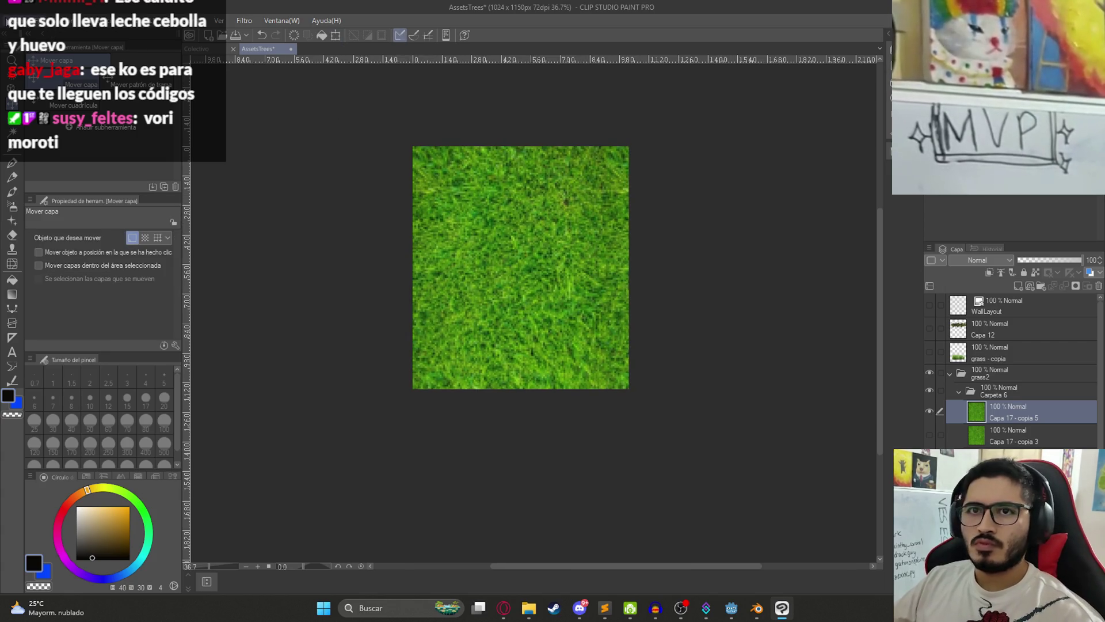
Step: Export the grass PNG over Pasto2.png in juegoterror1's assets/textures folder
click(16, 20)
mouse_move(144, 168)
click(281, 199)
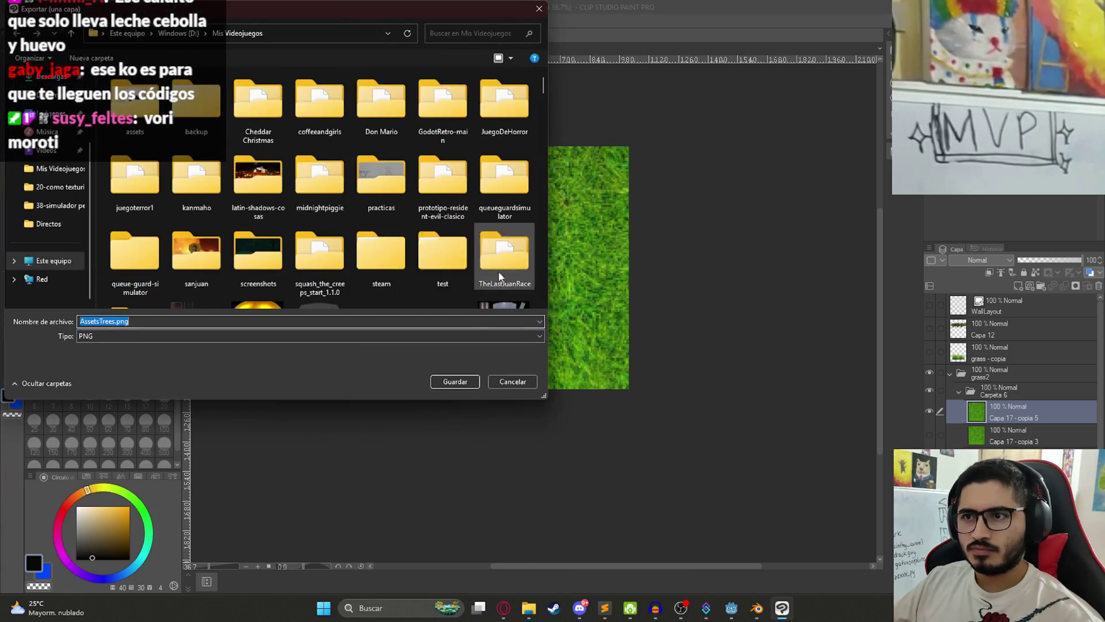
double_click(159, 191)
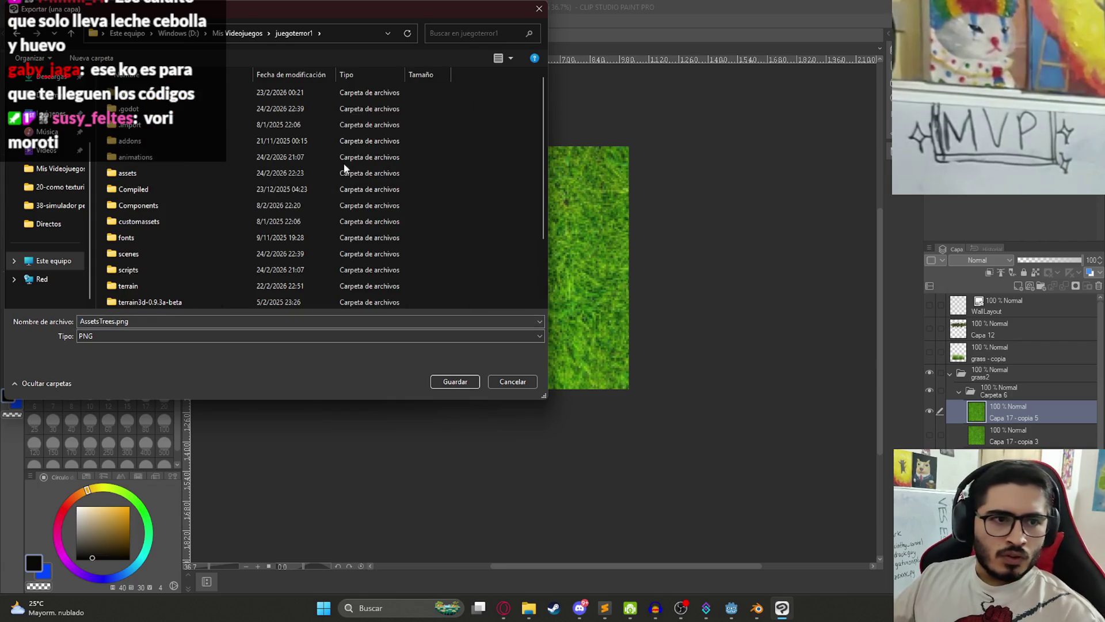
double_click(137, 172)
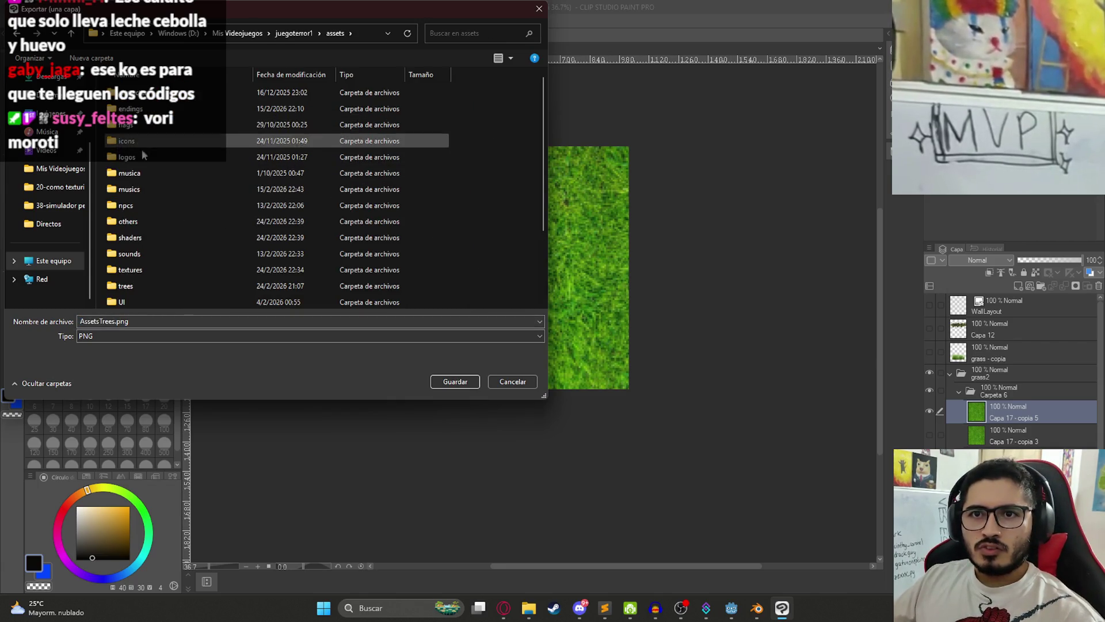
double_click(138, 174)
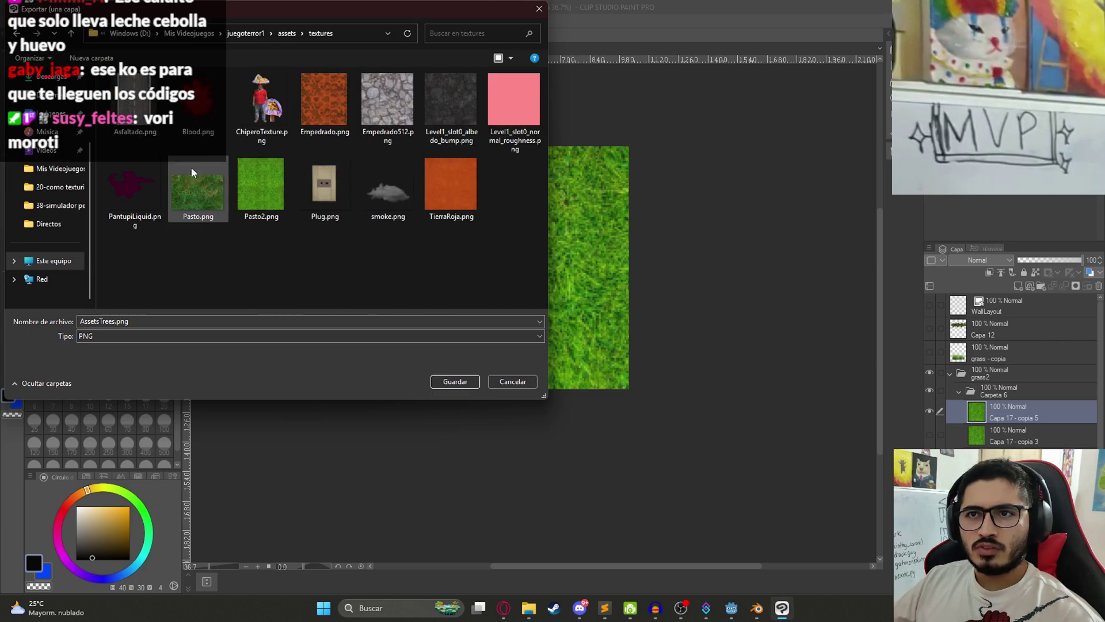
double_click(269, 168)
click(585, 300)
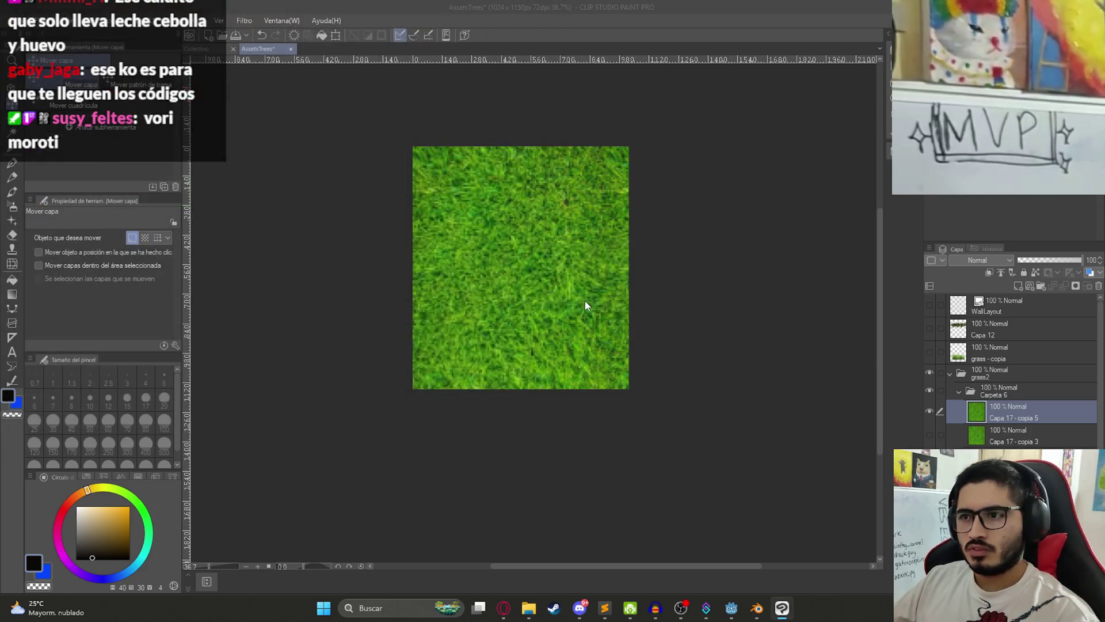
click(734, 610)
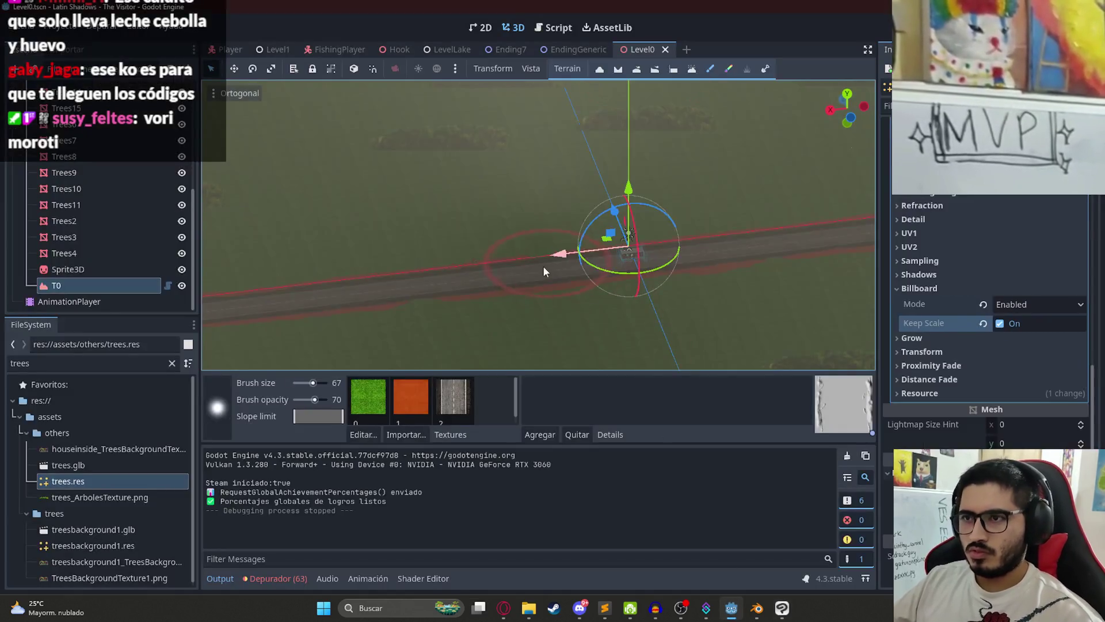
Step: Load Pasto2.png as the albedo of terrain texture slot 0 and save Level0
scroll(529, 268, up, 4)
scroll(521, 269, down, 1)
click(368, 397)
click(364, 435)
click(458, 318)
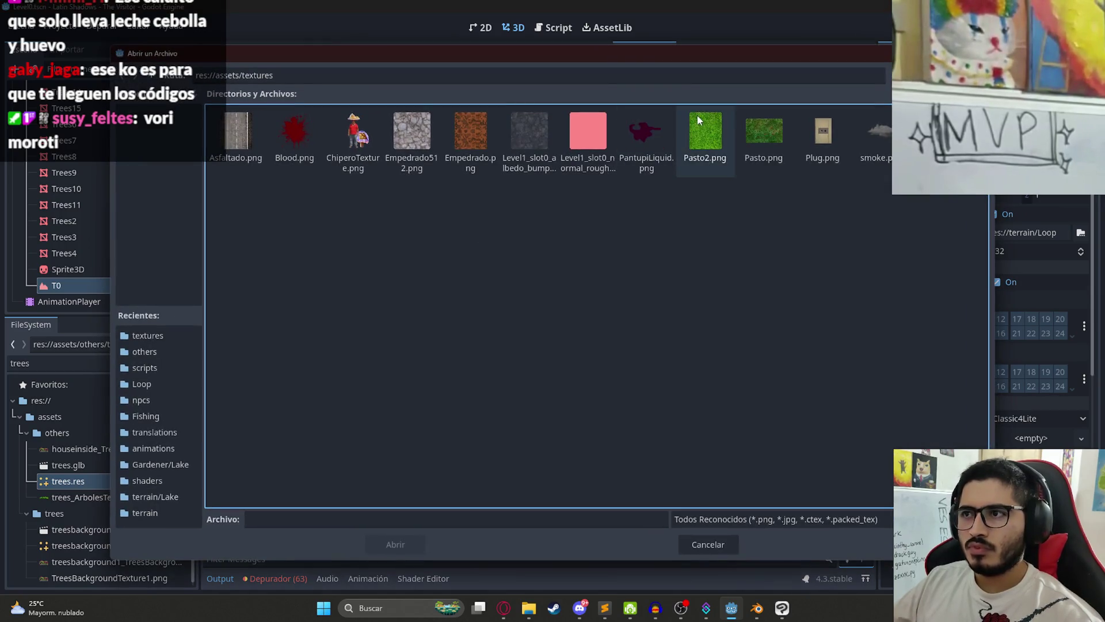
double_click(705, 128)
click(576, 387)
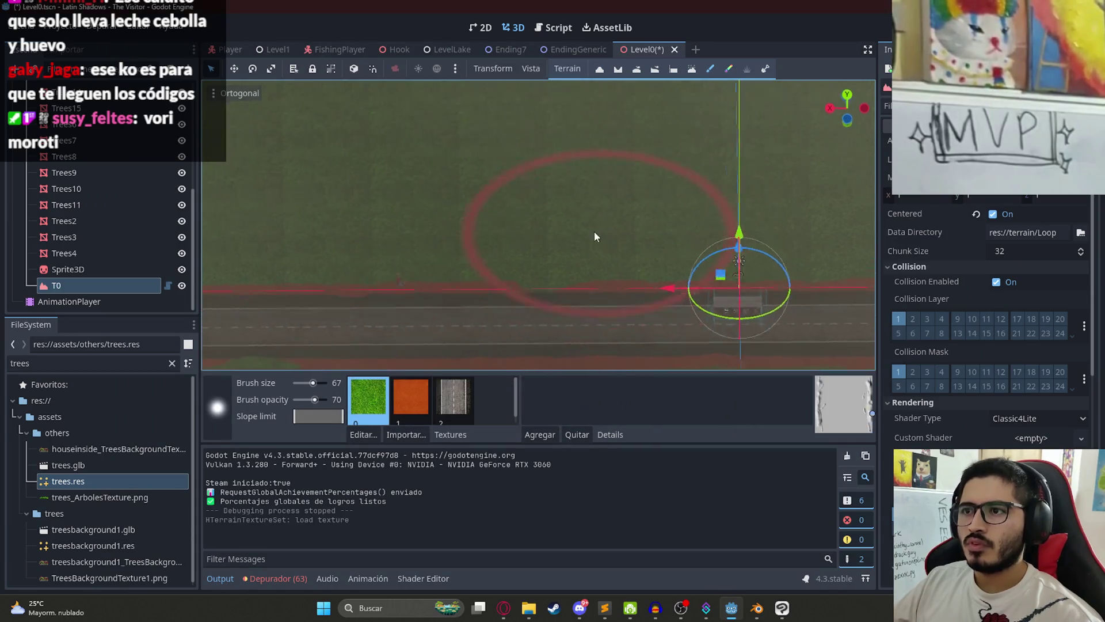
key(ctrl+s)
Step: Run the Level0 scene from its tab menu
scroll(581, 115, up, 1)
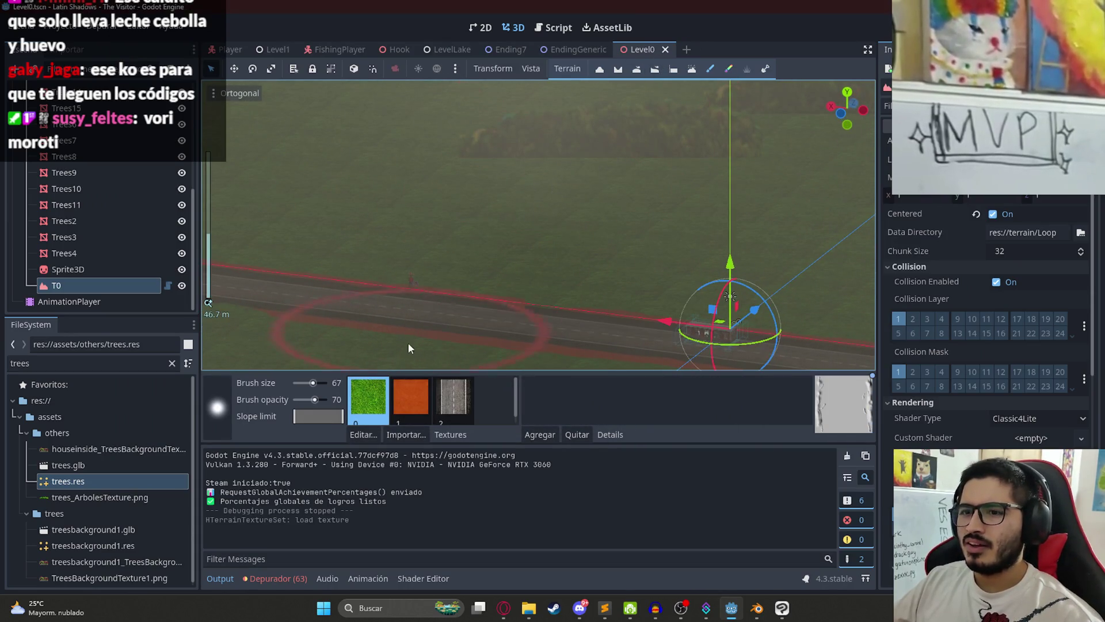
right_click(645, 49)
click(699, 145)
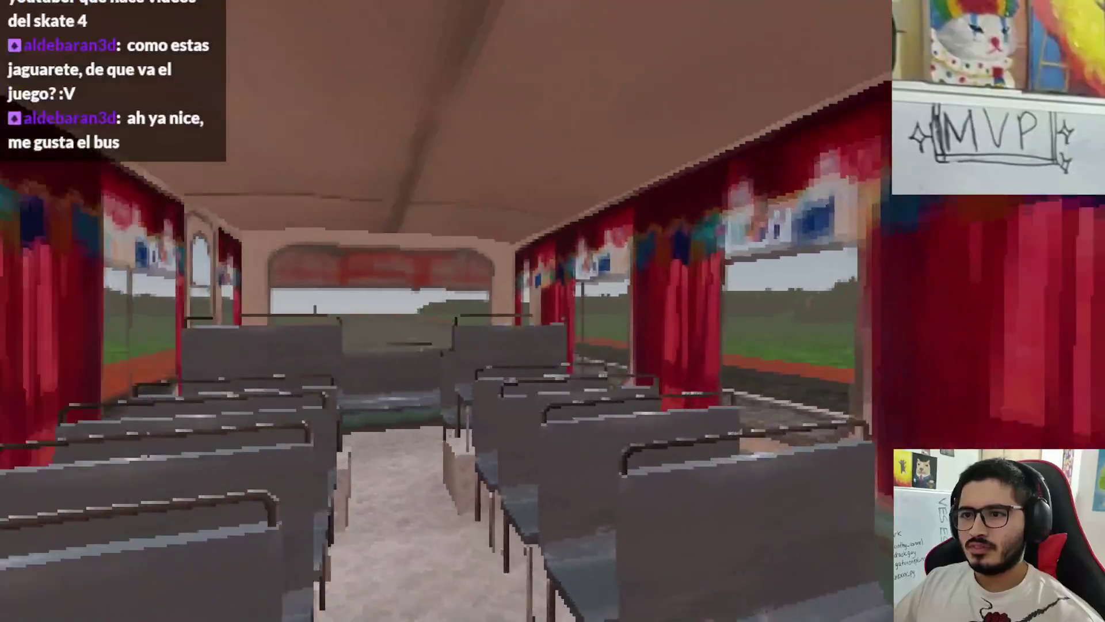
Step: Quit the running game back to the editor and select the WorldEnvironment node
key(Escape)
click(556, 444)
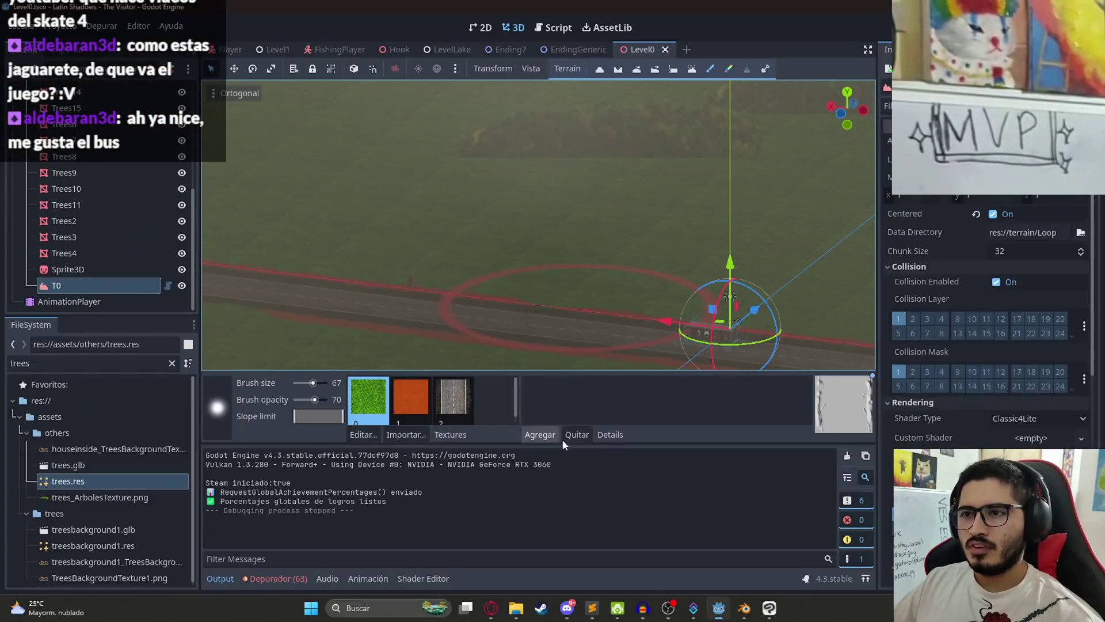
click(92, 187)
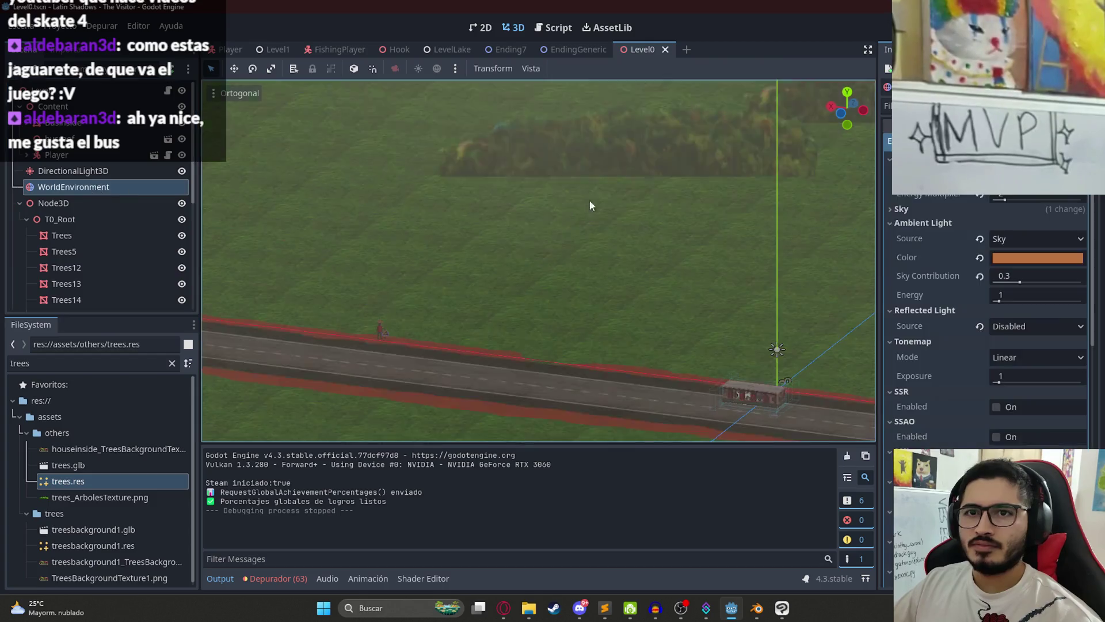
scroll(1011, 320, down, 10)
scroll(1030, 380, up, 5)
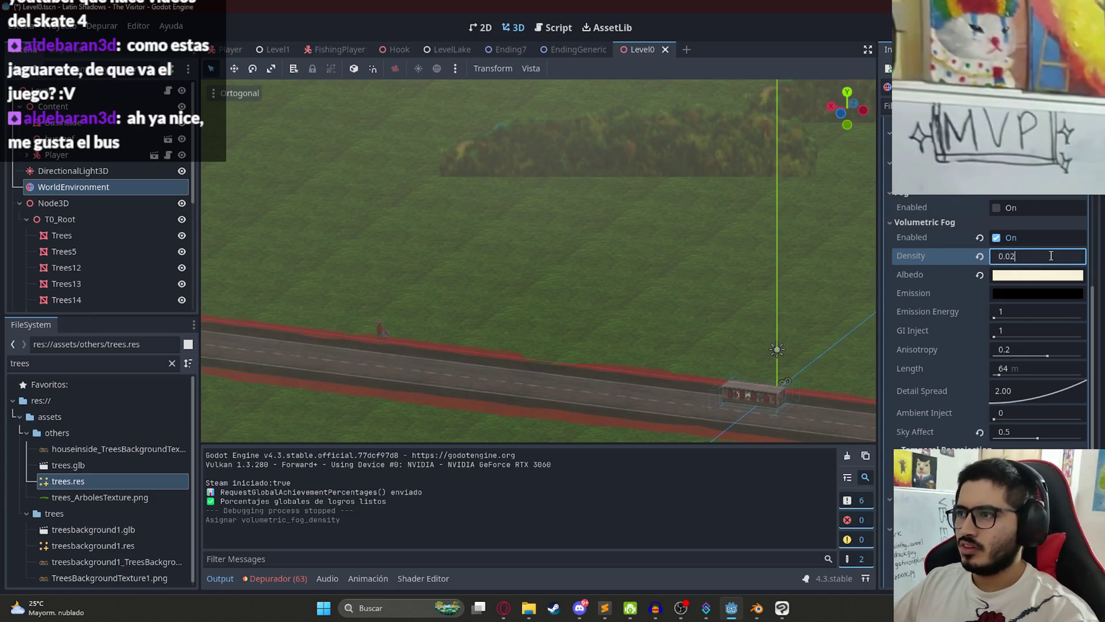
Step: Test-run Level0 with the fog, then set the Volumetric Fog Density to 0.015
right_click(650, 51)
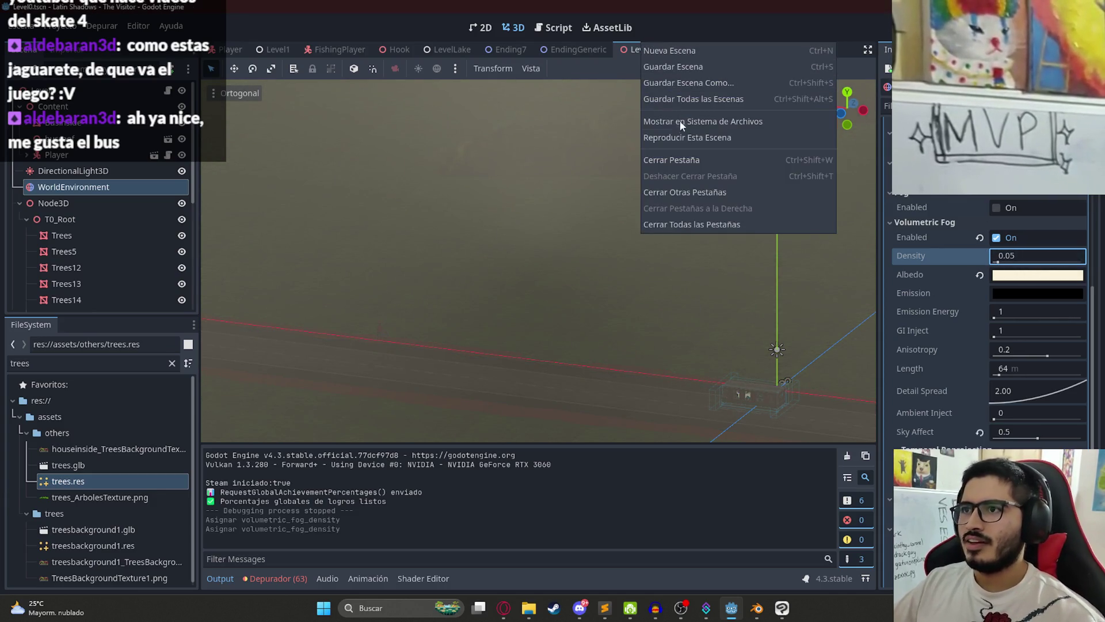
click(681, 135)
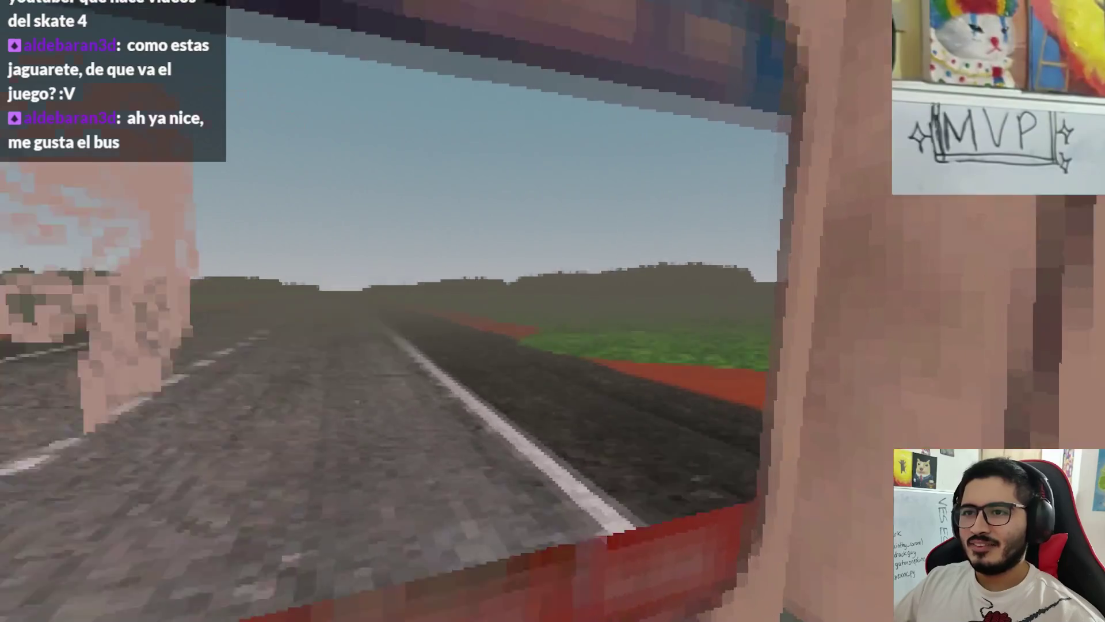
key(Escape)
click(537, 447)
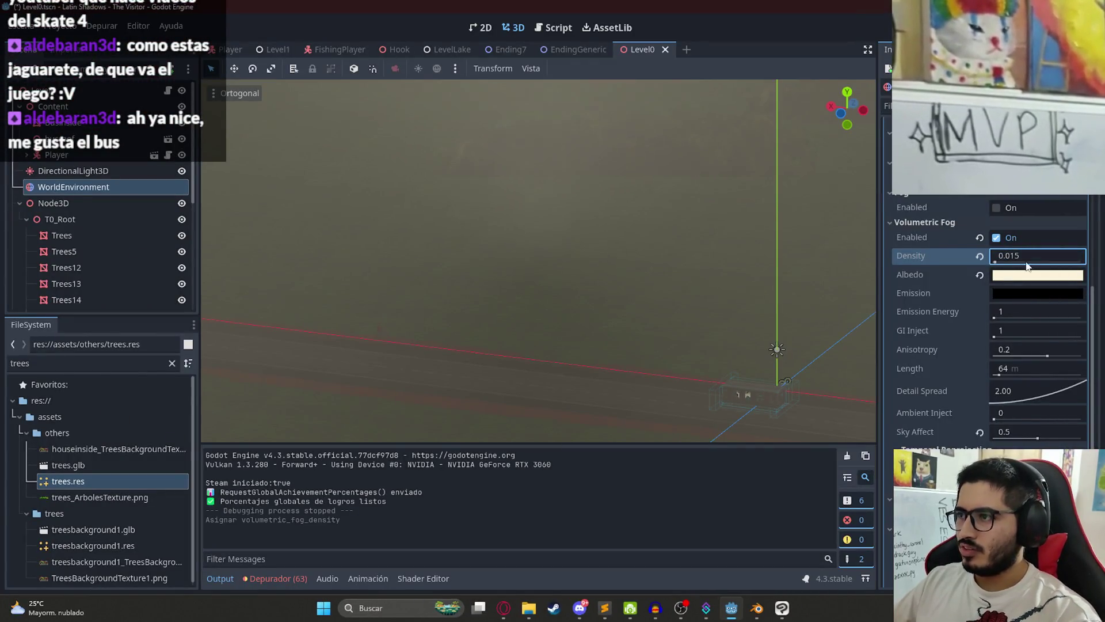
key(Return)
Step: Test-run the lighter 0.015 fog with F5, then raise the density to 0.025
right_click(633, 50)
key(Escape)
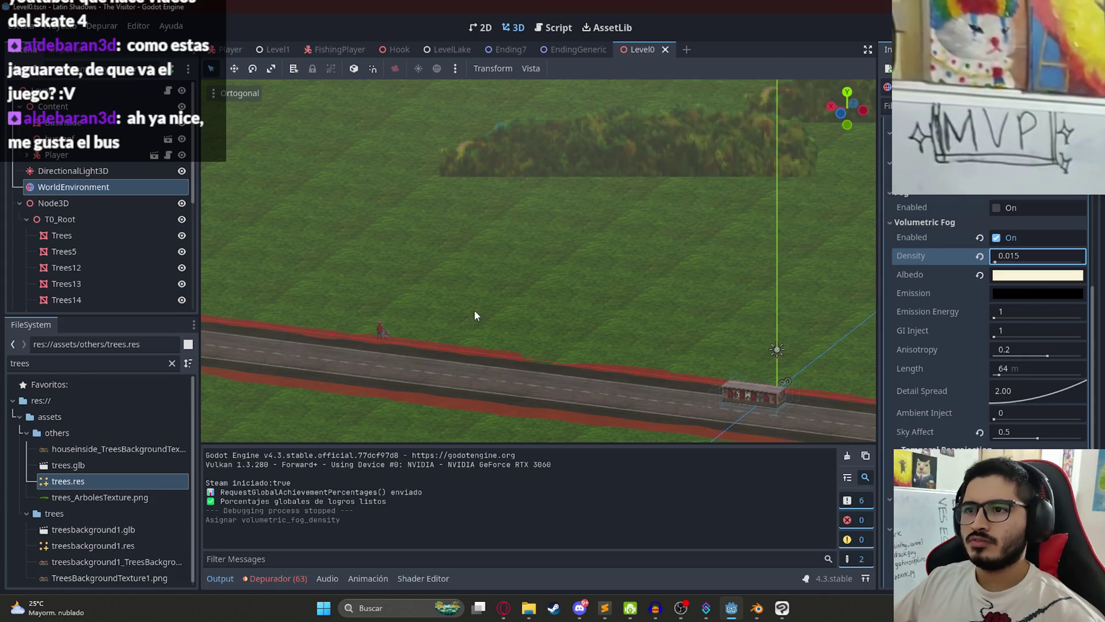
key(F5)
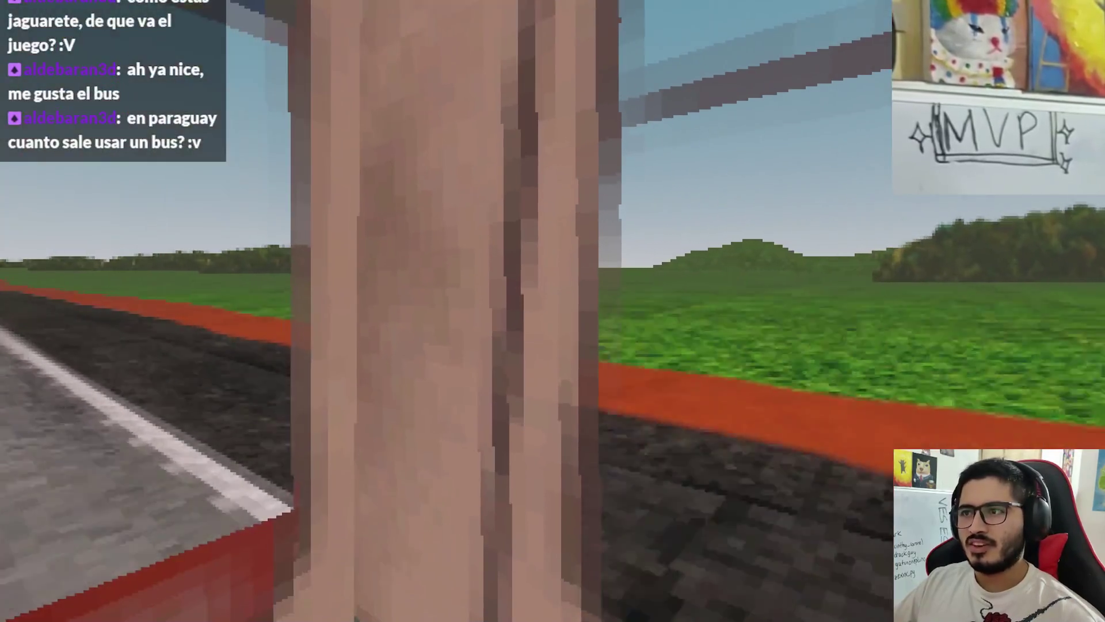
key(Escape)
click(555, 447)
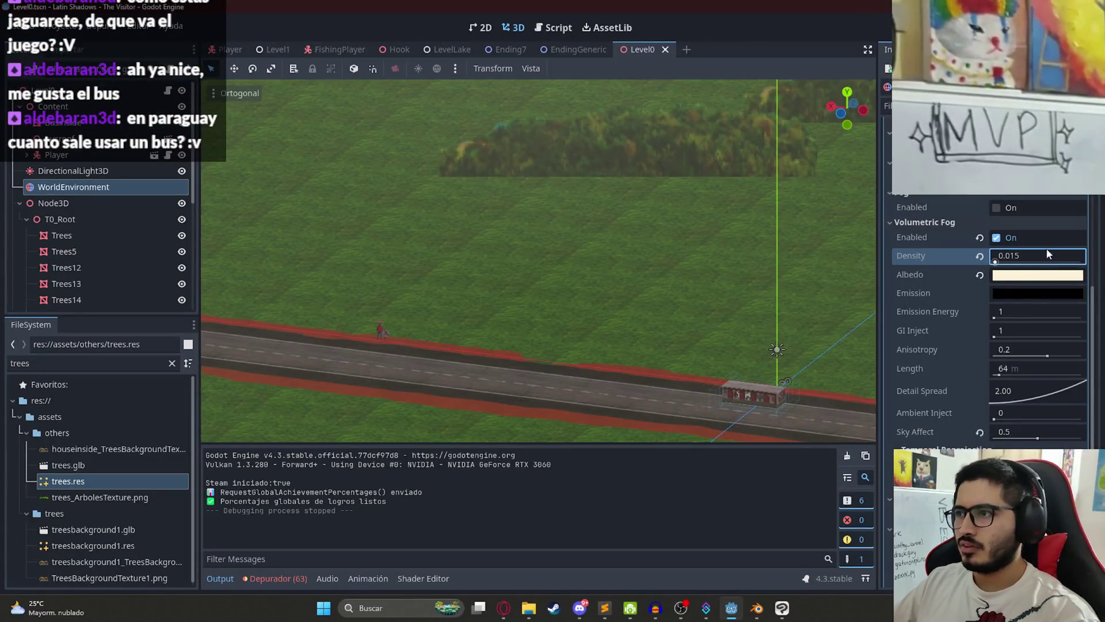
text(25)
key(Return)
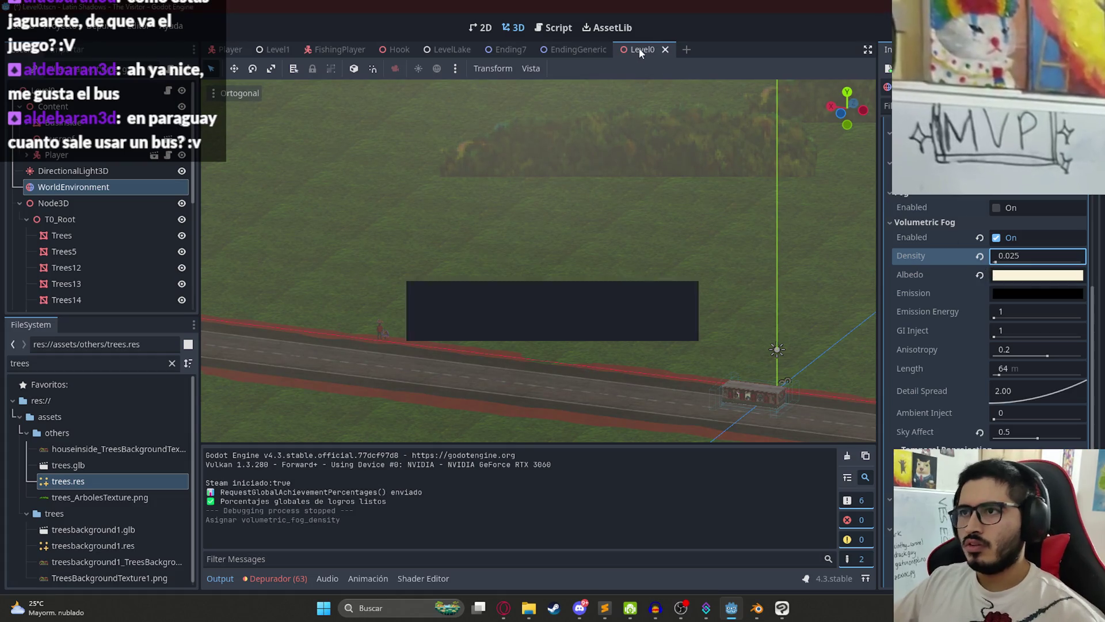
right_click(640, 50)
click(708, 146)
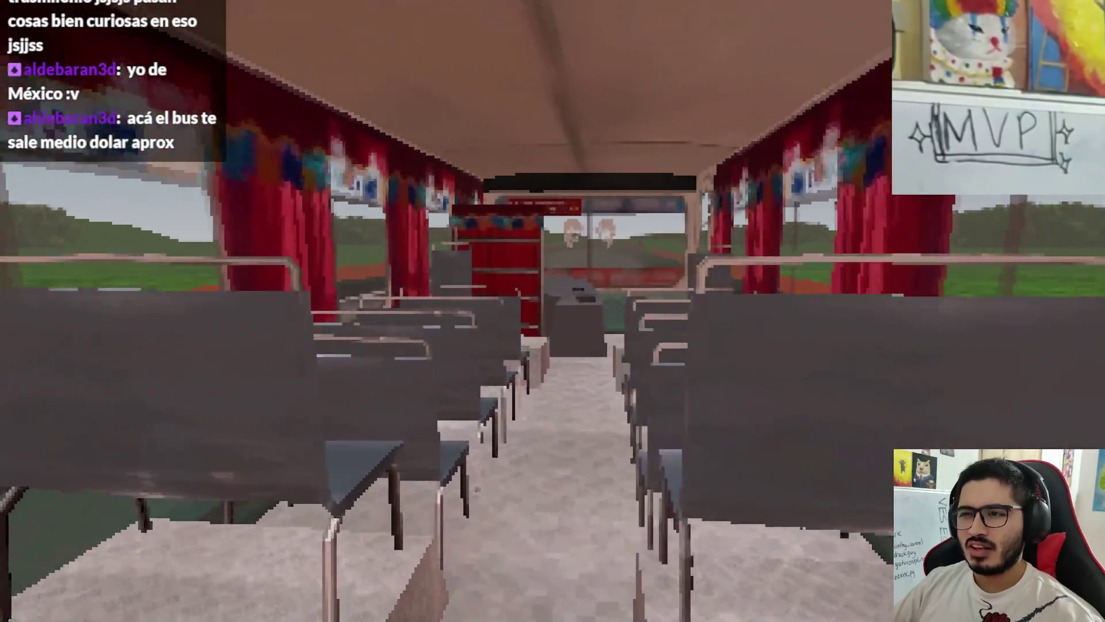
key(w)
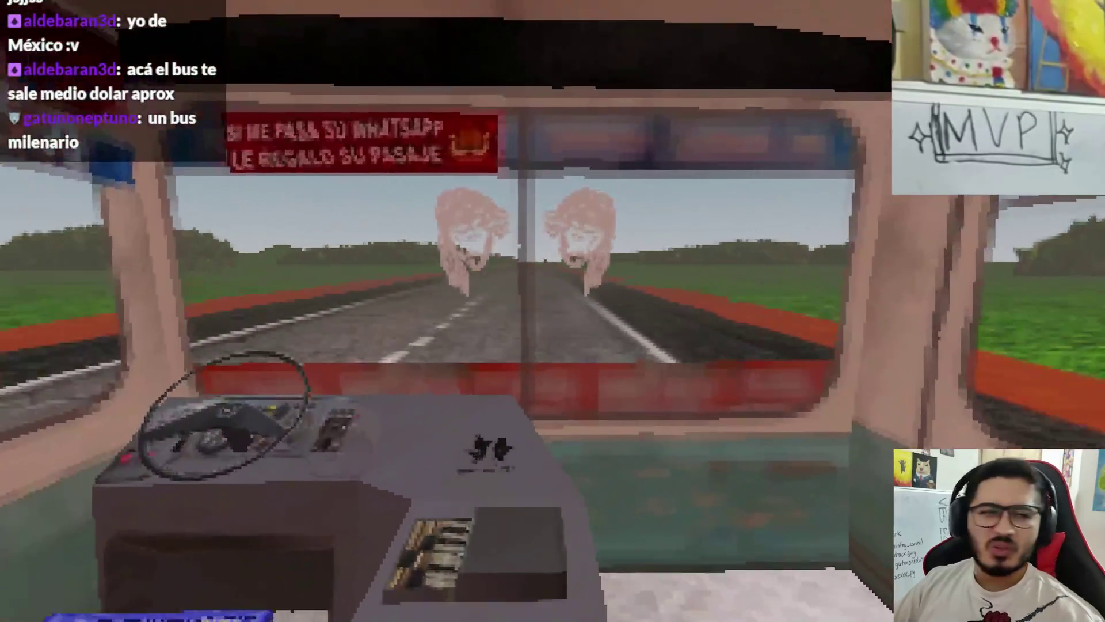
key(s)
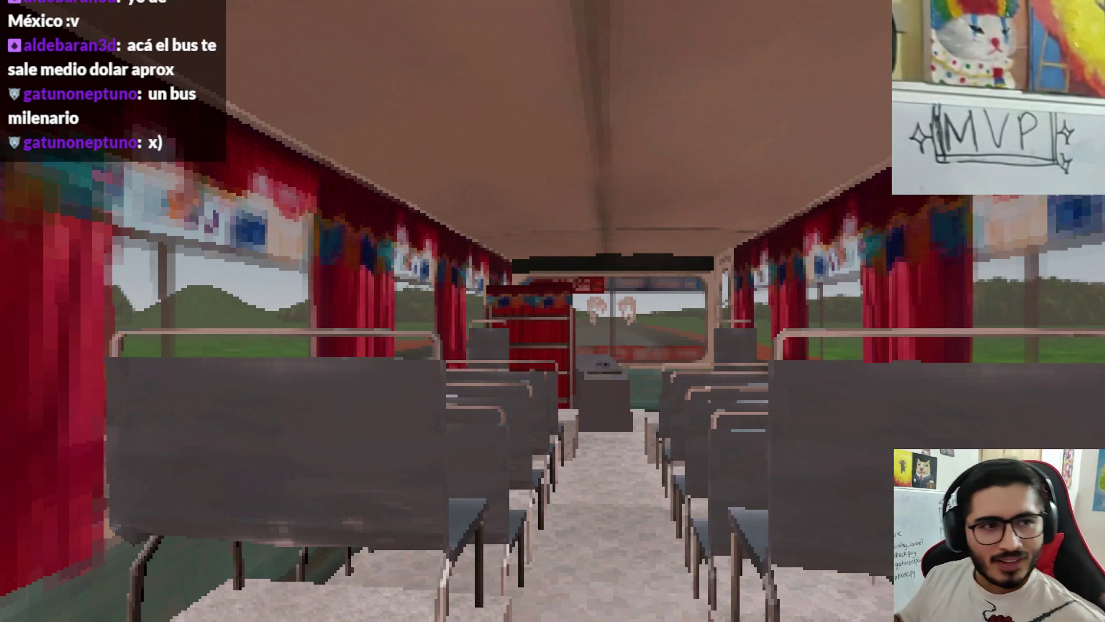
key(w)
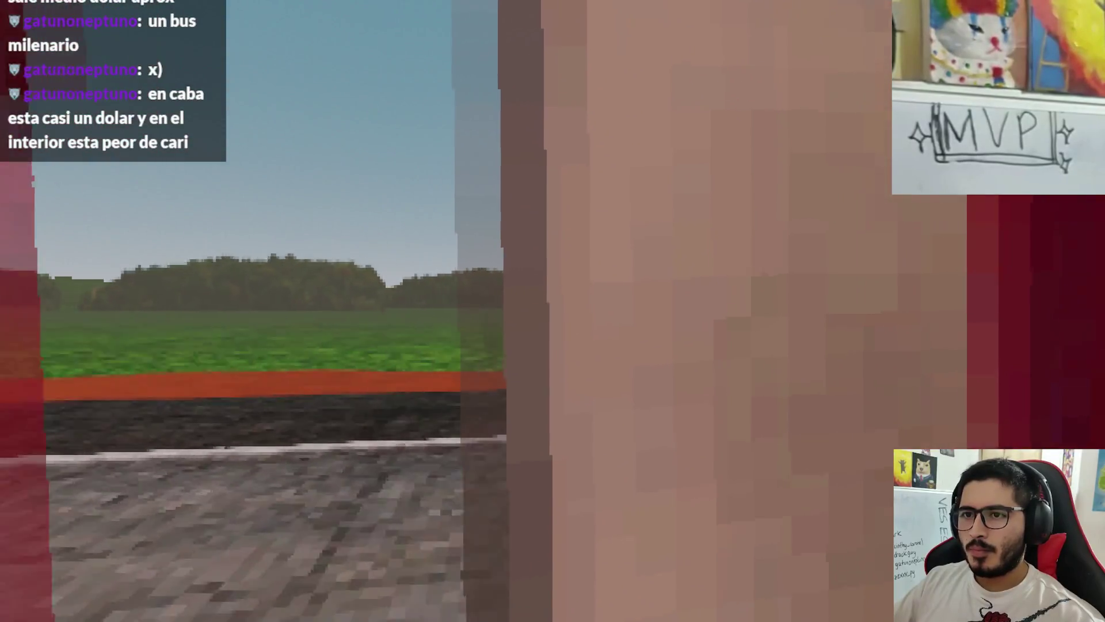
key(Escape)
click(588, 430)
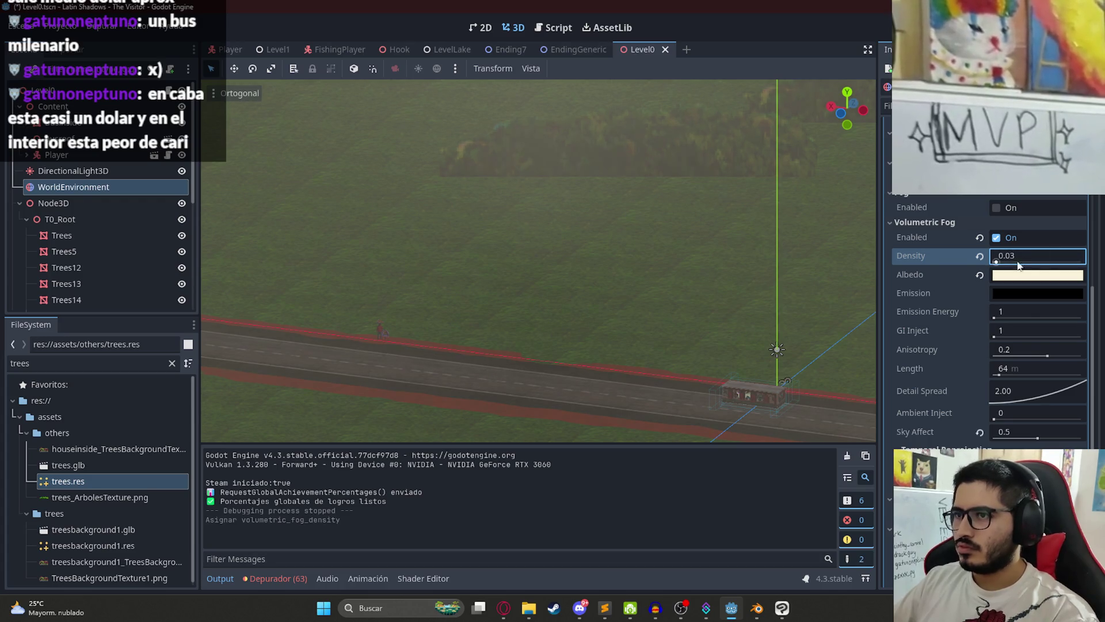
Step: Test-run Level0 with the 0.03 fog and quit from the pause menu back to the editor
right_click(645, 55)
click(693, 148)
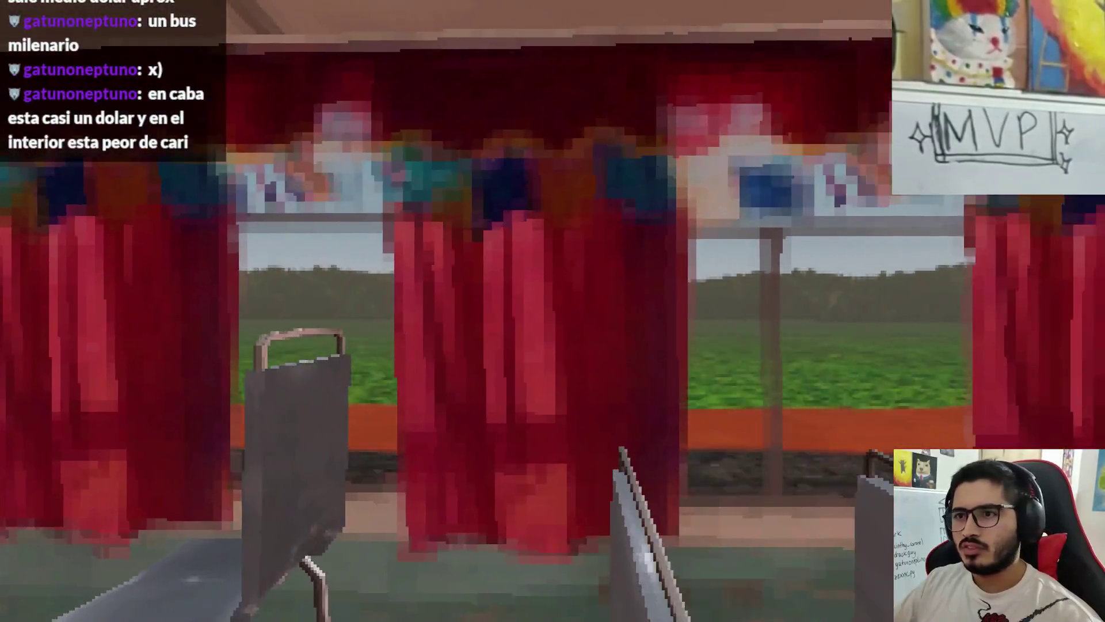
key(Escape)
click(574, 448)
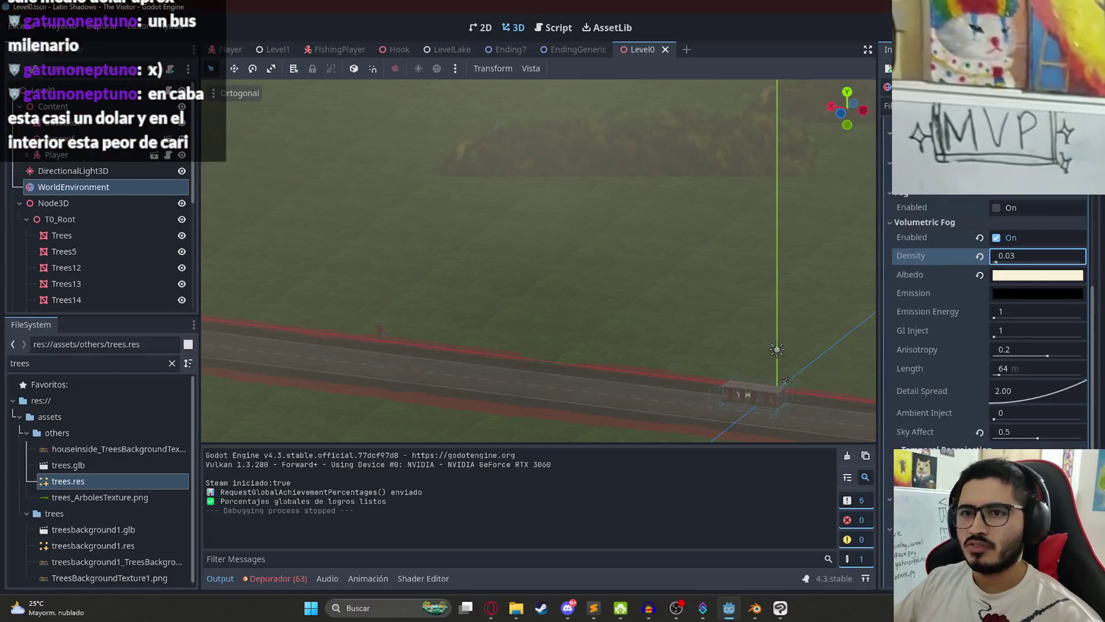
Step: Duplicate the Trees4 tree row, move the copy into place, and save Level0
scroll(99, 248, down, 3)
click(83, 261)
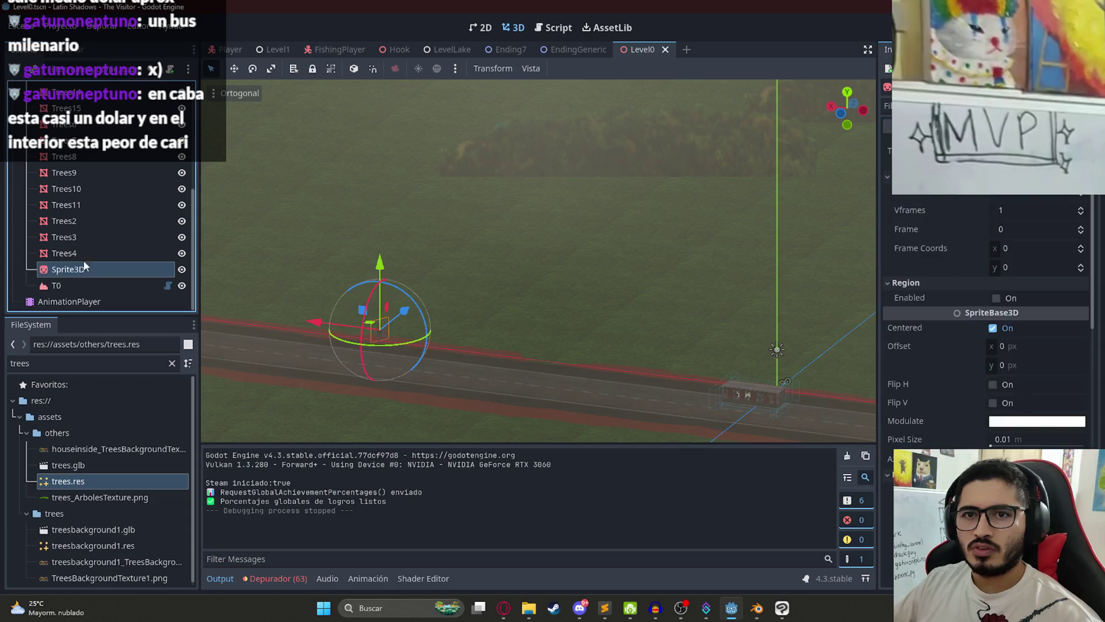
scroll(558, 195, down, 5)
drag(551, 202, 605, 274)
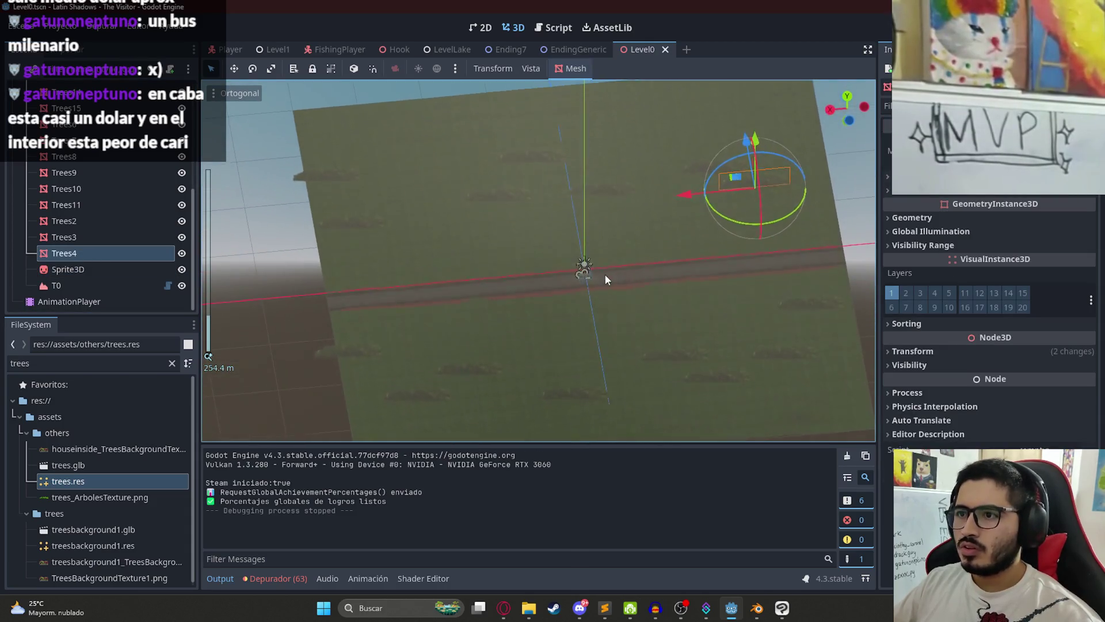
mouse_move(749, 191)
mouse_down()
mouse_move(715, 309)
mouse_move(727, 307)
mouse_up()
key(ctrl+d)
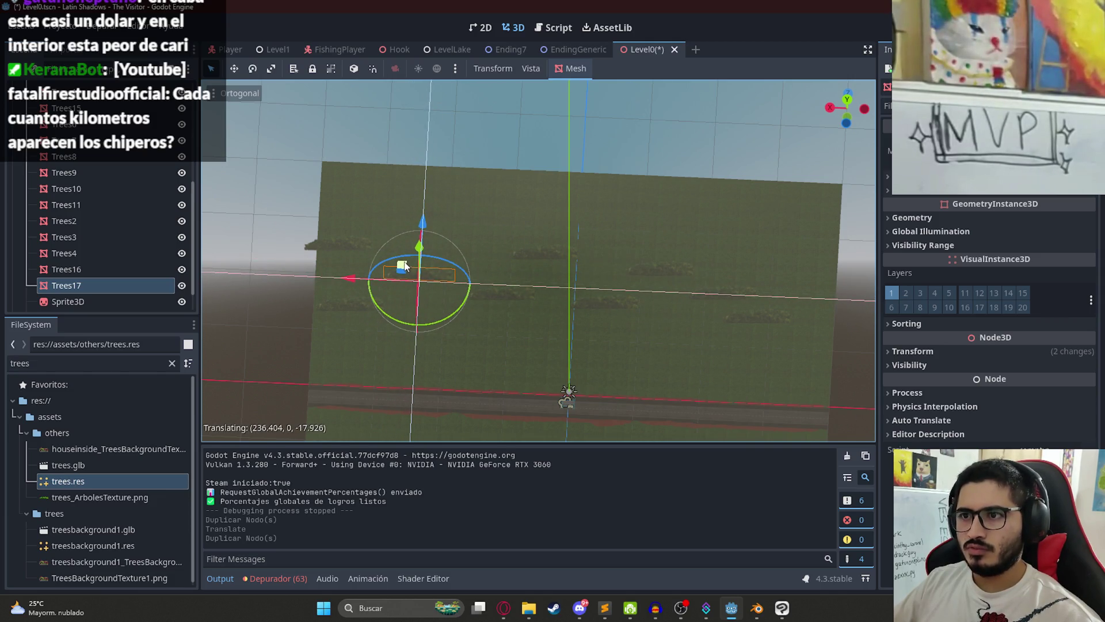
drag(404, 266, 404, 266)
mouse_move(556, 343)
mouse_down()
mouse_move(627, 256)
mouse_move(368, 233)
mouse_move(335, 156)
mouse_move(247, 151)
mouse_up()
key(ctrl+s)
Step: Lower Trees16 and Trees17 together along Y, save Level0, and run the scene
mouse_move(310, 219)
mouse_down()
mouse_move(469, 251)
mouse_move(561, 193)
mouse_move(563, 174)
mouse_move(406, 190)
mouse_up()
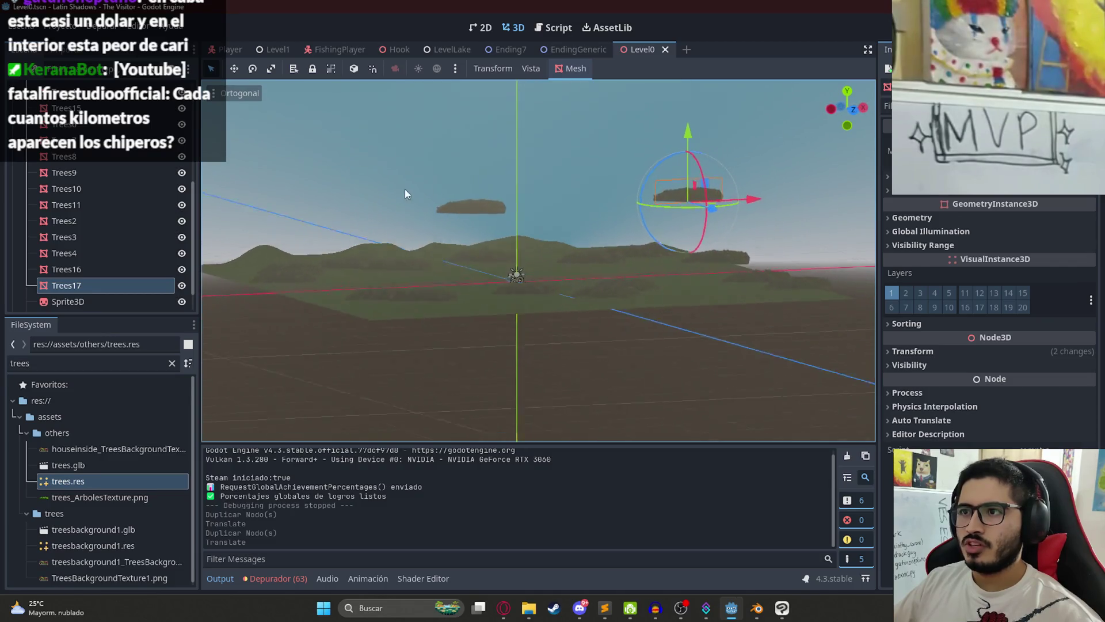
shift+click(471, 210)
mouse_move(533, 224)
mouse_down()
mouse_move(609, 225)
mouse_move(562, 178)
mouse_up()
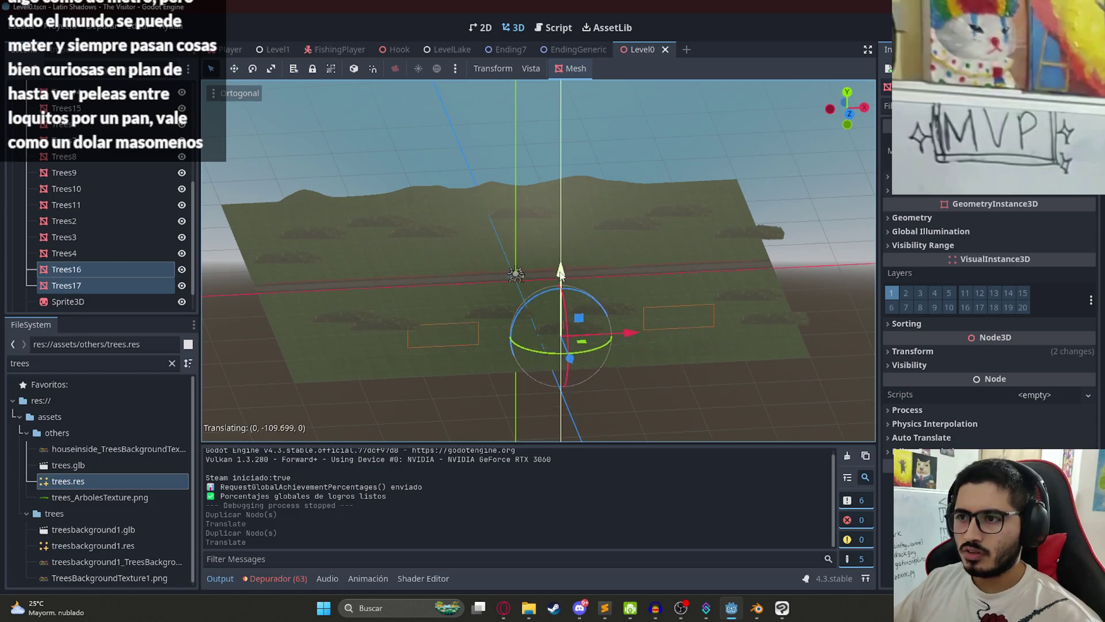
mouse_move(565, 245)
mouse_down()
mouse_move(496, 293)
mouse_move(656, 314)
mouse_move(814, 257)
mouse_move(728, 242)
mouse_move(735, 197)
mouse_move(743, 249)
mouse_move(591, 71)
mouse_up()
scroll(743, 249, down, 2)
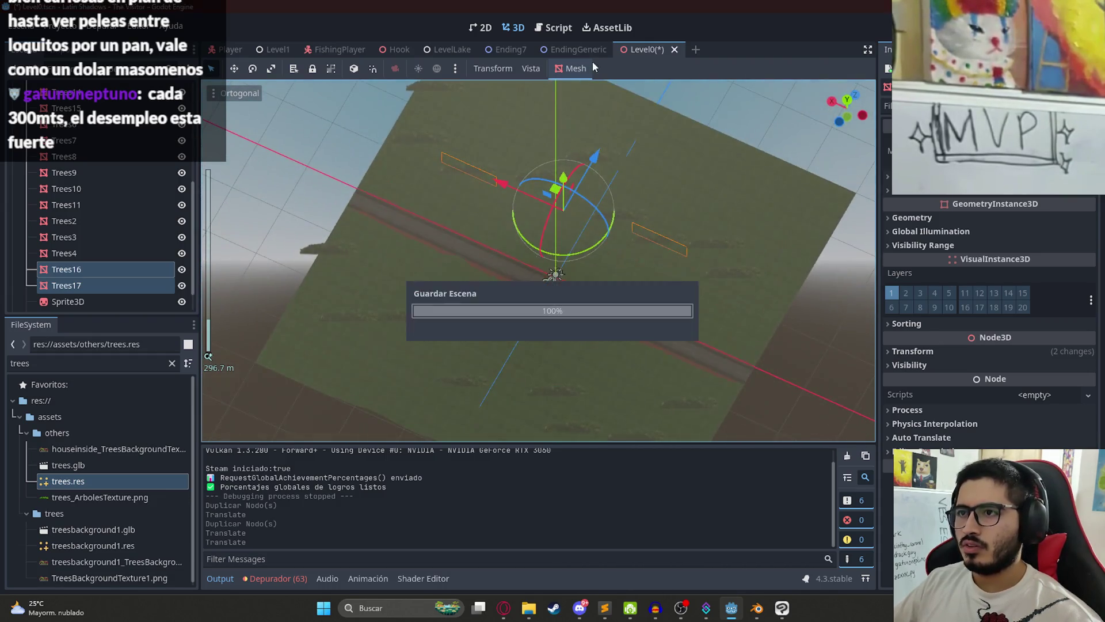
key(ctrl+s)
right_click(639, 51)
click(712, 150)
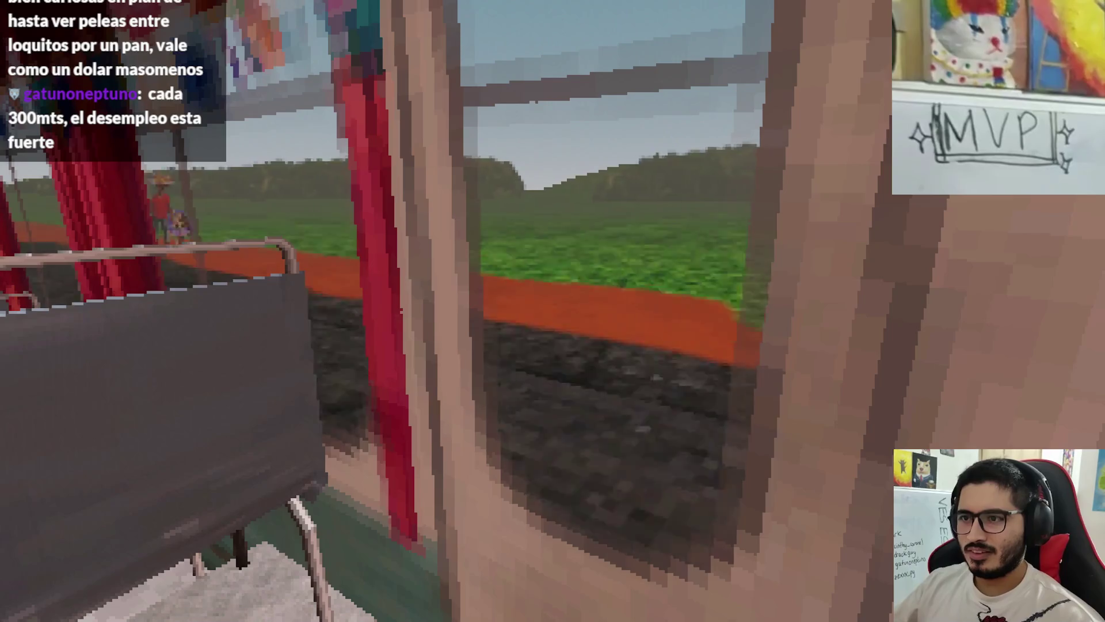
Step: Walk forward down the bus aisle, then quit the game from the pause menu
key(w)
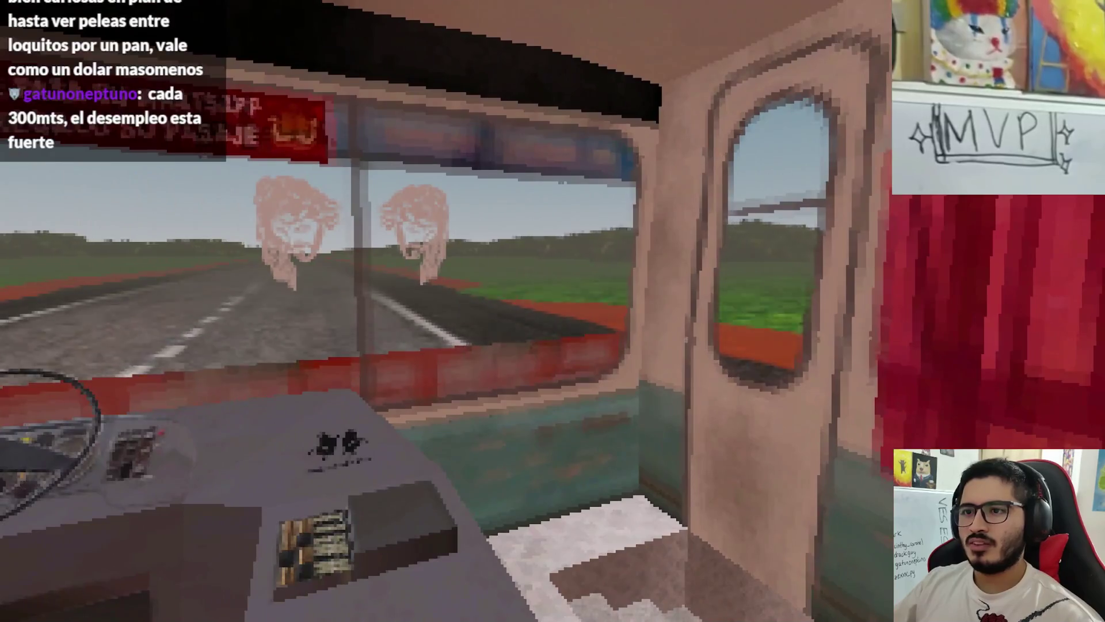
key(Escape)
click(544, 449)
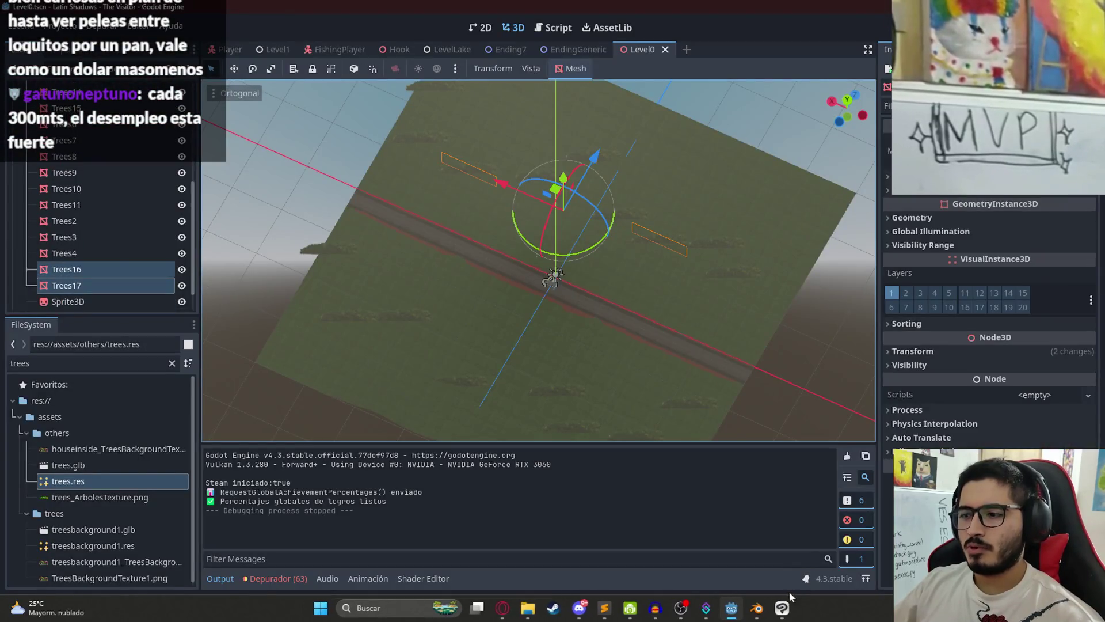
Step: Hide the upper grass layer copy and lower the grass layer's saturation by 33
click(794, 608)
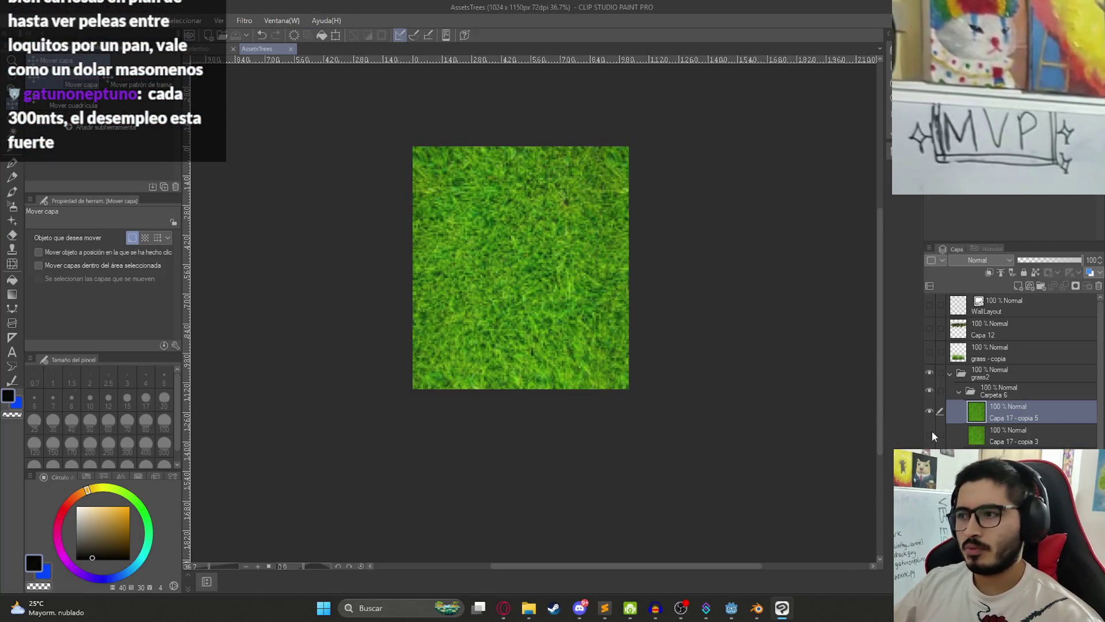
click(961, 429)
click(929, 411)
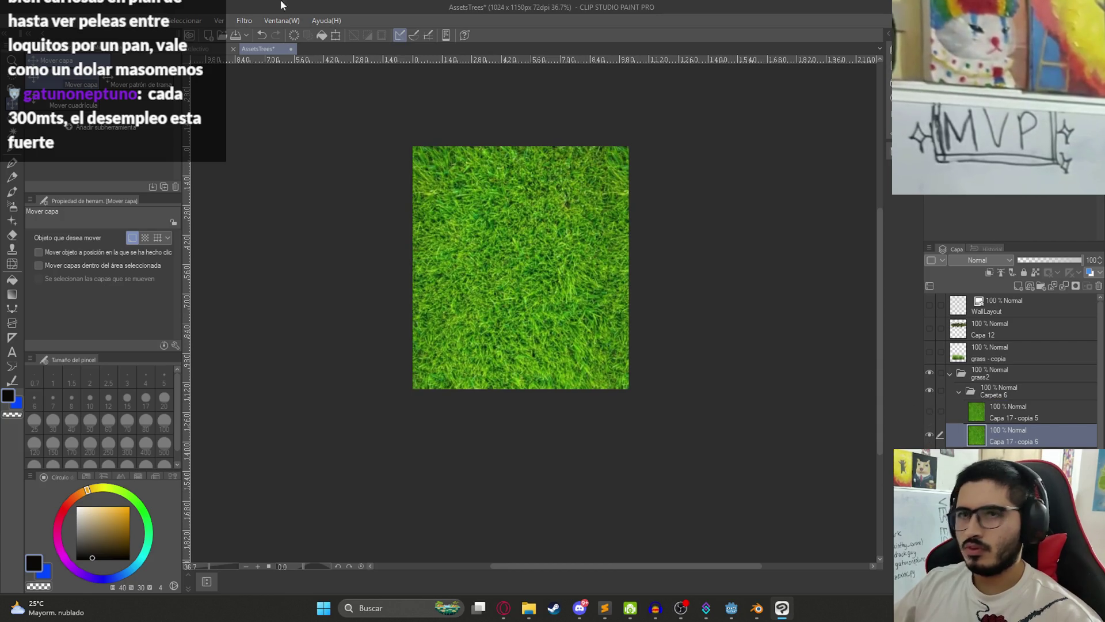
click(58, 20)
mouse_move(230, 284)
click(334, 301)
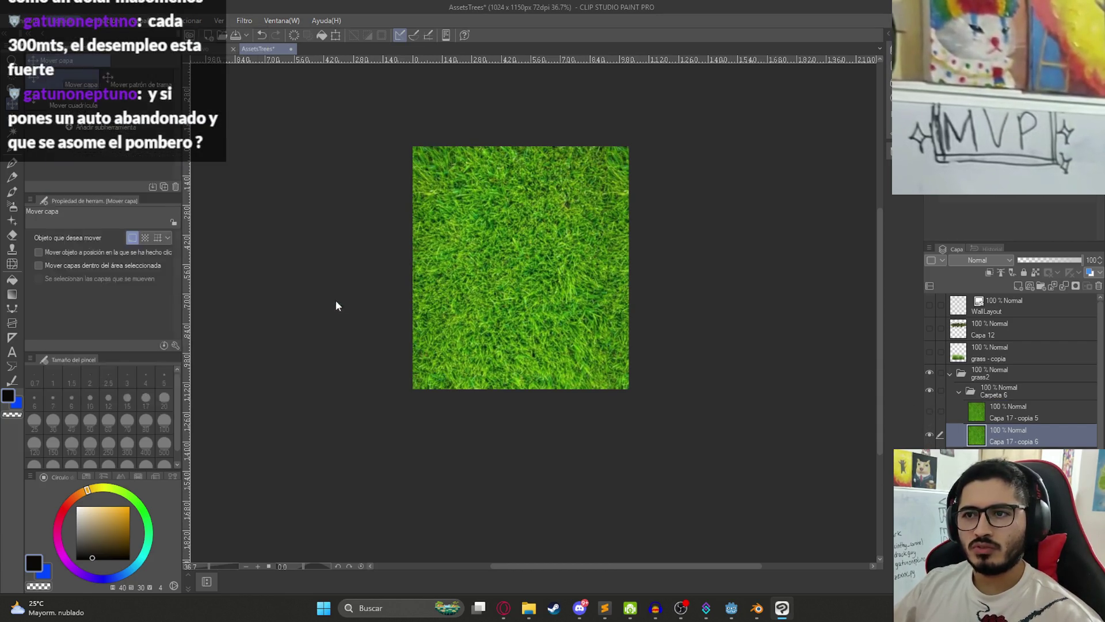
mouse_move(315, 104)
mouse_down()
mouse_move(273, 103)
mouse_move(321, 100)
mouse_move(290, 102)
mouse_up()
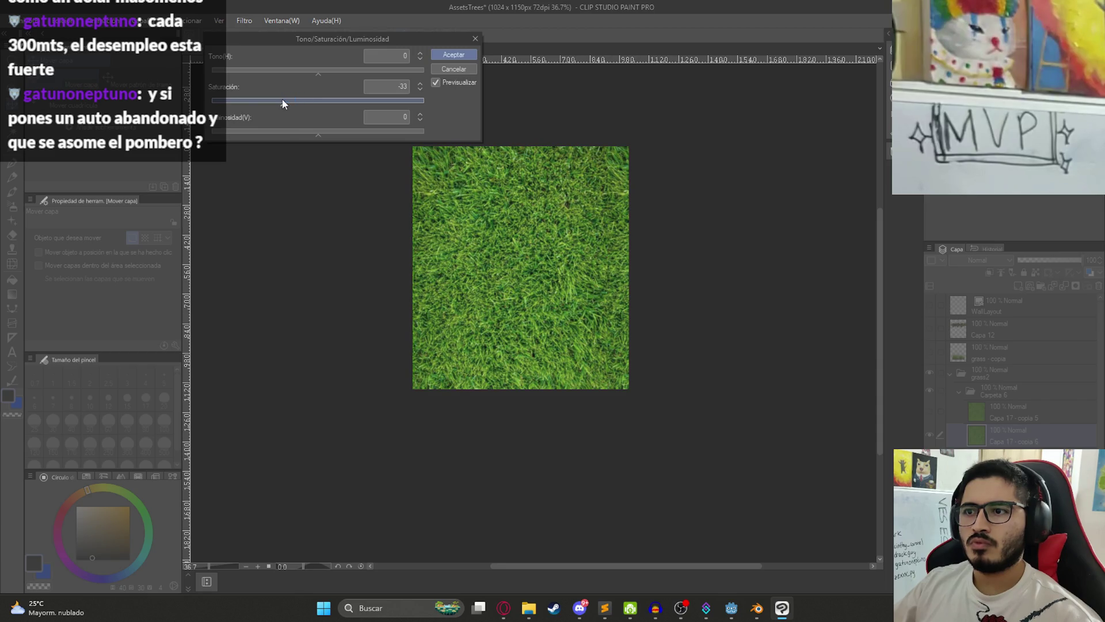
click(454, 54)
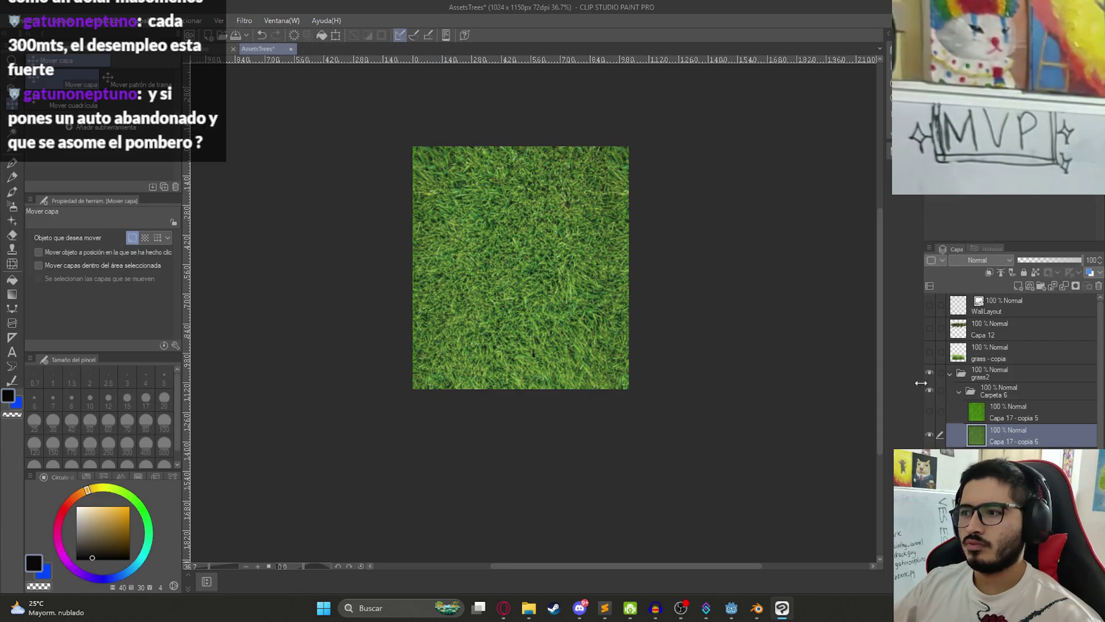
Step: Pixelate the grass layer with the Mosaic filter
click(244, 20)
mouse_move(285, 76)
click(365, 97)
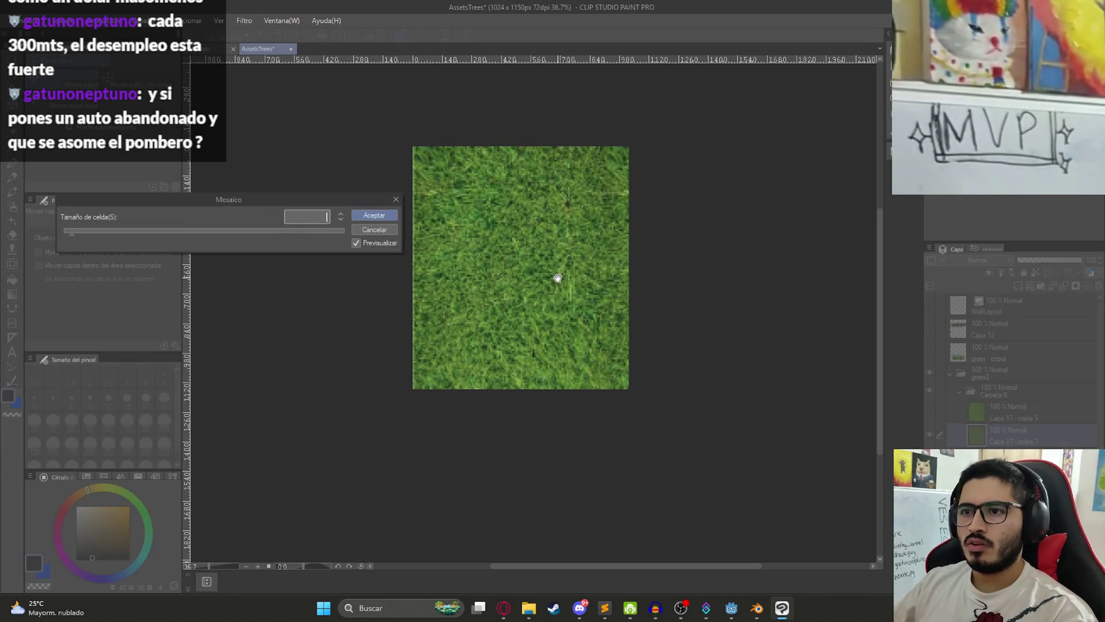
text(8)
key(Return)
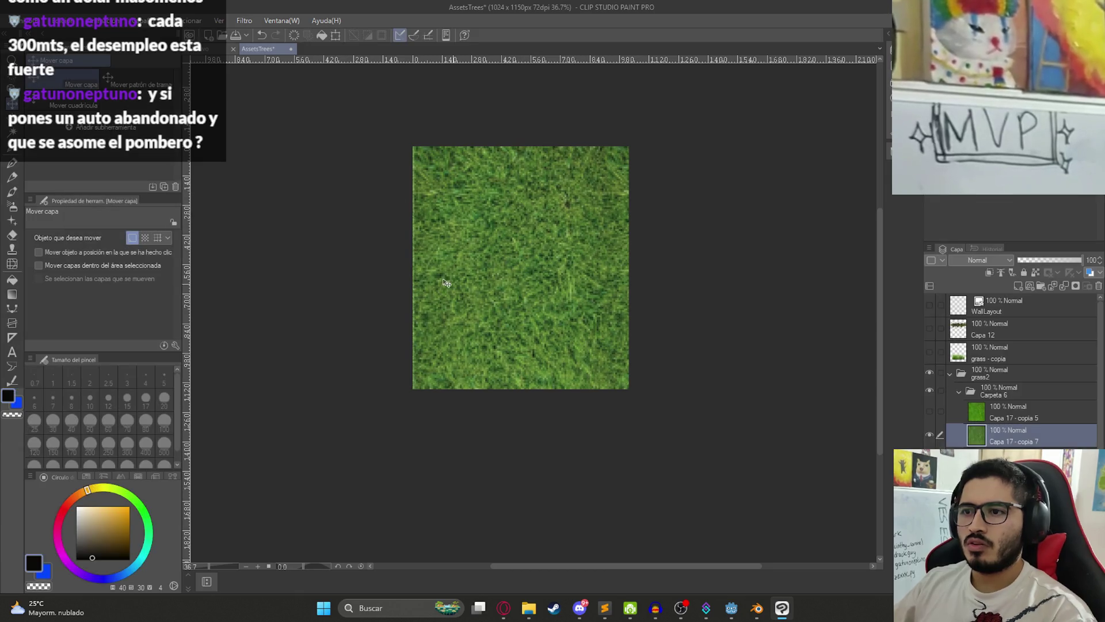
key(ctrl+t)
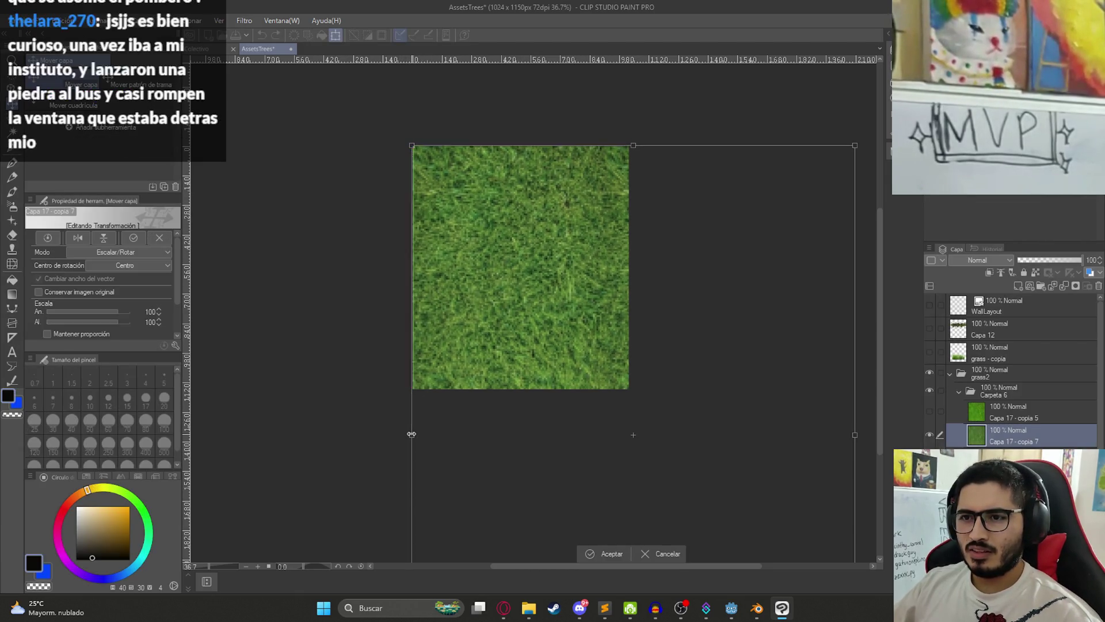
key(Return)
Step: Export the layer as PNG into juegoterror1/assets/textures, overwriting the existing grass image
click(34, 20)
mouse_move(147, 175)
click(261, 199)
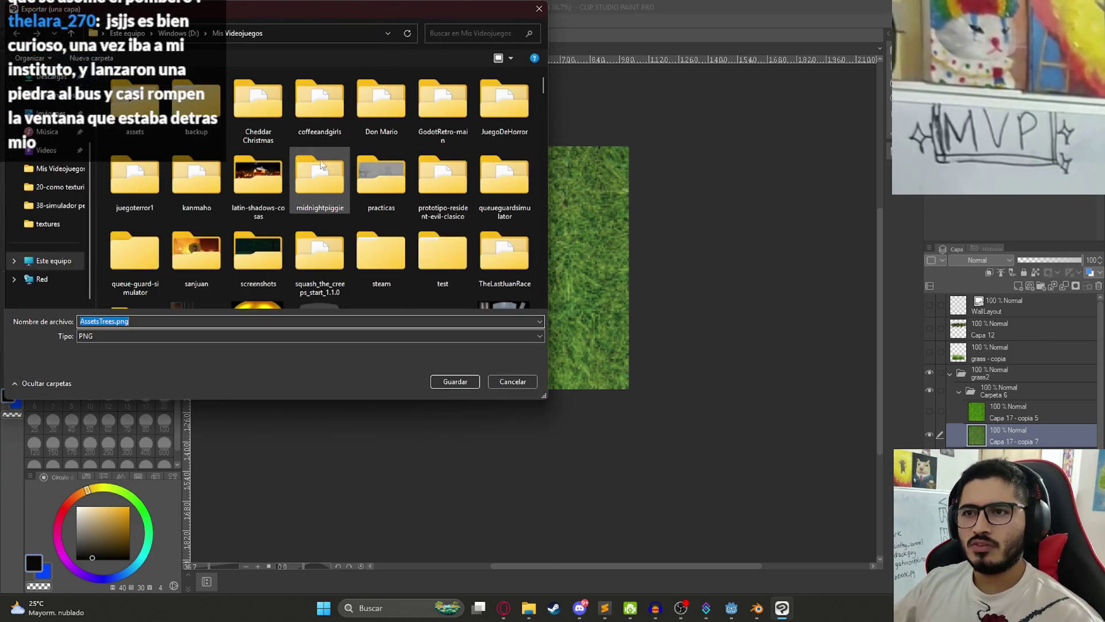
double_click(133, 174)
double_click(125, 174)
scroll(161, 218, down, 2)
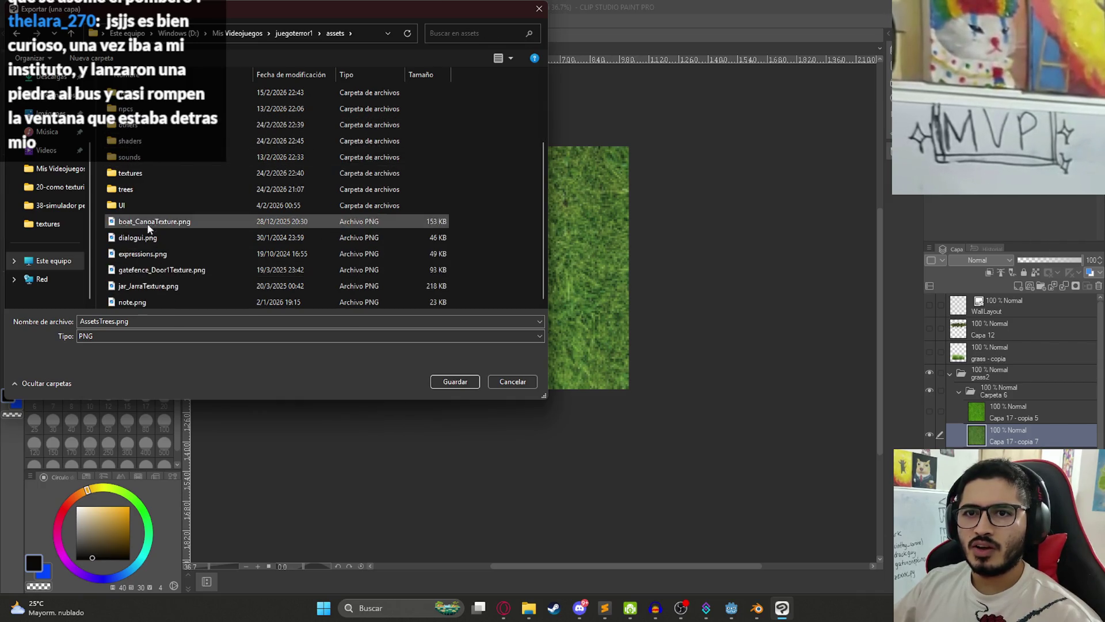
double_click(133, 174)
double_click(266, 185)
key(Return)
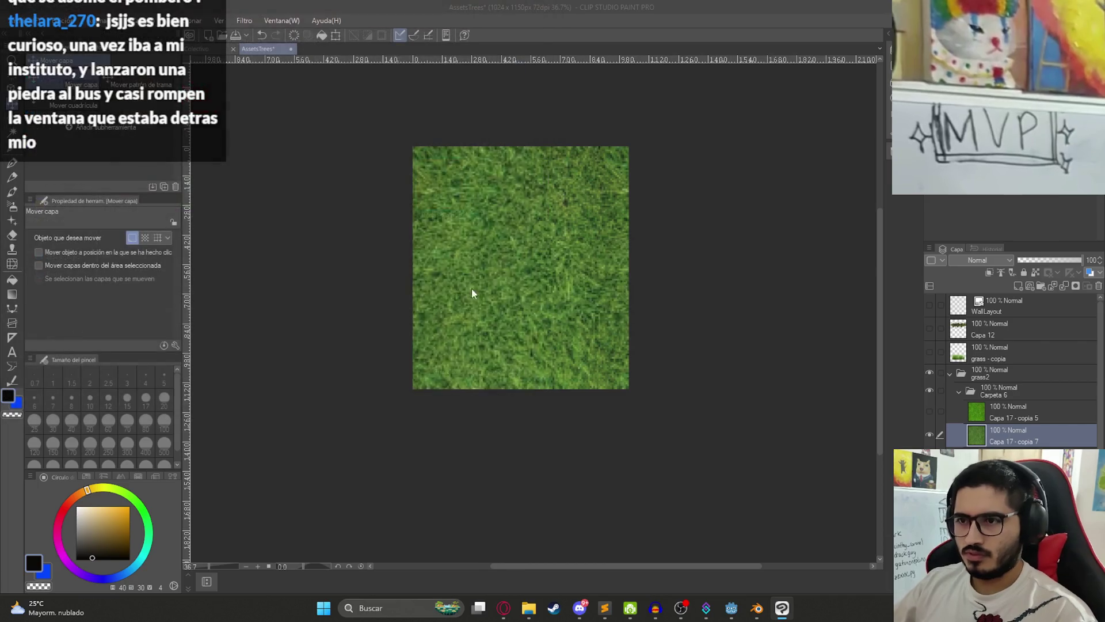
click(726, 615)
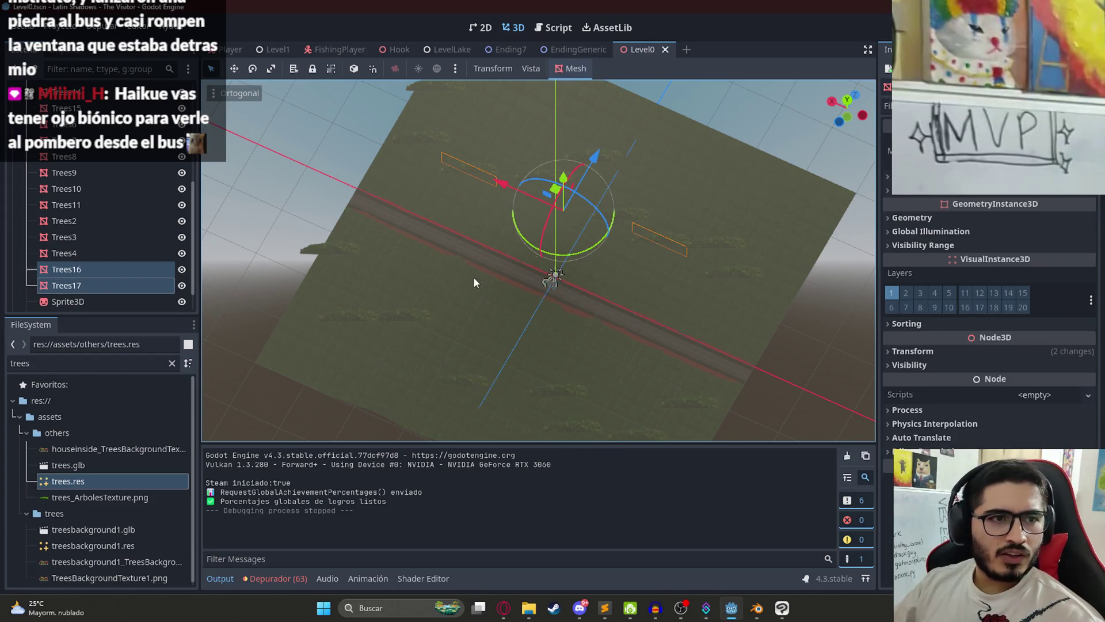
Step: Load the pixelated grass PNG as T0's Texture 0 albedo, save Level0, and test-run it
mouse_move(606, 278)
mouse_down()
mouse_move(605, 254)
mouse_move(497, 277)
mouse_move(433, 271)
mouse_up()
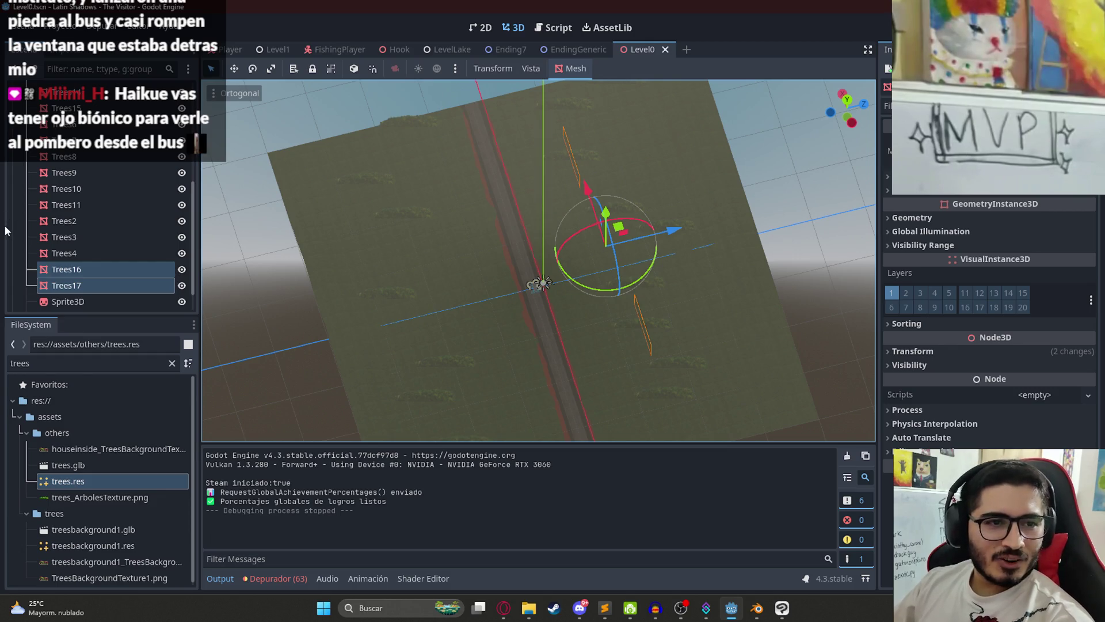
mouse_move(517, 284)
mouse_down()
mouse_move(545, 308)
mouse_move(405, 302)
mouse_move(546, 229)
mouse_move(538, 186)
mouse_move(169, 450)
mouse_up()
scroll(95, 273, down, 1)
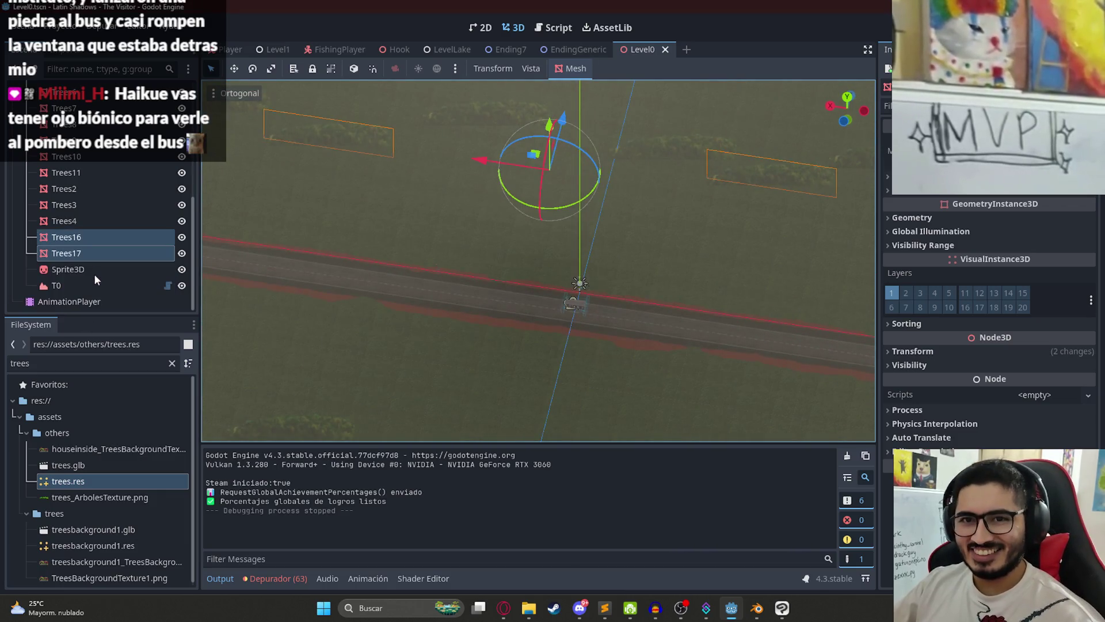
click(94, 282)
click(364, 434)
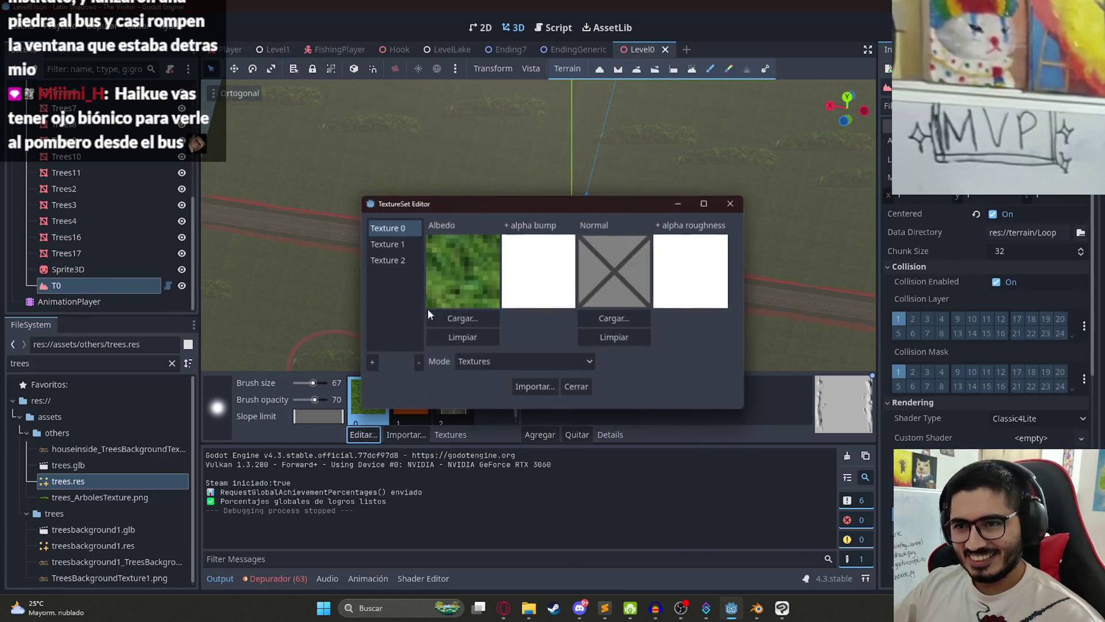
click(495, 320)
double_click(705, 141)
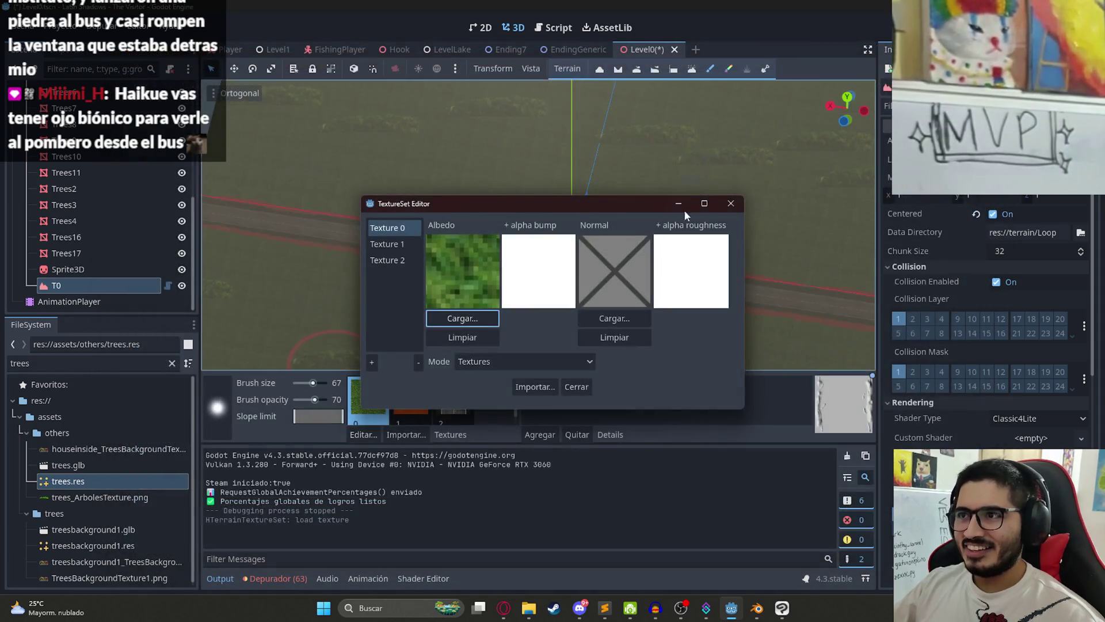
click(731, 203)
key(ctrl+s)
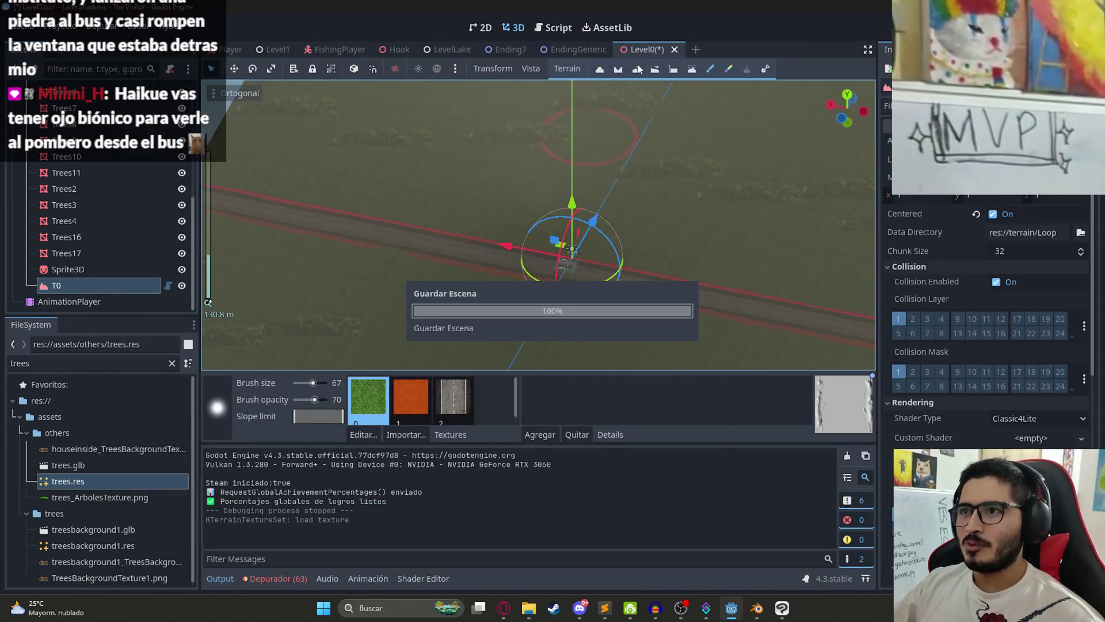
right_click(636, 48)
click(688, 139)
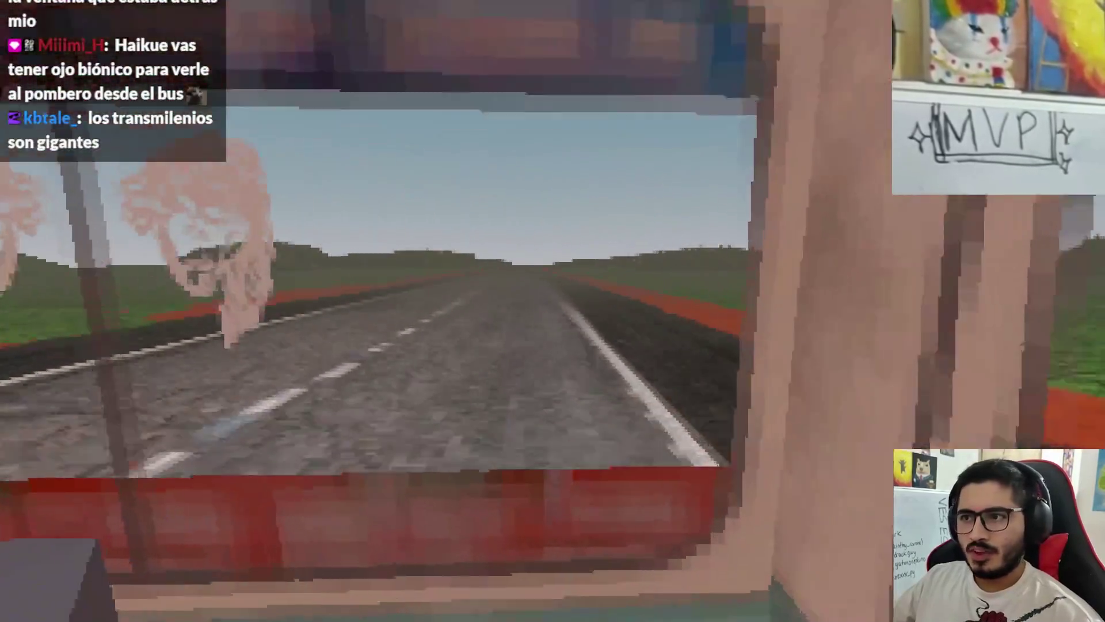
key(Escape)
click(582, 465)
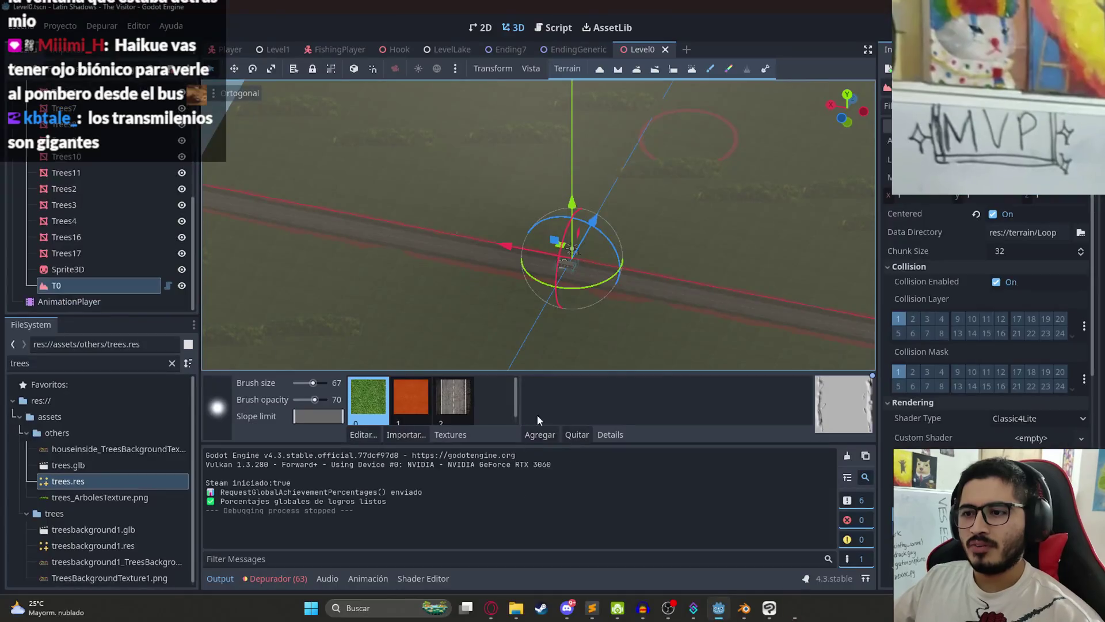
Step: Search Google Images for 'puesto de ceramica ruta' and browse the results
click(503, 608)
click(274, 71)
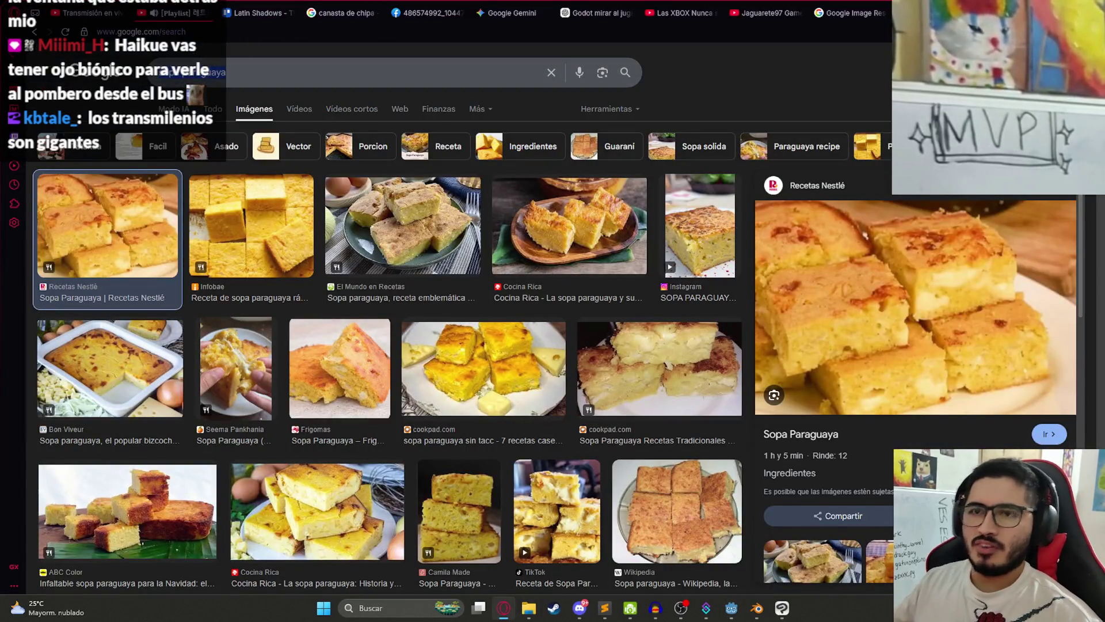
key(ctrl+a)
text(puesto de ceramica ruta)
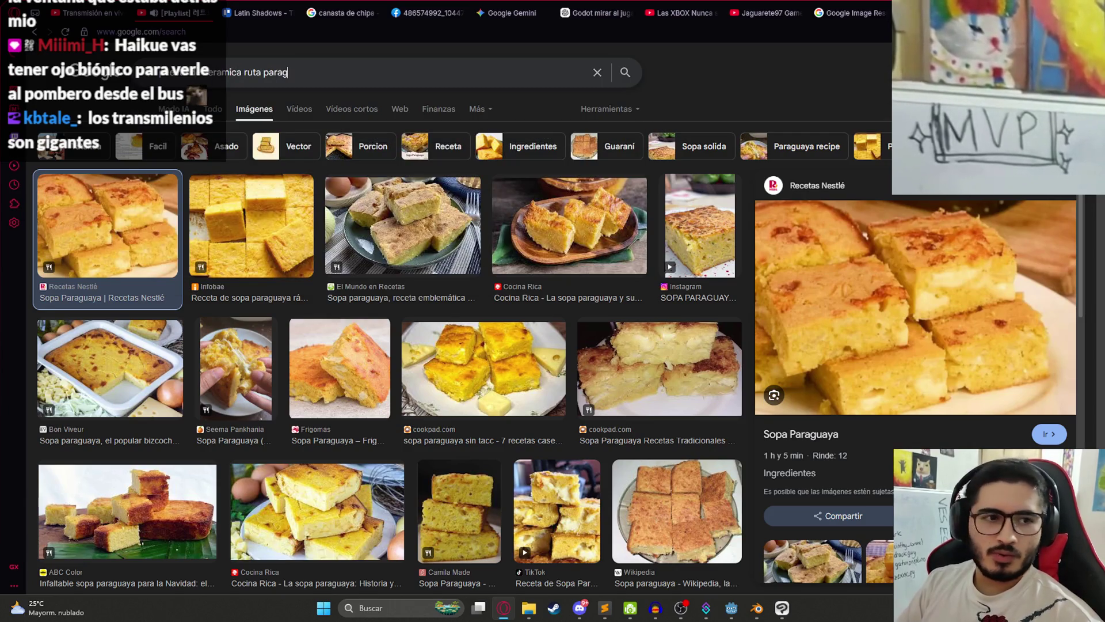
key(Return)
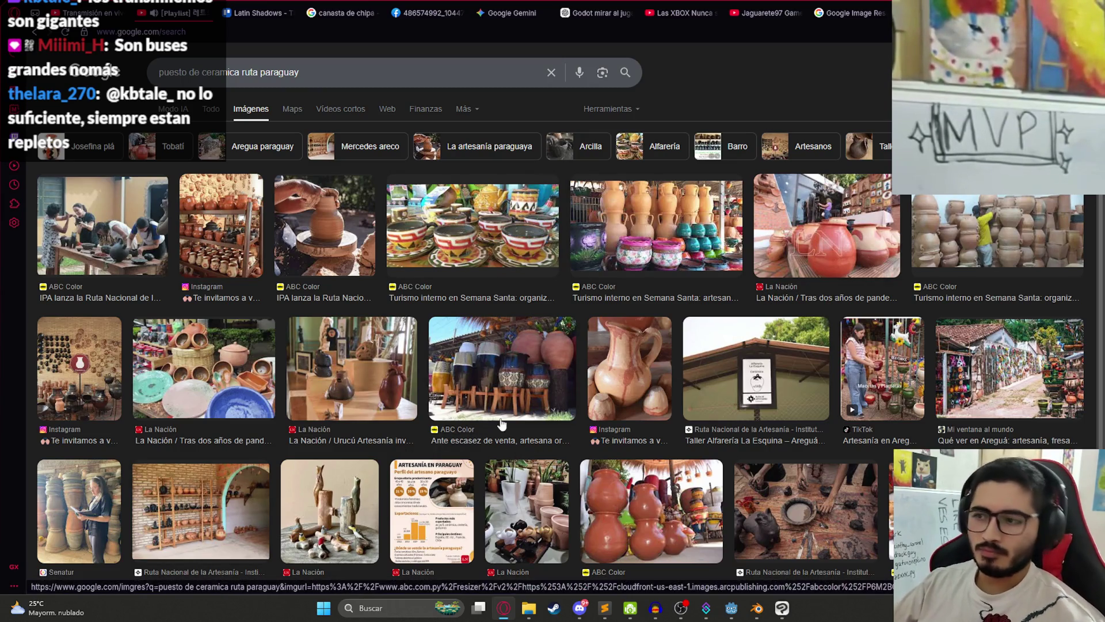
scroll(535, 406, down, 3)
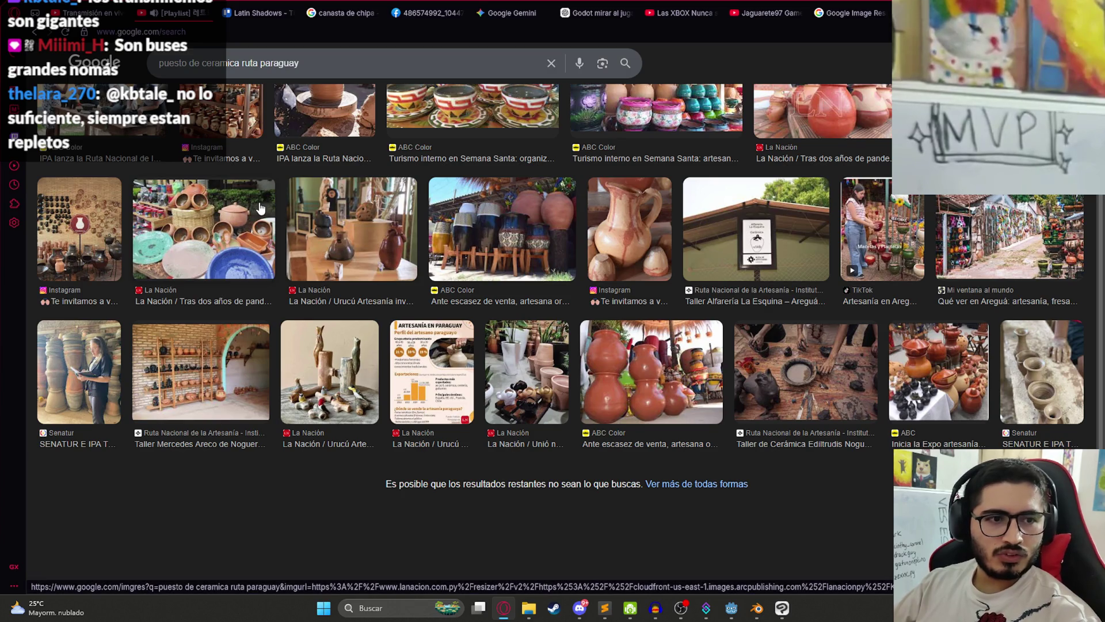
Step: Search for 'milenios', preview the Bogotá bus station image, then return to the ceramics results
triple_click(326, 68)
text(milenios)
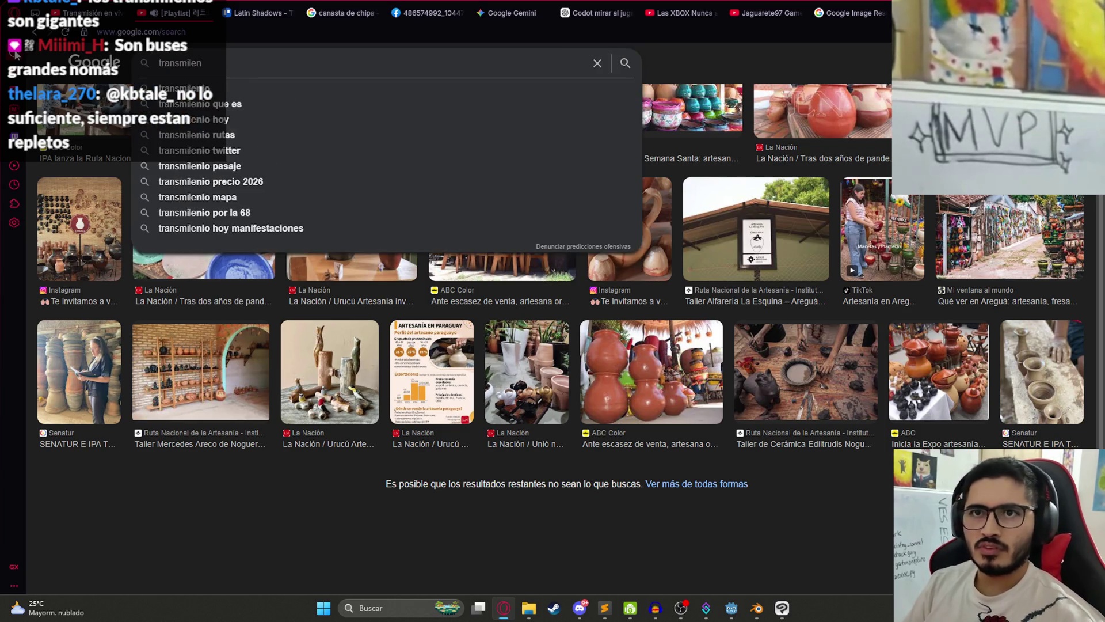
key(Return)
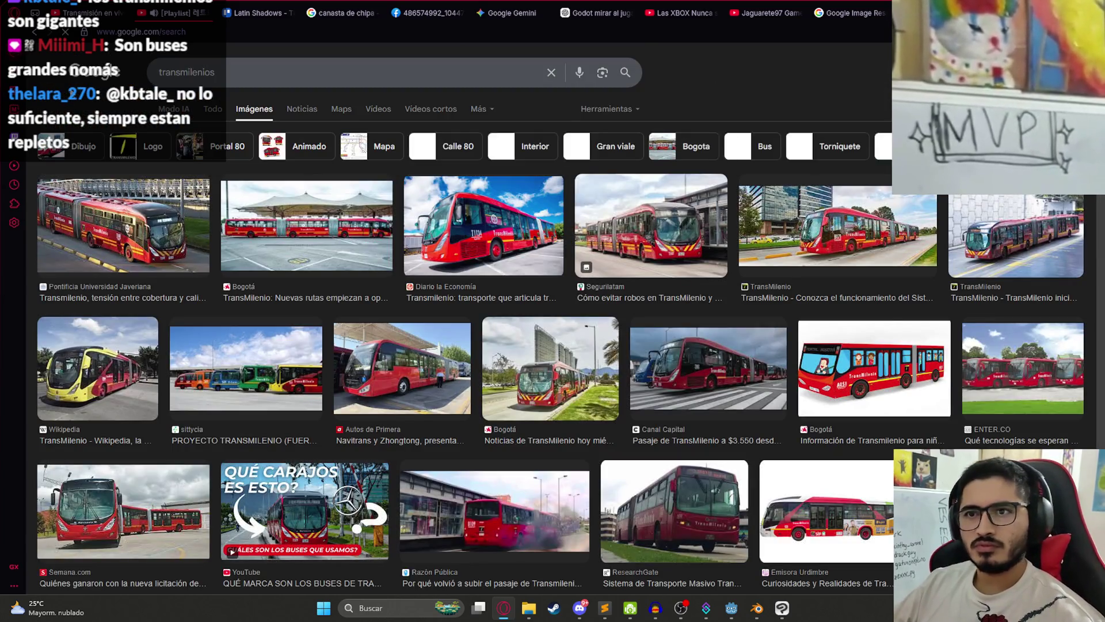
click(361, 231)
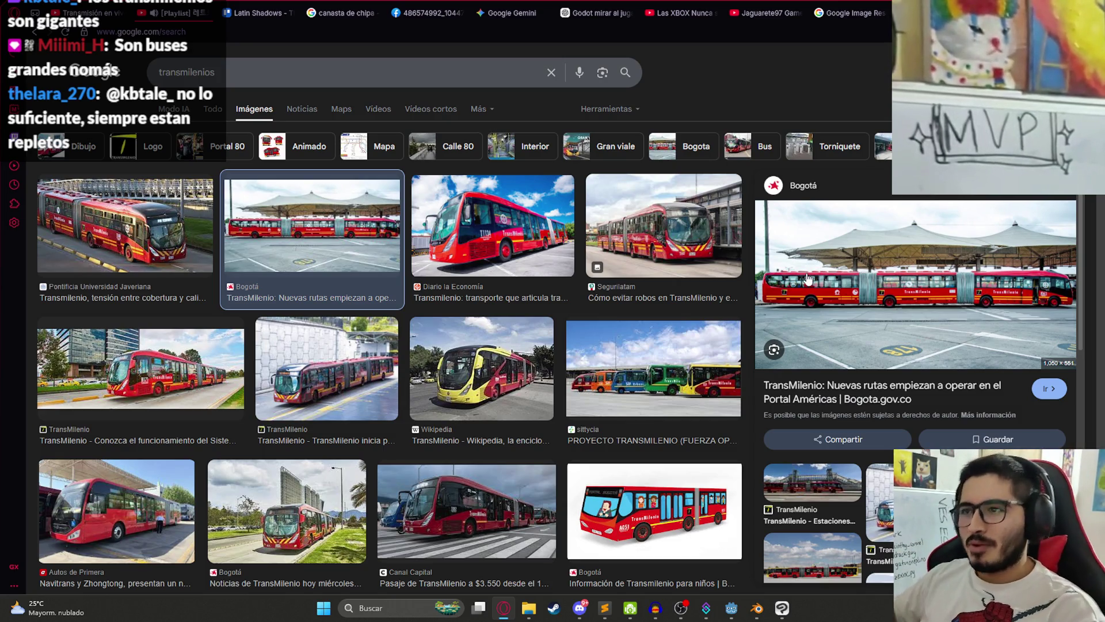
key(alt+Left)
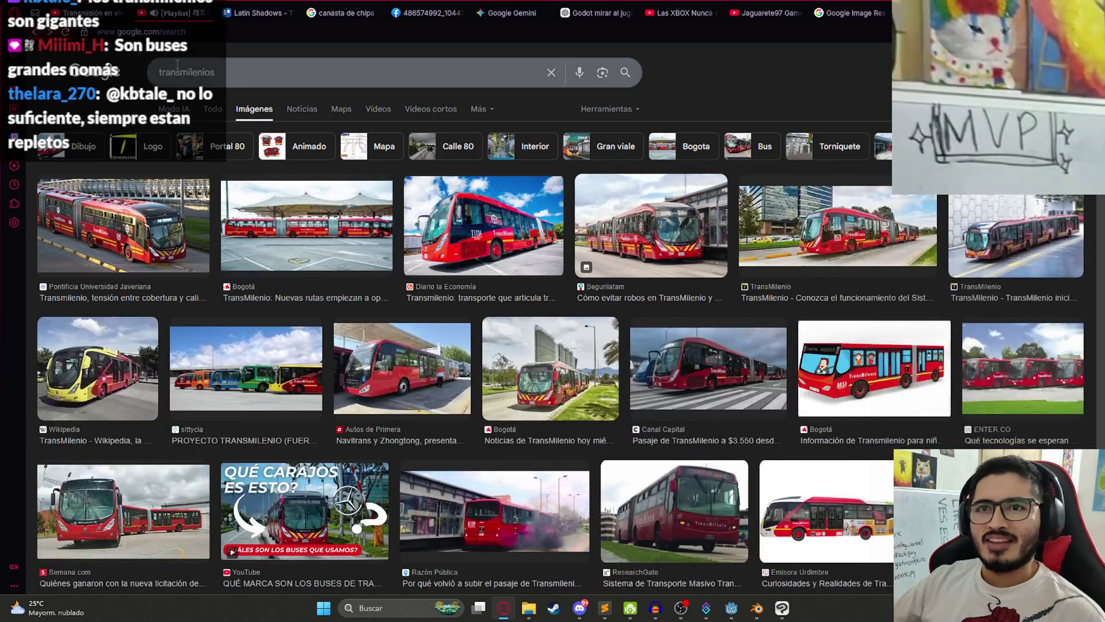
key(alt+Left)
scroll(424, 281, up, 3)
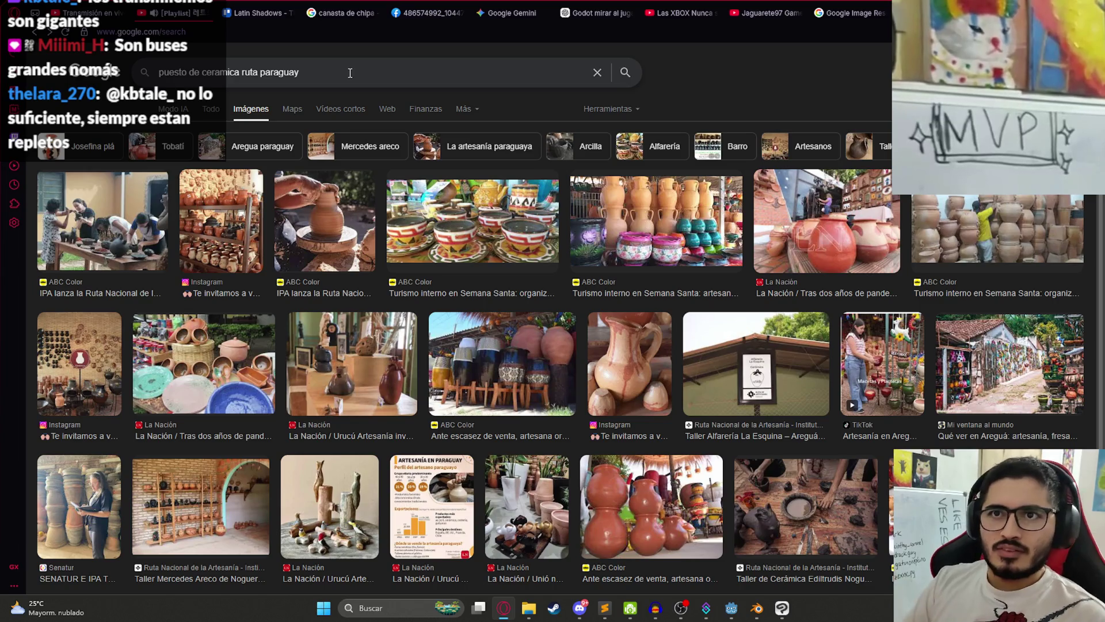
Step: Search images for 'puesto de ceramica paraguay' and scroll through the ceramic stall results
key(ctrl+p)
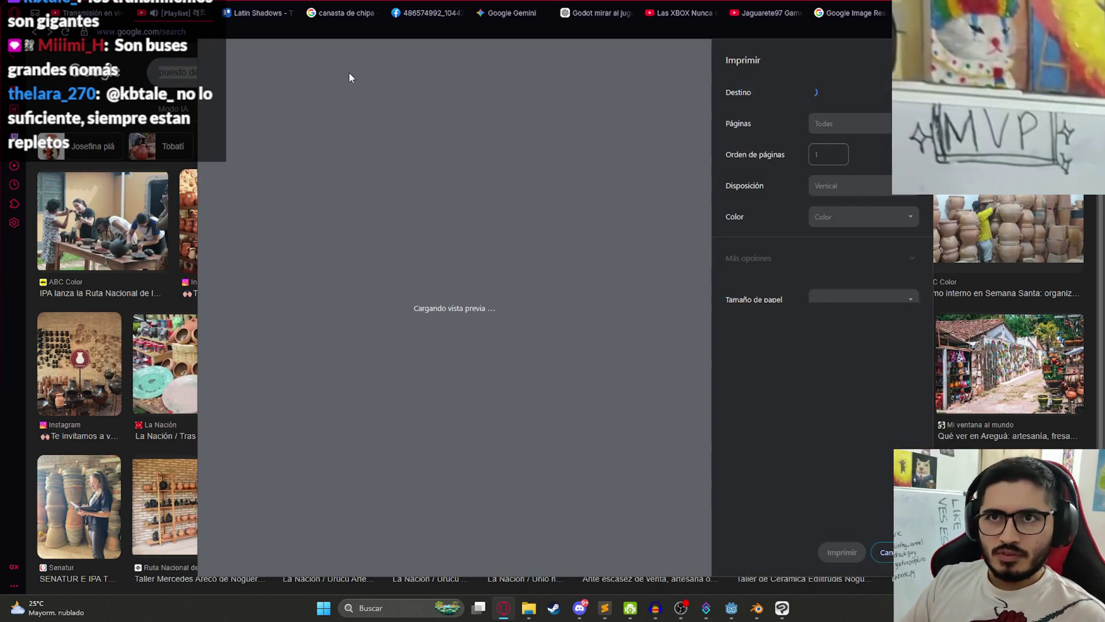
key(Escape)
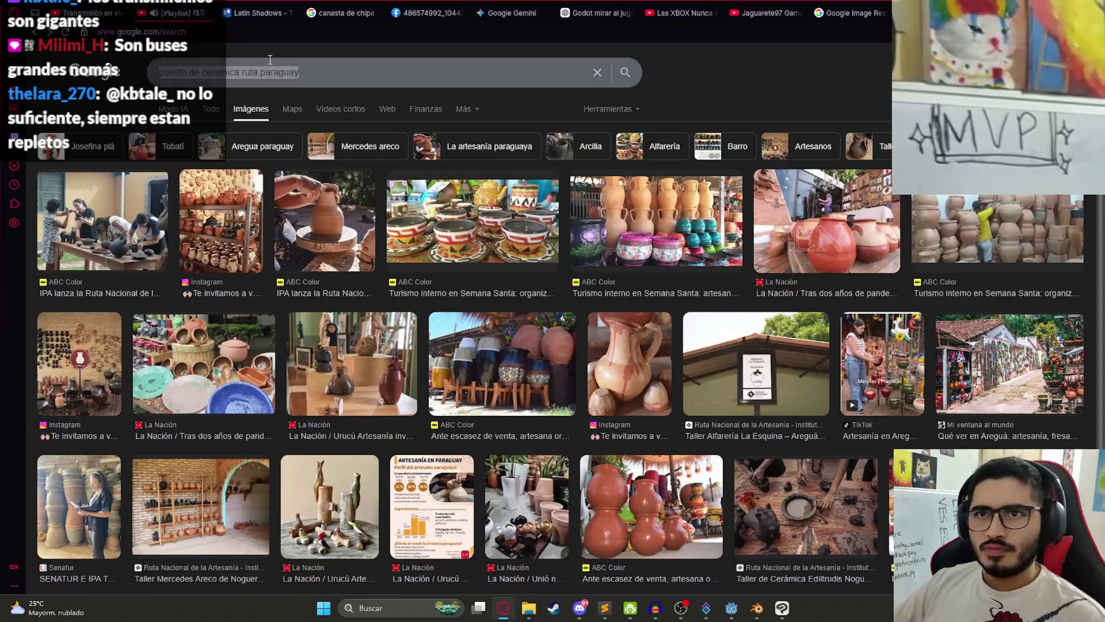
triple_click(271, 72)
text(puesto d)
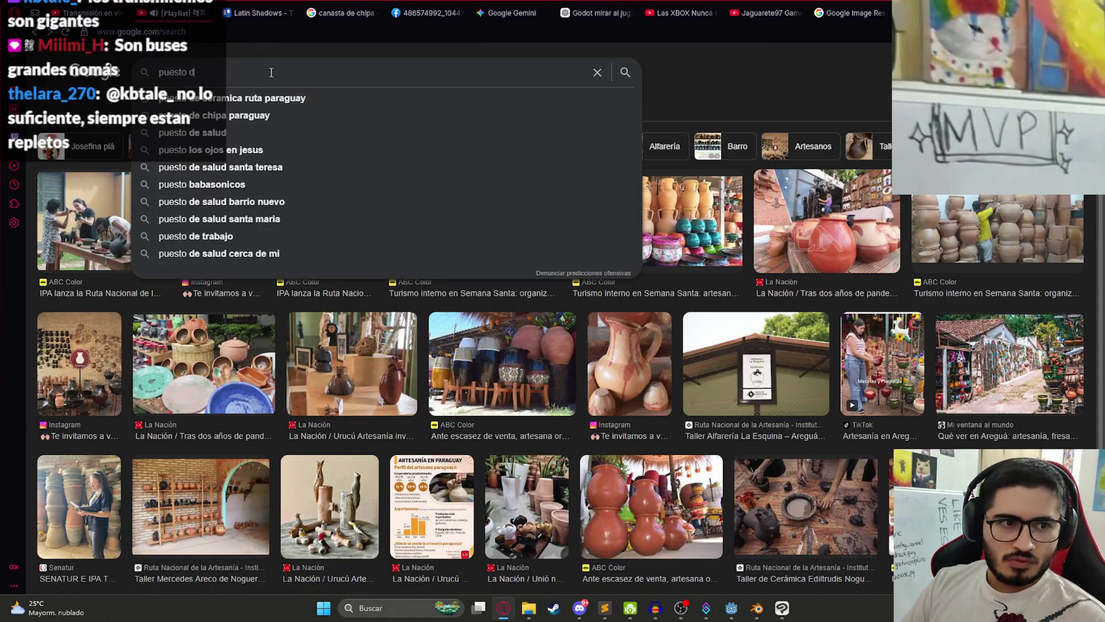
text(e ceramica paraguay)
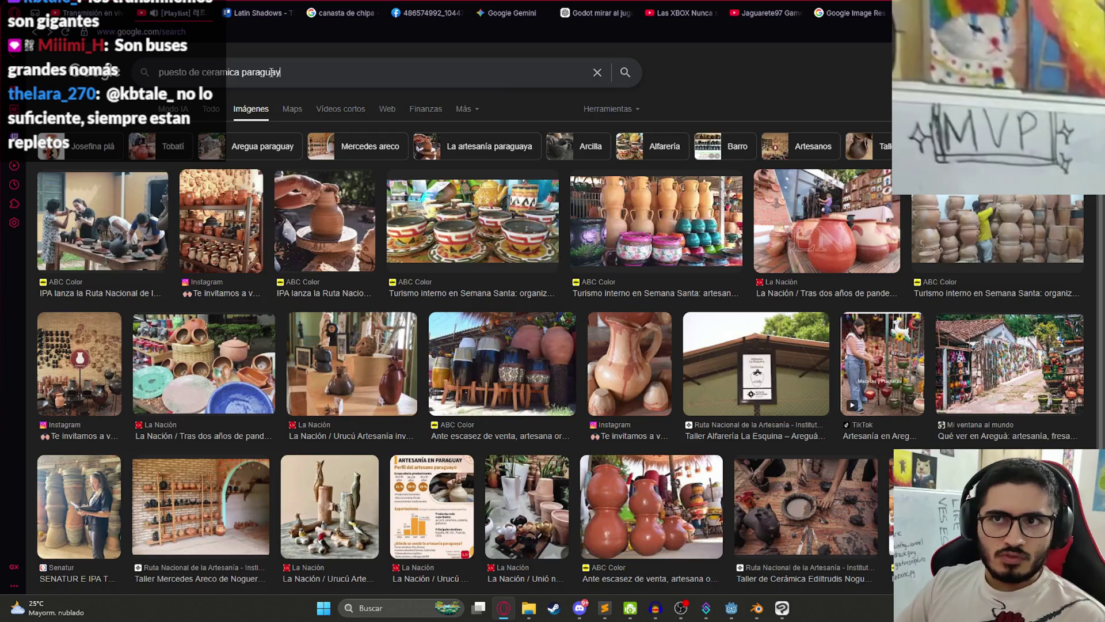
key(Return)
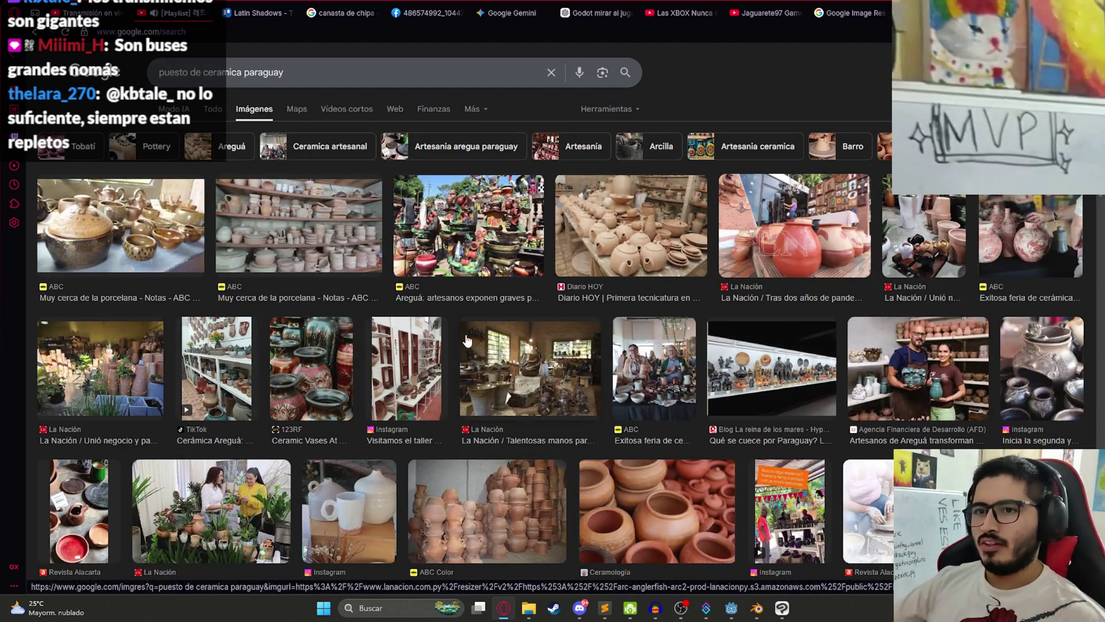
scroll(353, 362, down, 4)
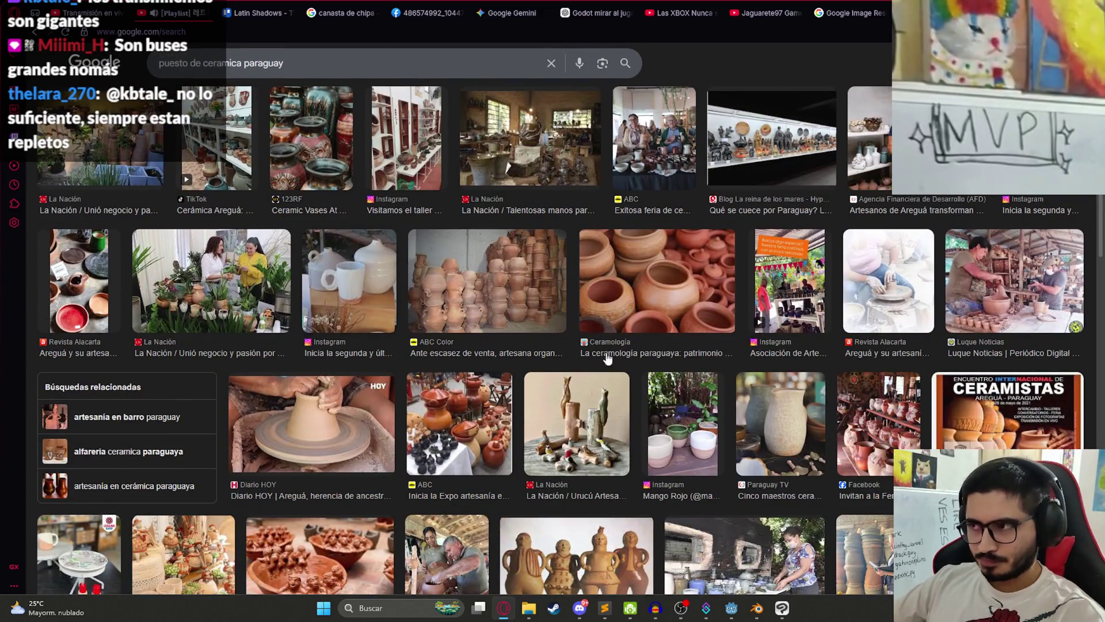
scroll(746, 313, down, 6)
scroll(259, 19, up, 8)
Step: Search images for 'ruta 1 paraguay' and scroll through the road photos and maps
triple_click(259, 62)
text(ruta 1 paraguay)
key(Return)
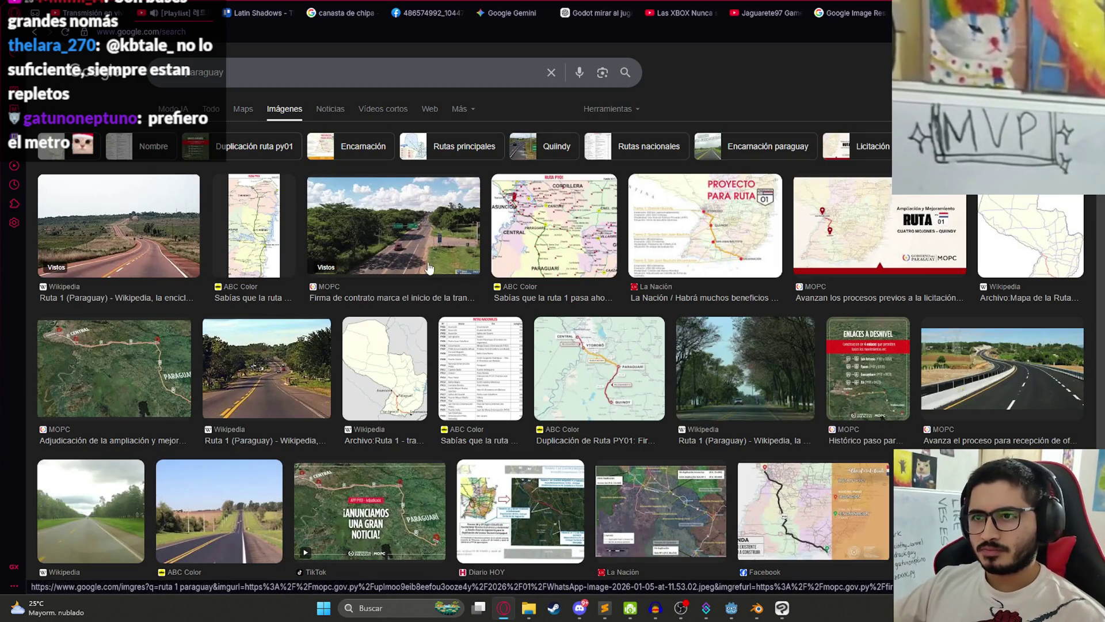
scroll(869, 334, down, 1)
scroll(872, 322, down, 3)
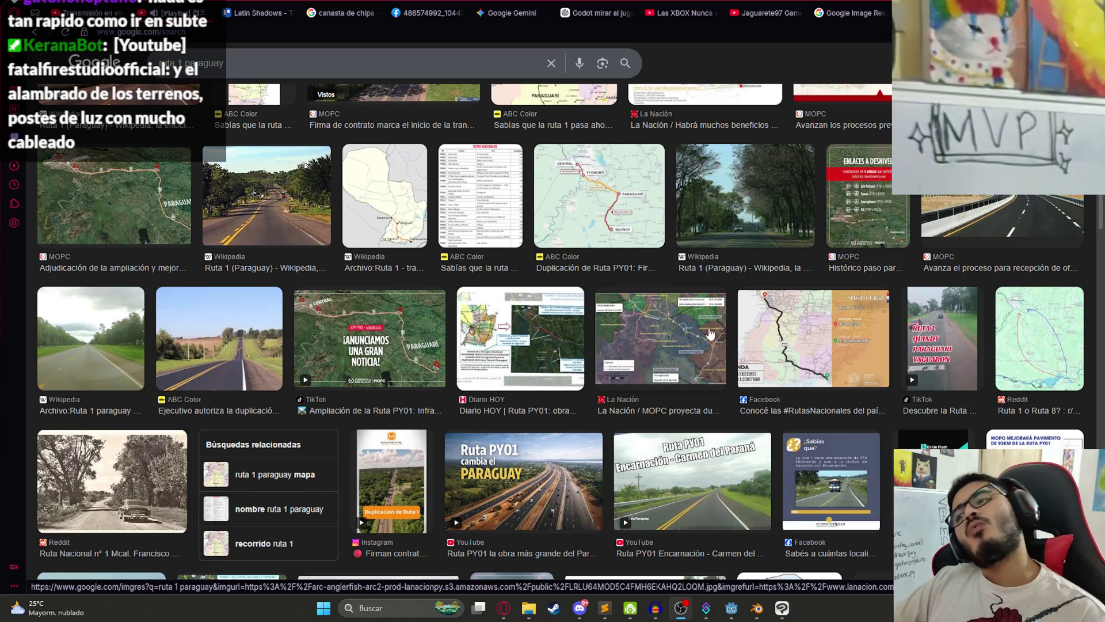
scroll(423, 320, down, 2)
scroll(423, 320, down, 5)
scroll(445, 320, up, 5)
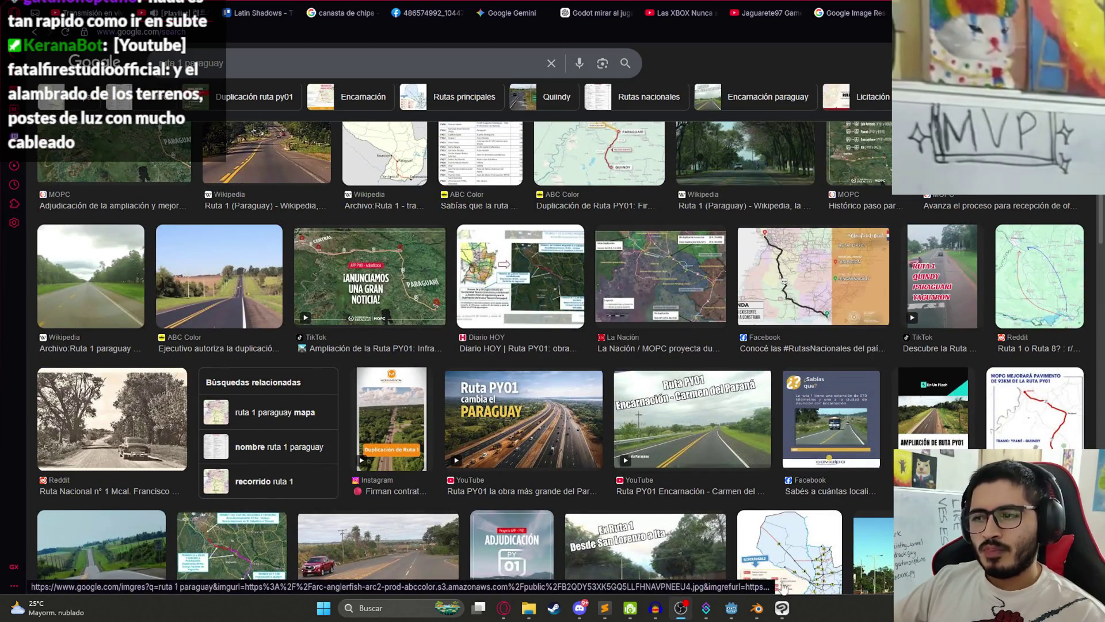
Step: Filter the FileSystem for 'post' and drop post.res into the 3D scene
click(731, 608)
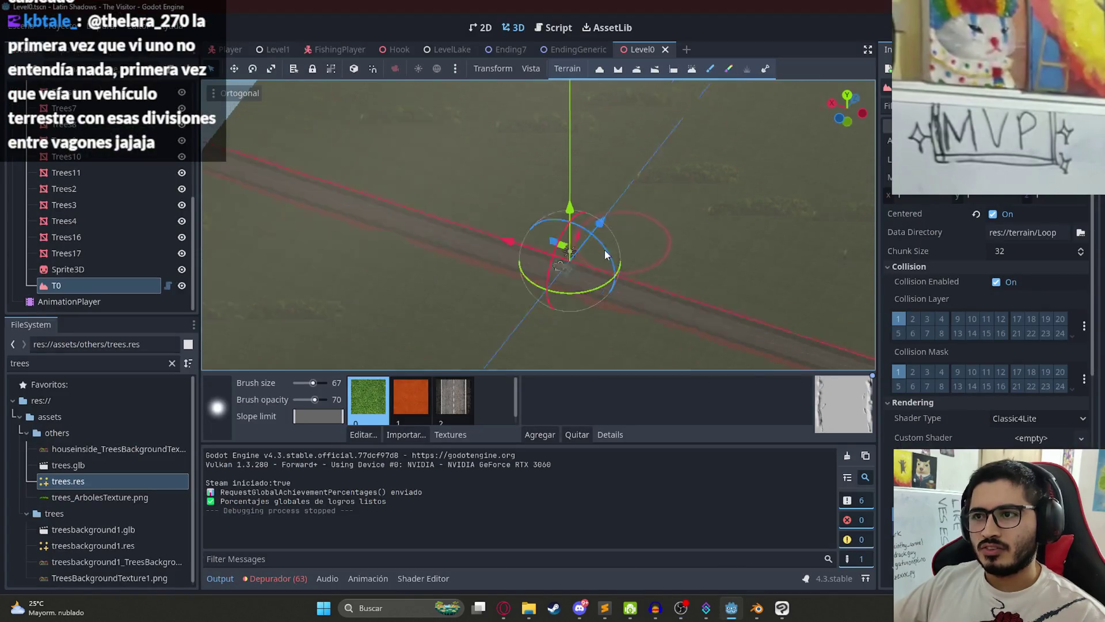
click(89, 270)
click(74, 366)
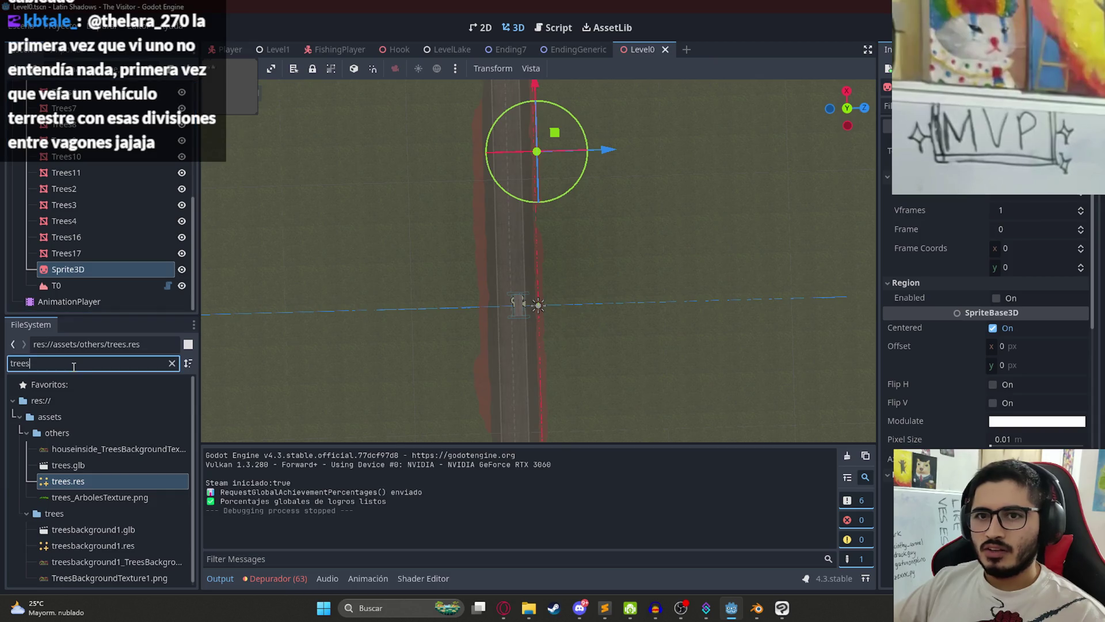
key(ctrl+a)
text(post)
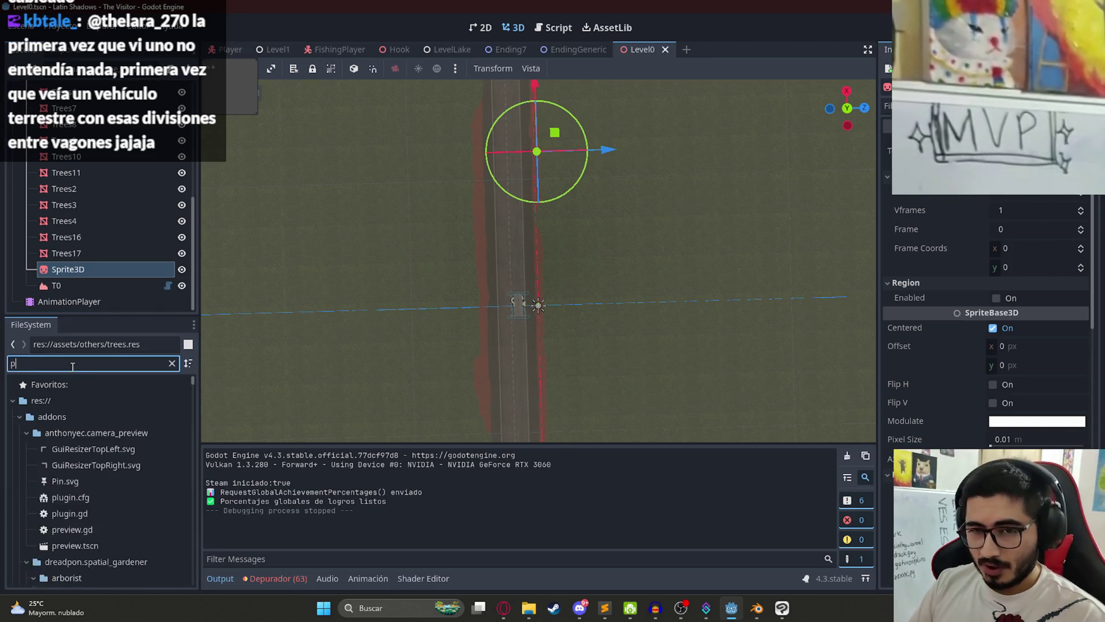
drag(68, 469, 562, 238)
Step: Select the new Post node and change its Scale in the Inspector's transform properties
scroll(116, 234, up, 5)
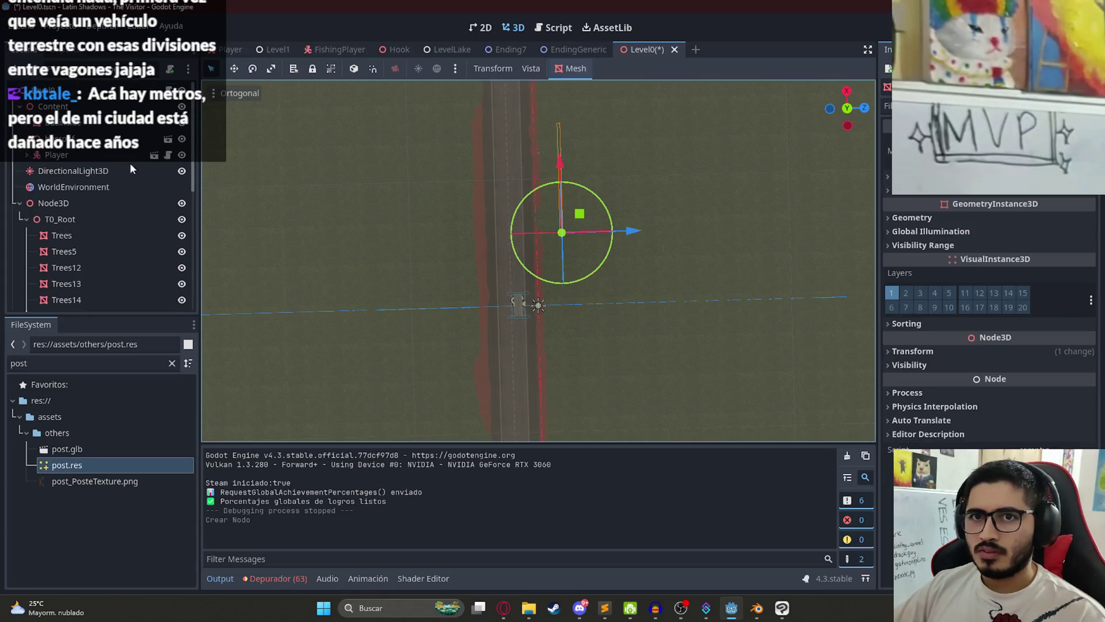
click(116, 184)
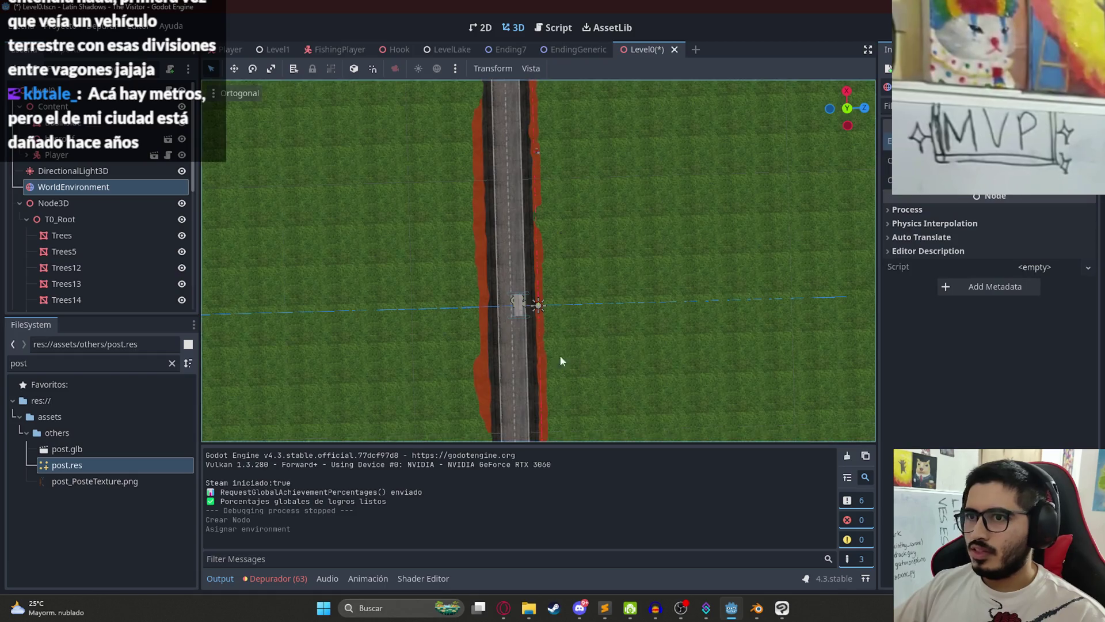
scroll(582, 354, up, 5)
scroll(54, 257, down, 3)
click(60, 285)
mouse_move(513, 257)
mouse_down()
mouse_move(406, 268)
mouse_move(586, 164)
mouse_move(560, 127)
mouse_move(662, 161)
mouse_up()
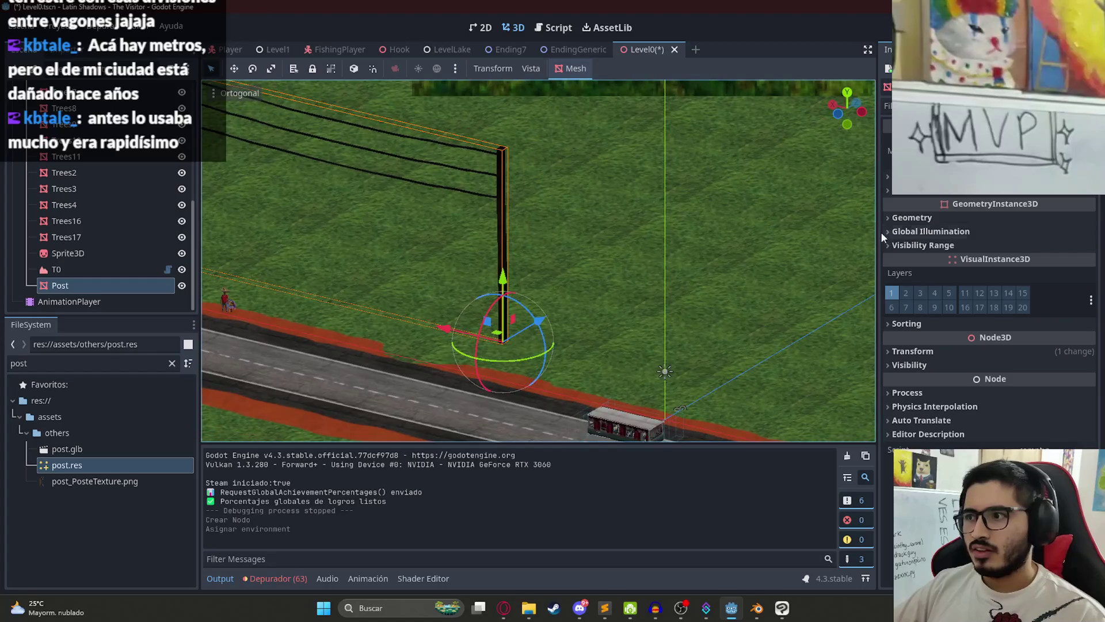
click(935, 348)
click(919, 453)
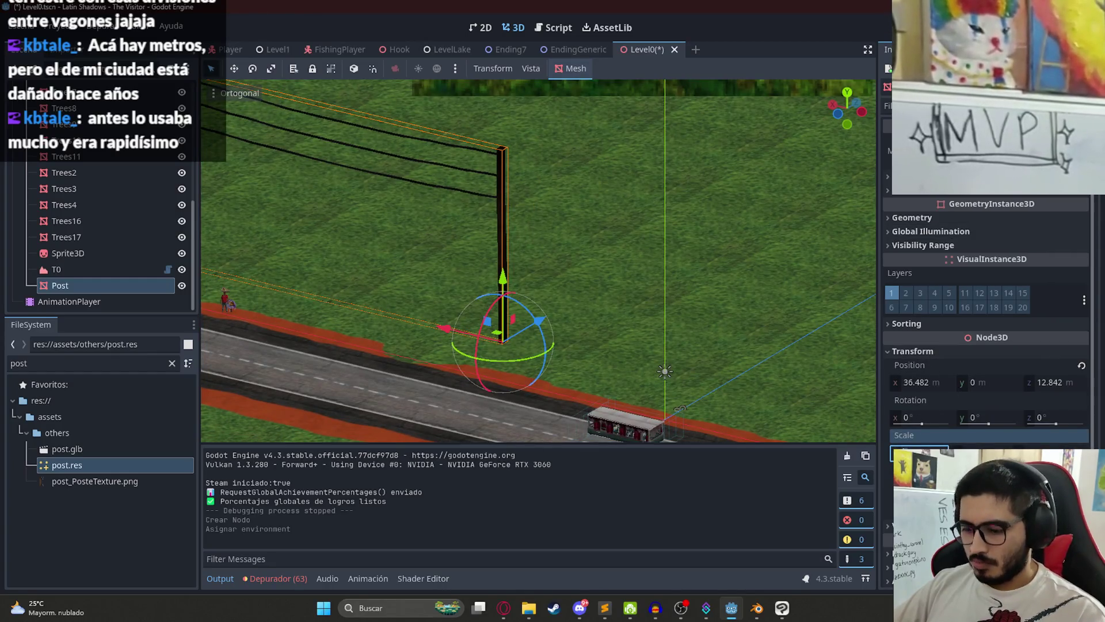
key(Return)
Step: Move the Post pole beside the road edge, to x 38.978, z 3.062
mouse_move(571, 305)
mouse_down()
mouse_move(504, 355)
mouse_move(665, 172)
mouse_up()
scroll(568, 219, up, 5)
mouse_move(567, 219)
mouse_down()
mouse_move(525, 249)
mouse_move(568, 266)
mouse_move(690, 209)
mouse_move(742, 217)
mouse_up()
mouse_move(393, 221)
mouse_down()
mouse_move(449, 313)
mouse_move(410, 264)
mouse_move(477, 295)
mouse_move(568, 253)
mouse_move(472, 233)
mouse_move(419, 252)
mouse_up()
scroll(397, 259, up, 2)
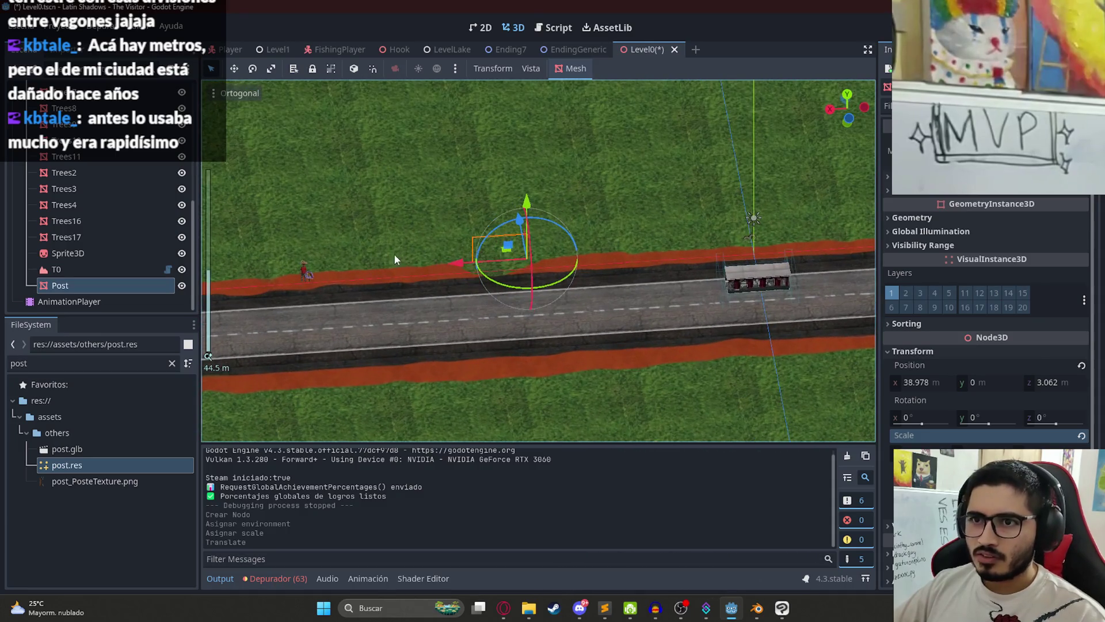
scroll(572, 247, up, 15)
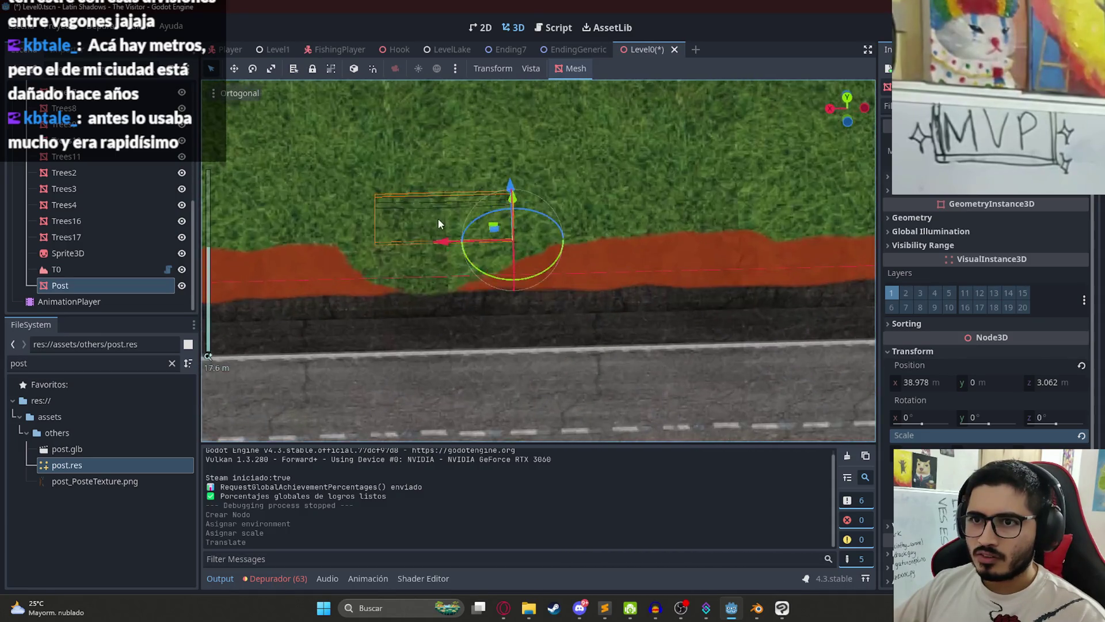
mouse_move(537, 213)
mouse_down()
mouse_move(389, 145)
mouse_move(131, 248)
mouse_up()
scroll(87, 176, up, 5)
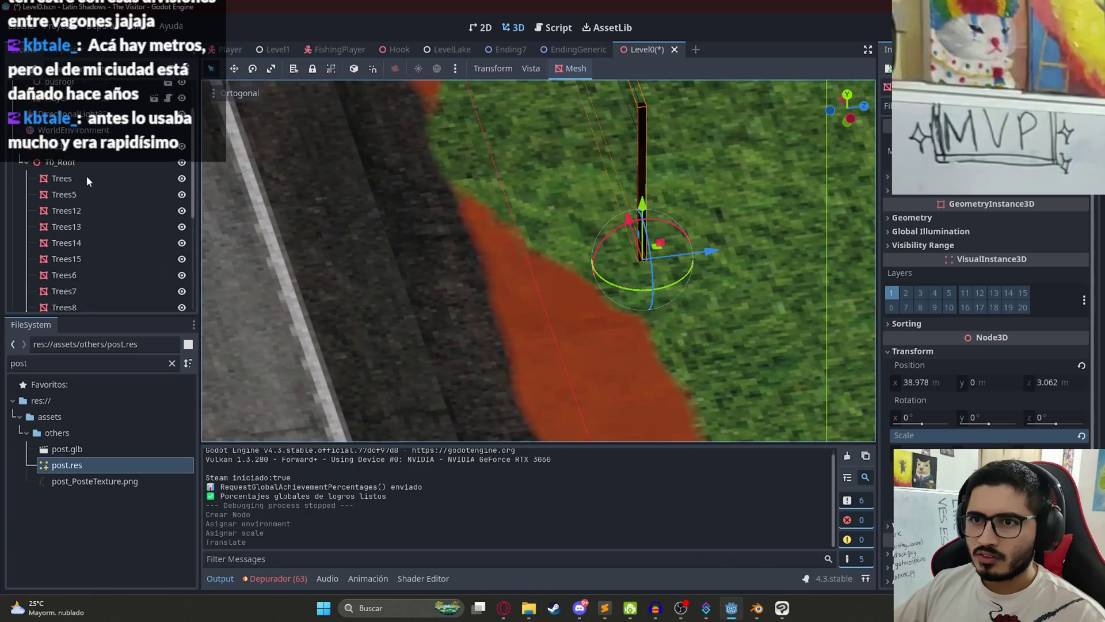
right_click(64, 189)
Step: Add a StaticBody3D child node under T0_Root
click(120, 198)
text(s)
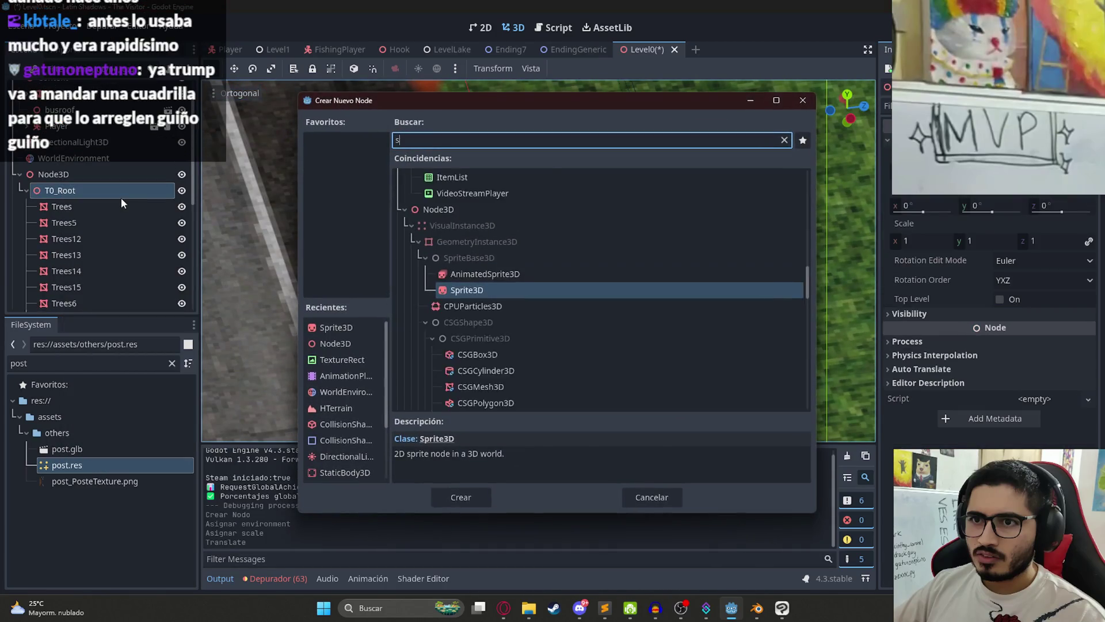
text(taticbod)
key(Return)
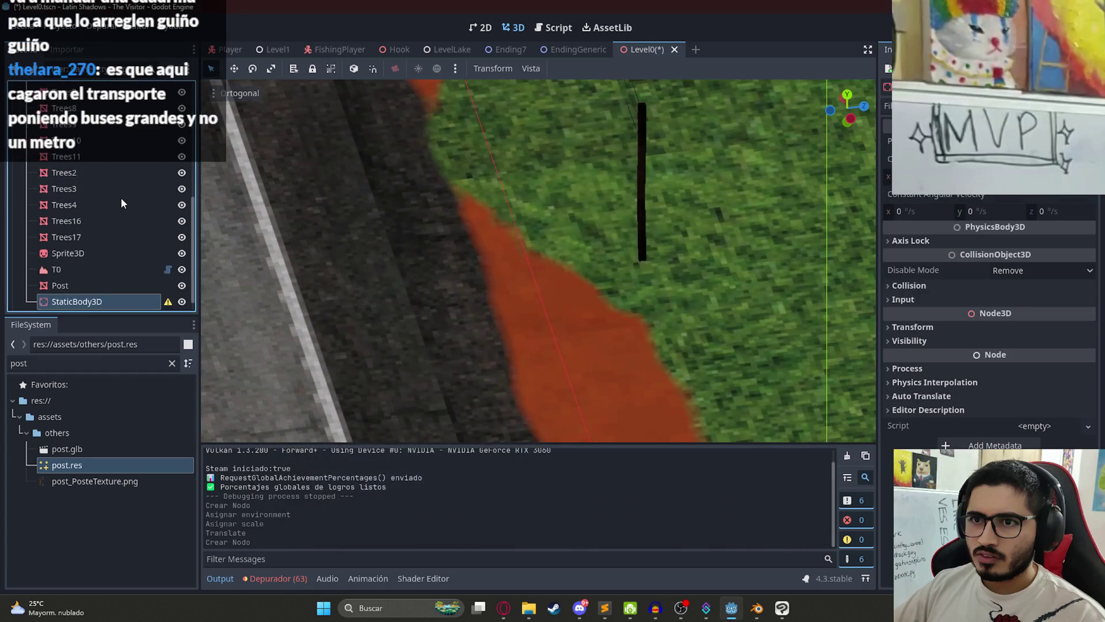
Step: Add a Node3D child under T0_Root and rename it Trees18
scroll(102, 230, up, 5)
right_click(72, 162)
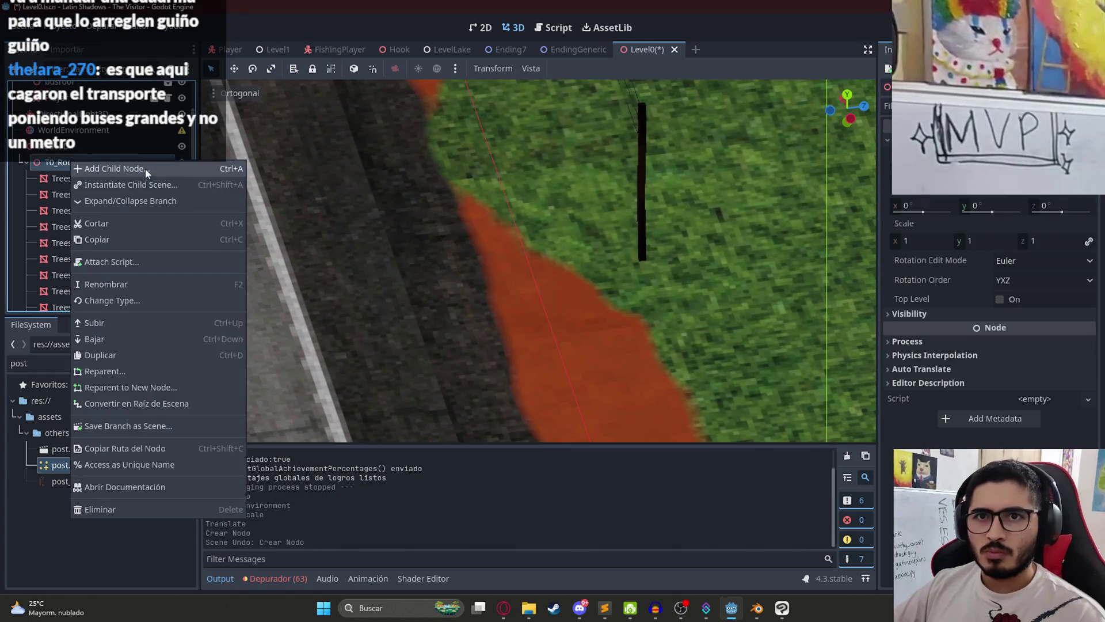
click(116, 169)
text(node3d)
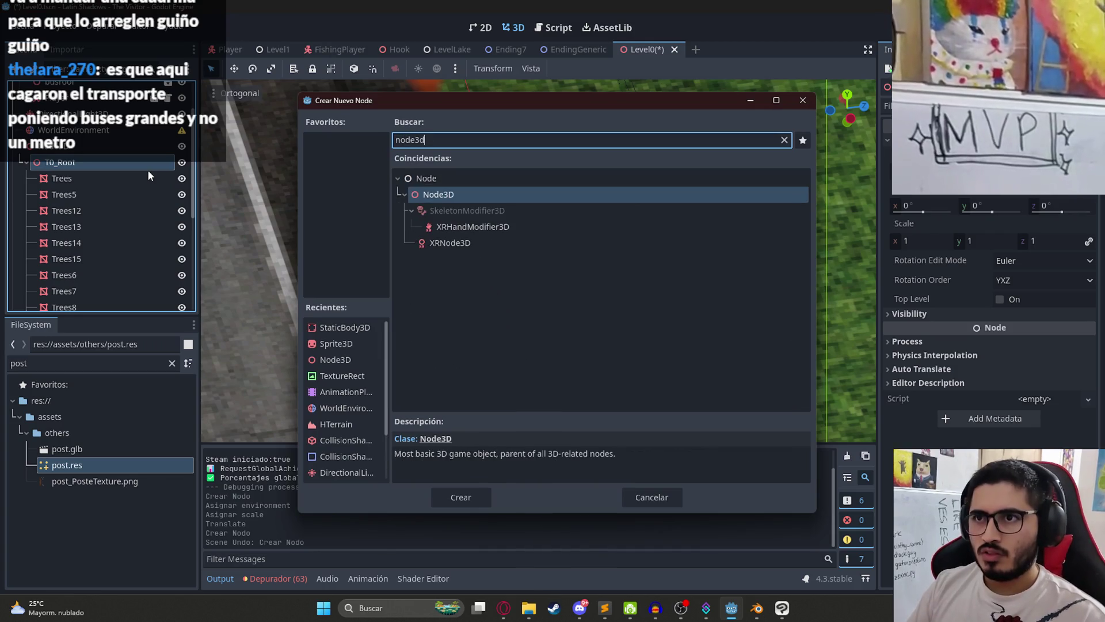
key(Return)
double_click(68, 302)
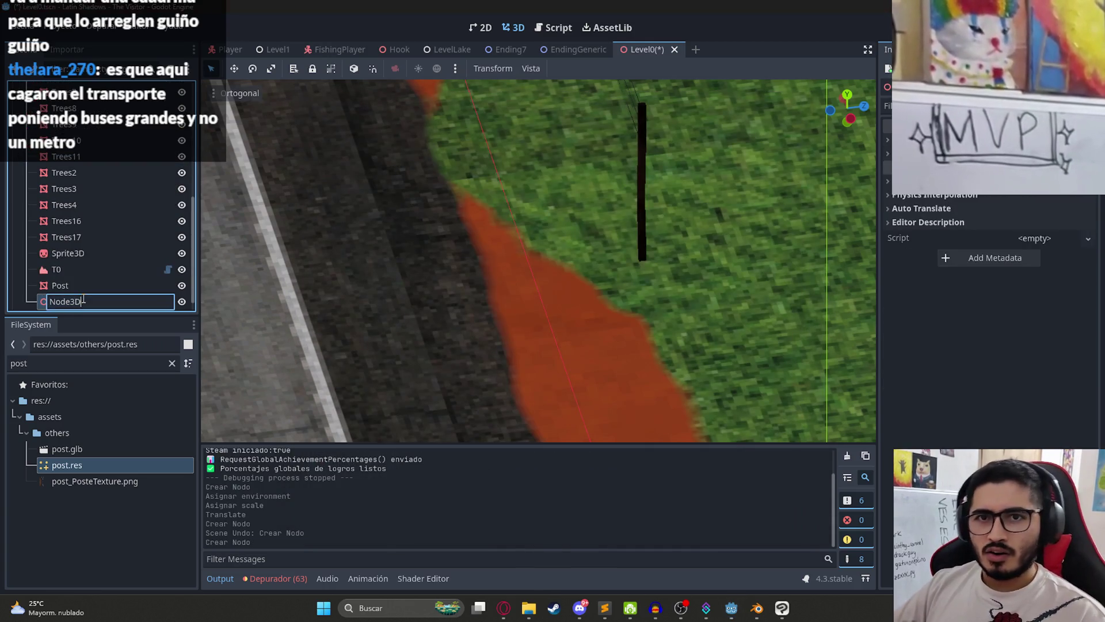
text(Trees18)
key(Return)
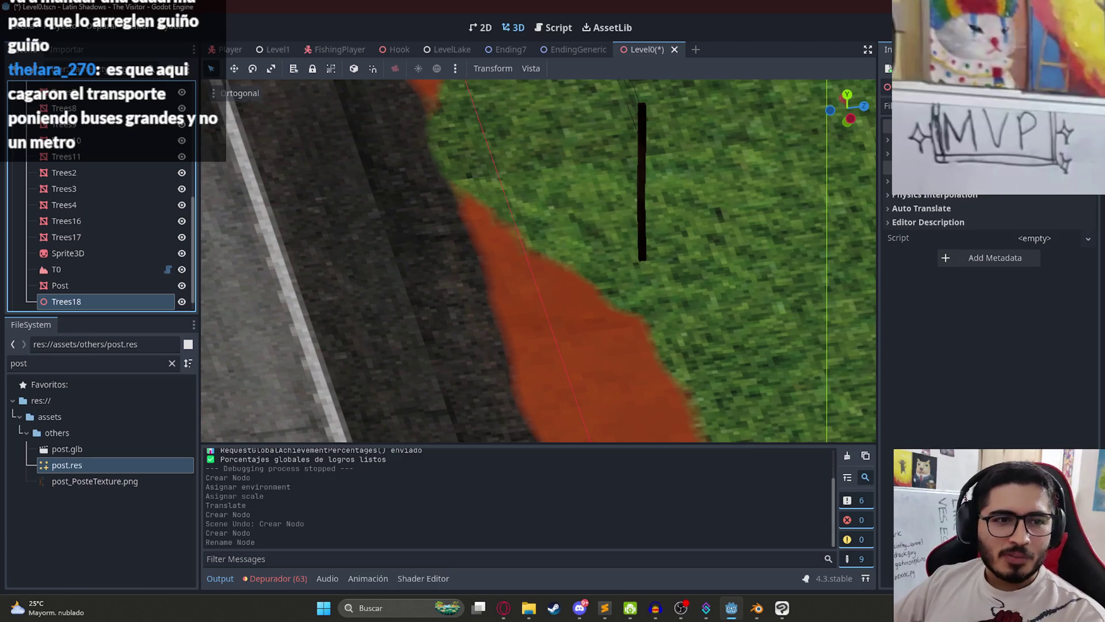
Step: Move the tree nodes Trees through Trees17 under Trees18 and collapse that group
scroll(350, 236, down, 4)
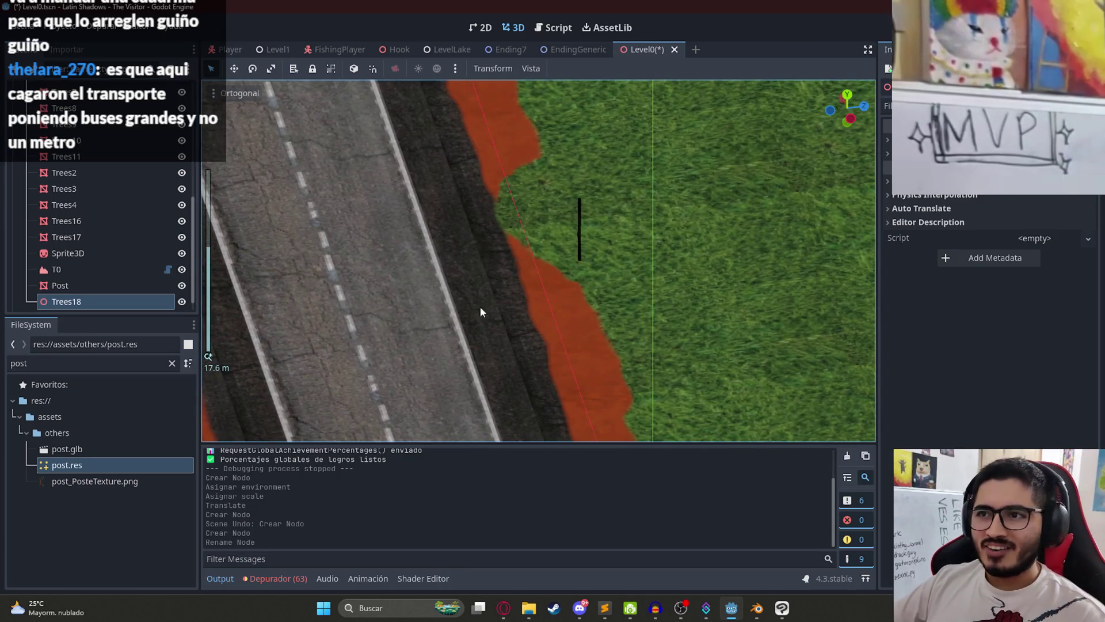
click(95, 237)
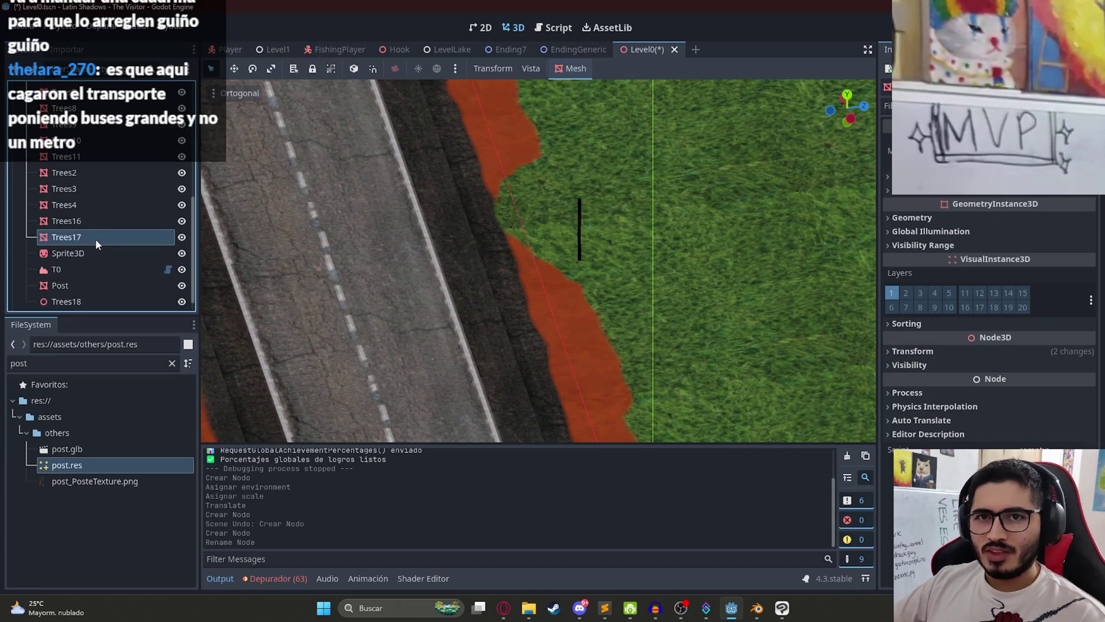
scroll(97, 201, up, 5)
shift+click(86, 150)
scroll(84, 222, down, 4)
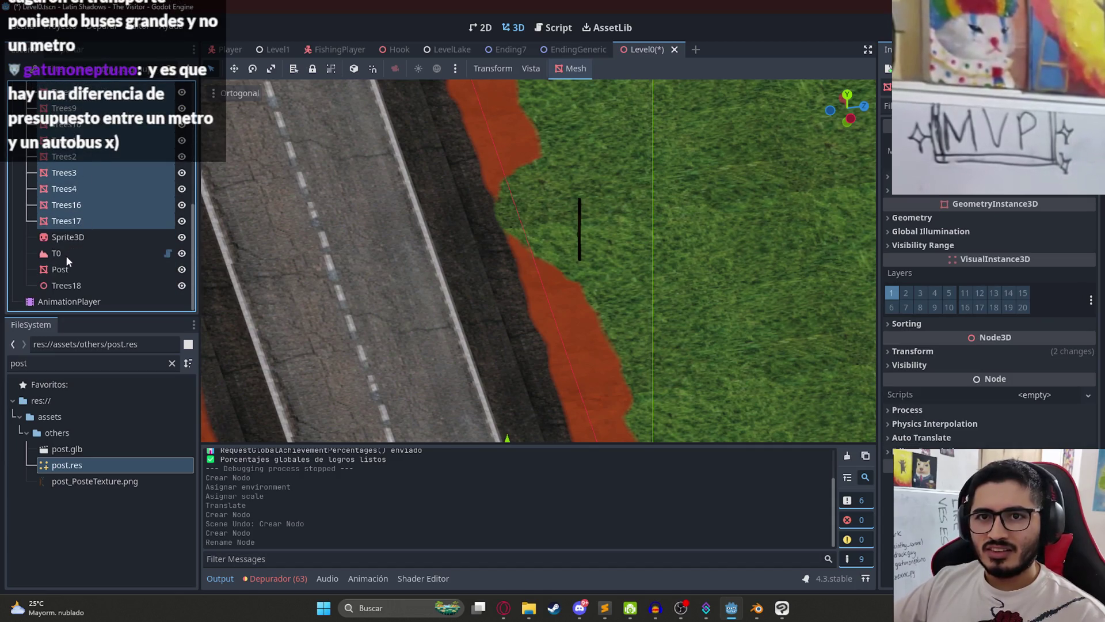
drag(75, 255, 72, 285)
click(33, 216)
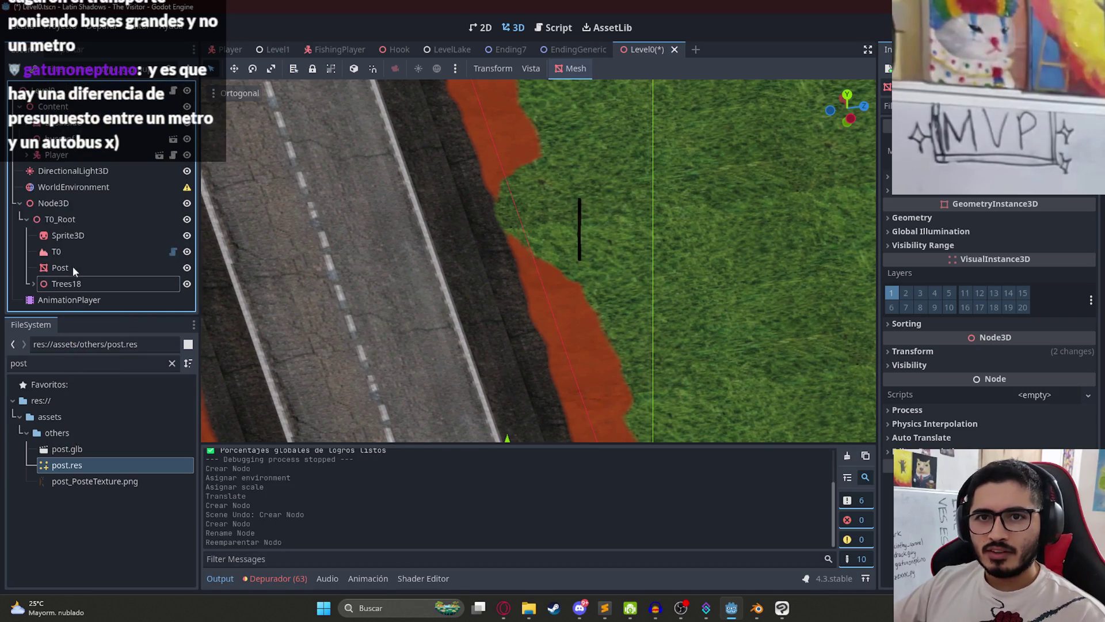
click(88, 282)
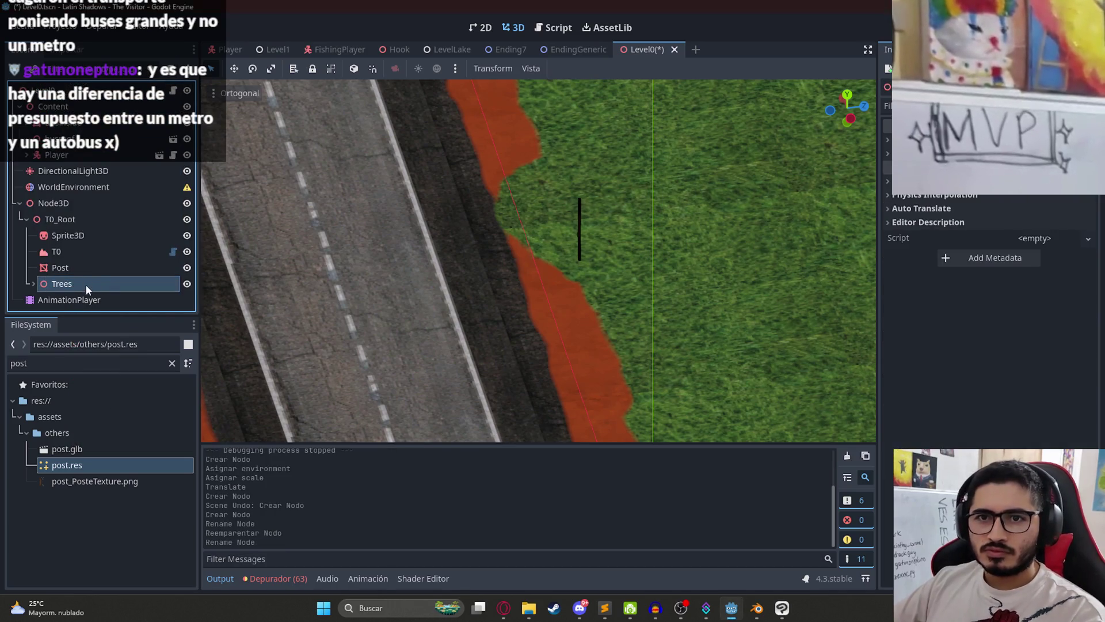
right_click(67, 216)
Step: Add another Node3D child under T0_Root to hold the posts
click(91, 220)
text(node3)
key(Return)
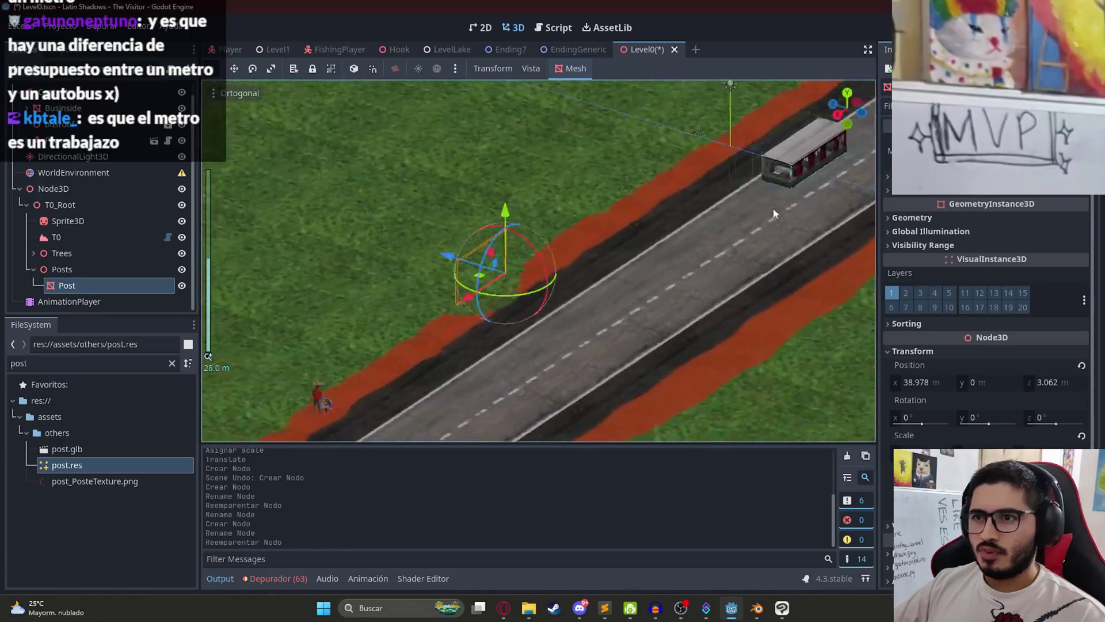
scroll(657, 206, up, 4)
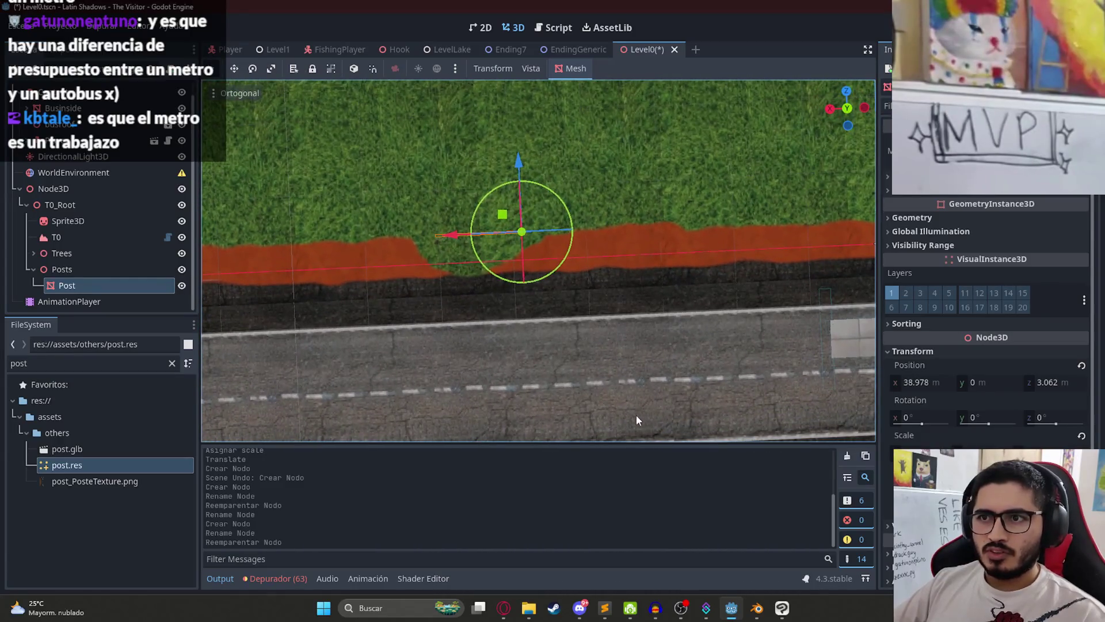
scroll(555, 249, up, 3)
Step: Duplicate the Post pole and slide the copy along the roadside so the wires line up
key(ctrl+d)
mouse_move(598, 244)
mouse_down()
mouse_move(429, 251)
mouse_move(439, 247)
mouse_up()
scroll(518, 231, up, 4)
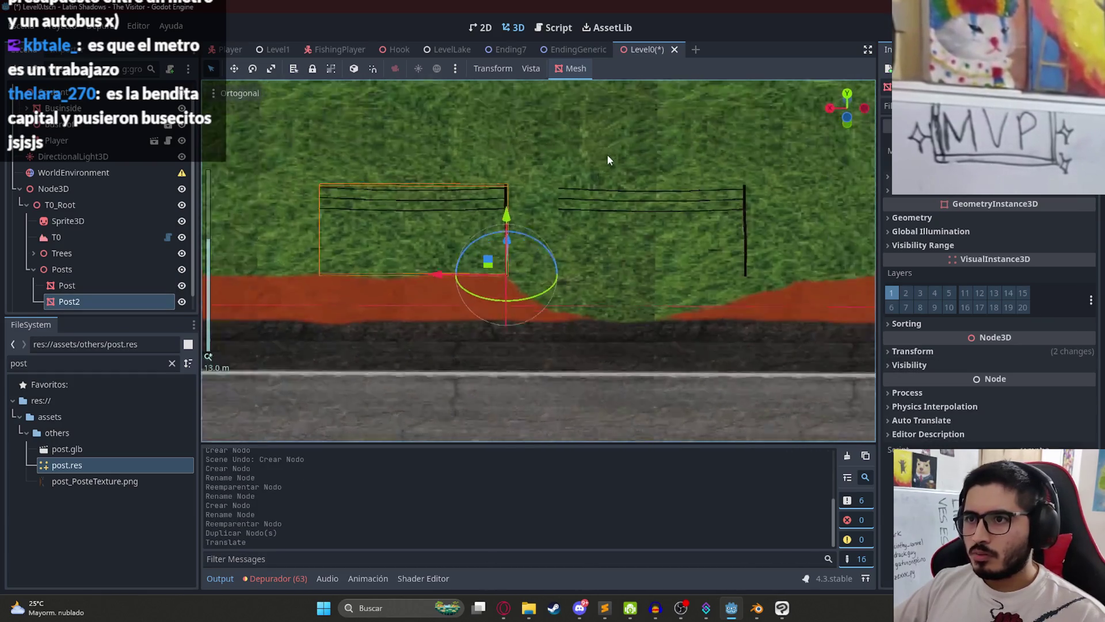
drag(407, 293, 505, 296)
scroll(559, 205, down, 1)
scroll(557, 205, down, 3)
mouse_move(557, 205)
mouse_down()
mouse_move(645, 257)
mouse_move(637, 353)
mouse_up()
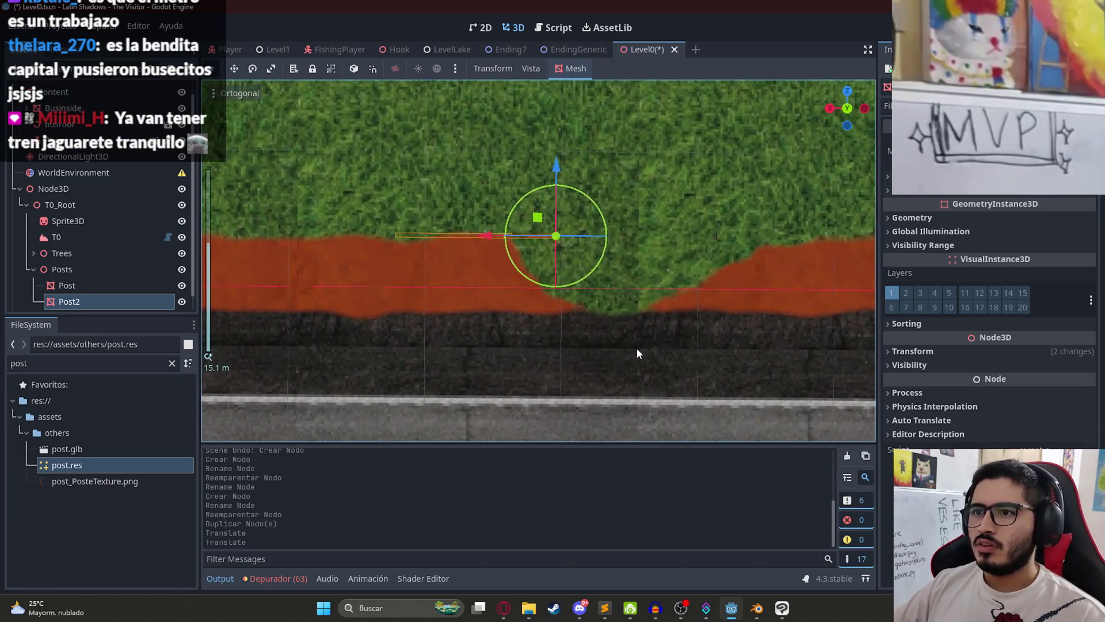
Step: Duplicate both posts and place the copies further along the road
shift+click(121, 284)
key(ctrl+d)
drag(565, 238, 236, 237)
scroll(314, 222, up, 2)
drag(314, 222, 371, 262)
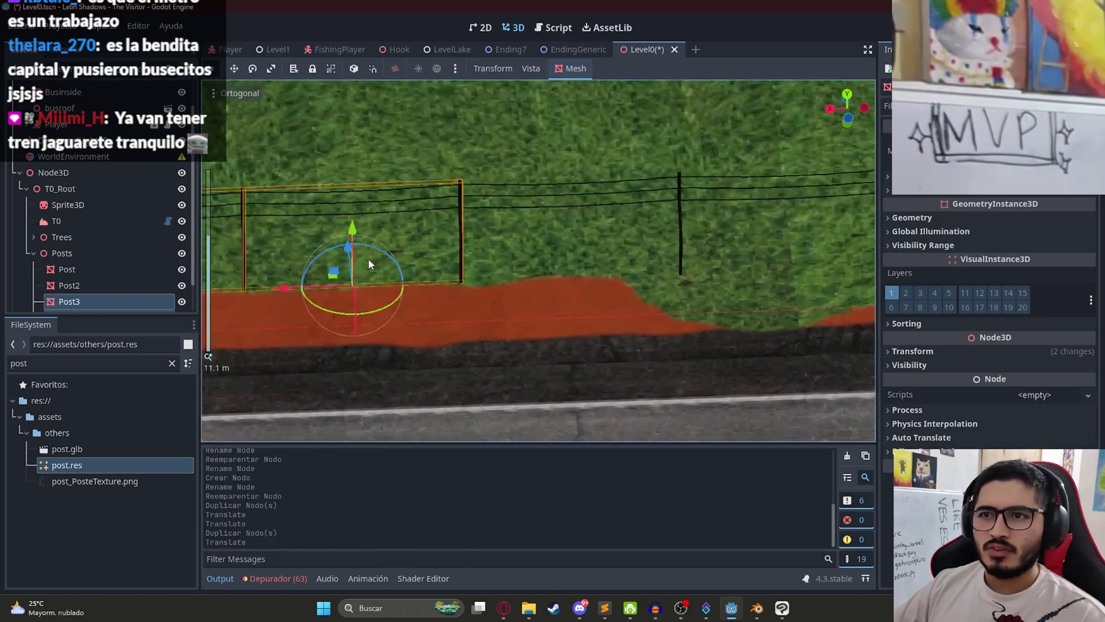
scroll(371, 262, up, 5)
mouse_move(215, 296)
mouse_down()
mouse_move(166, 297)
mouse_move(227, 302)
mouse_up()
scroll(448, 274, down, 5)
drag(448, 274, 691, 253)
Step: Select Post through Post4 and save the level scene
click(74, 271)
scroll(90, 285, down, 1)
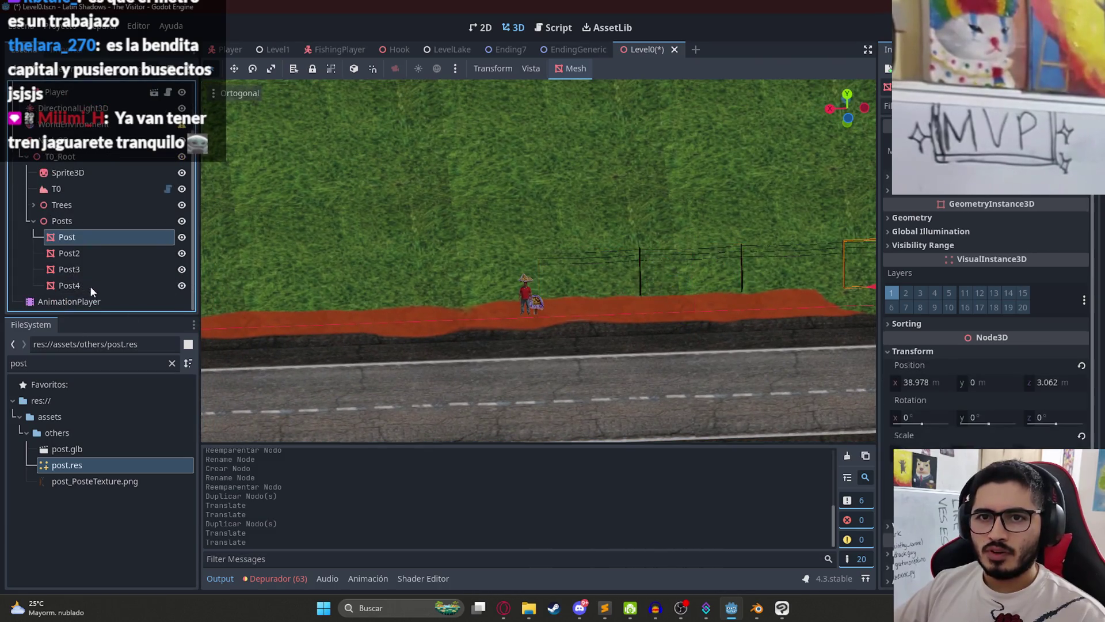
shift+click(91, 286)
scroll(516, 265, down, 3)
key(ctrl+s)
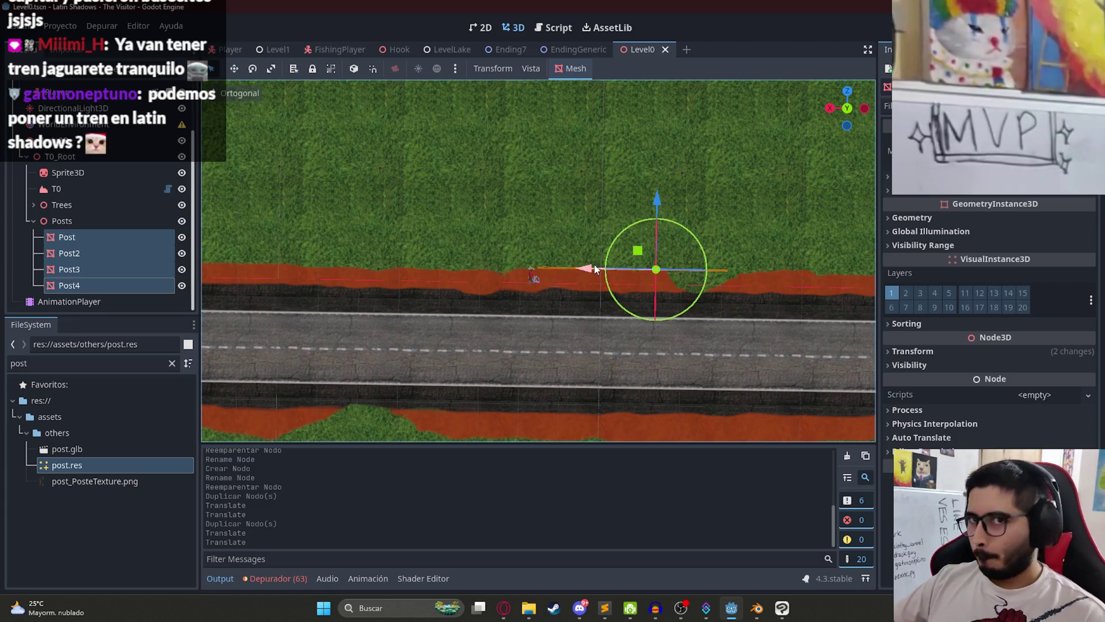
Step: Duplicate the selected posts and move the copies left to continue the row
scroll(602, 327, up, 3)
key(ctrl+d)
drag(630, 343, 456, 340)
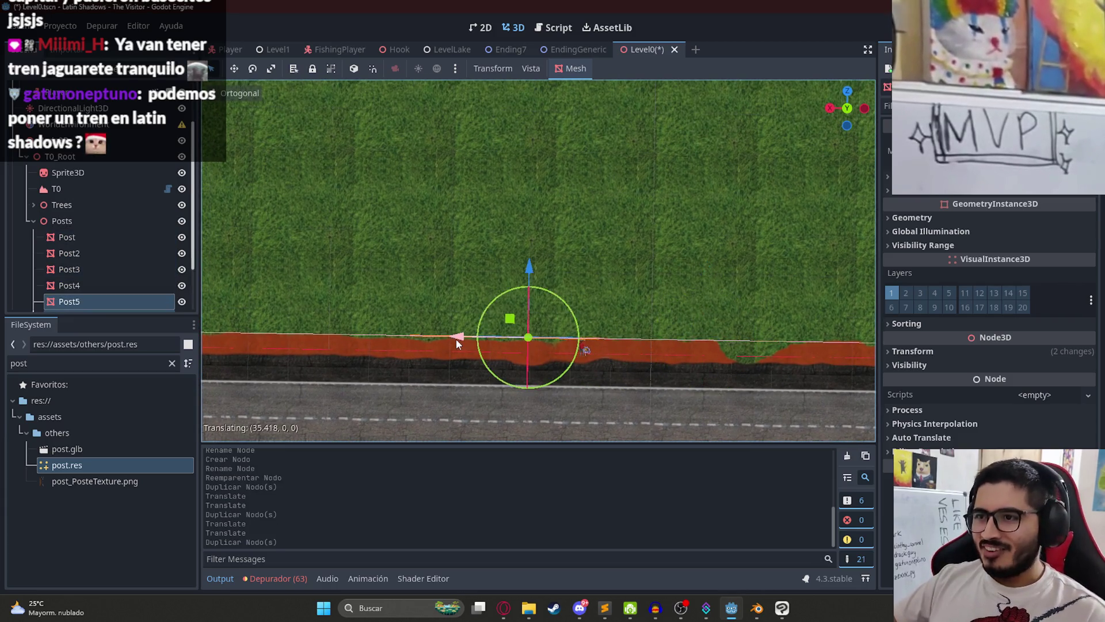
scroll(627, 365, up, 6)
mouse_move(627, 366)
mouse_down()
mouse_move(587, 137)
mouse_move(575, 162)
mouse_move(631, 229)
mouse_move(398, 288)
mouse_move(253, 279)
mouse_move(305, 286)
mouse_up()
scroll(586, 280, down, 5)
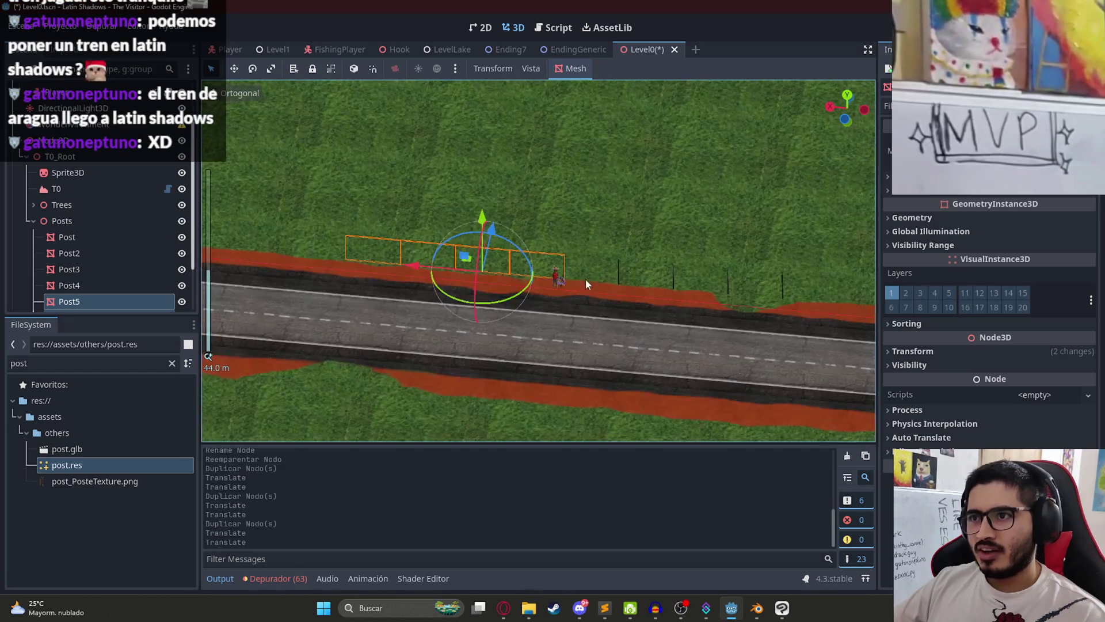
Step: Duplicate Post through Post8, shift the copies left along the road, and save
click(85, 237)
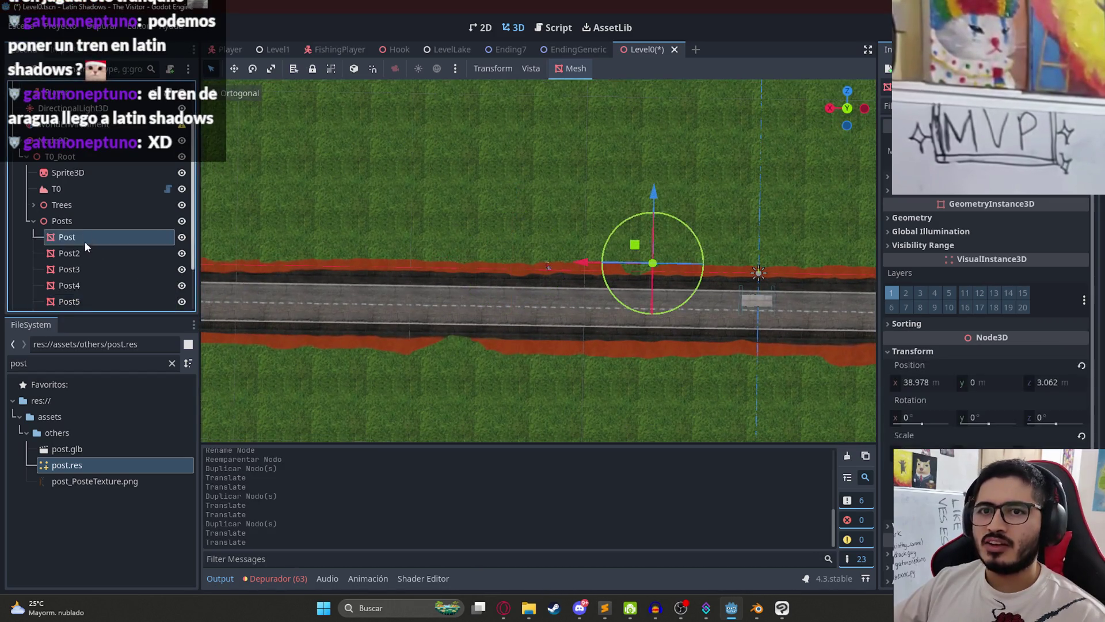
scroll(80, 254, down, 2)
shift+click(79, 282)
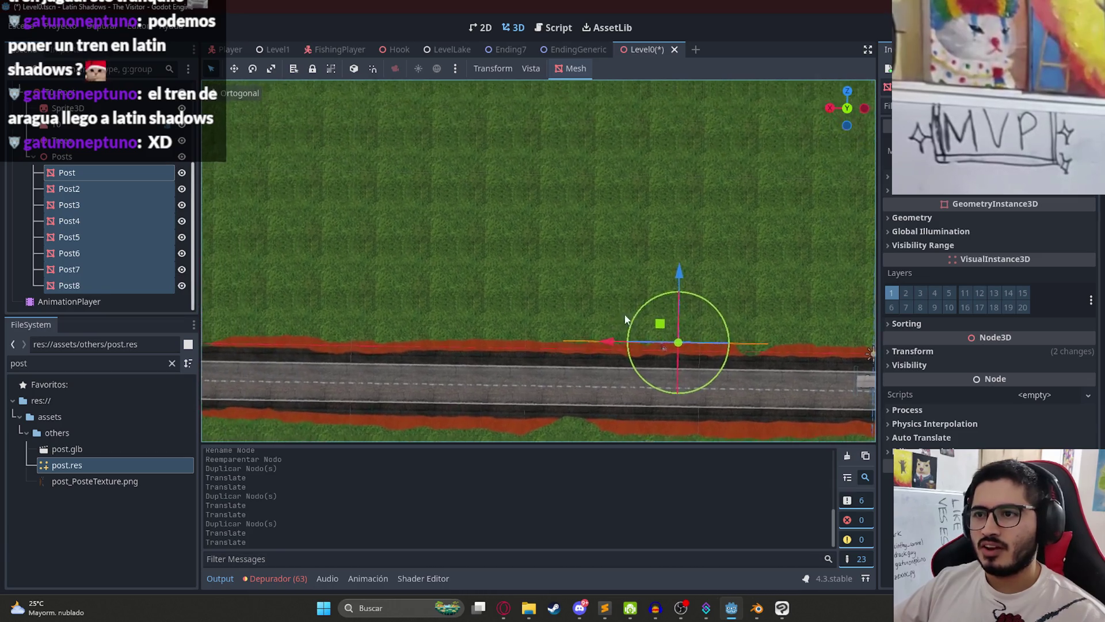
key(ctrl+d)
mouse_move(637, 358)
mouse_down()
mouse_move(426, 347)
mouse_move(444, 367)
mouse_up()
scroll(601, 398, up, 5)
drag(526, 197, 511, 332)
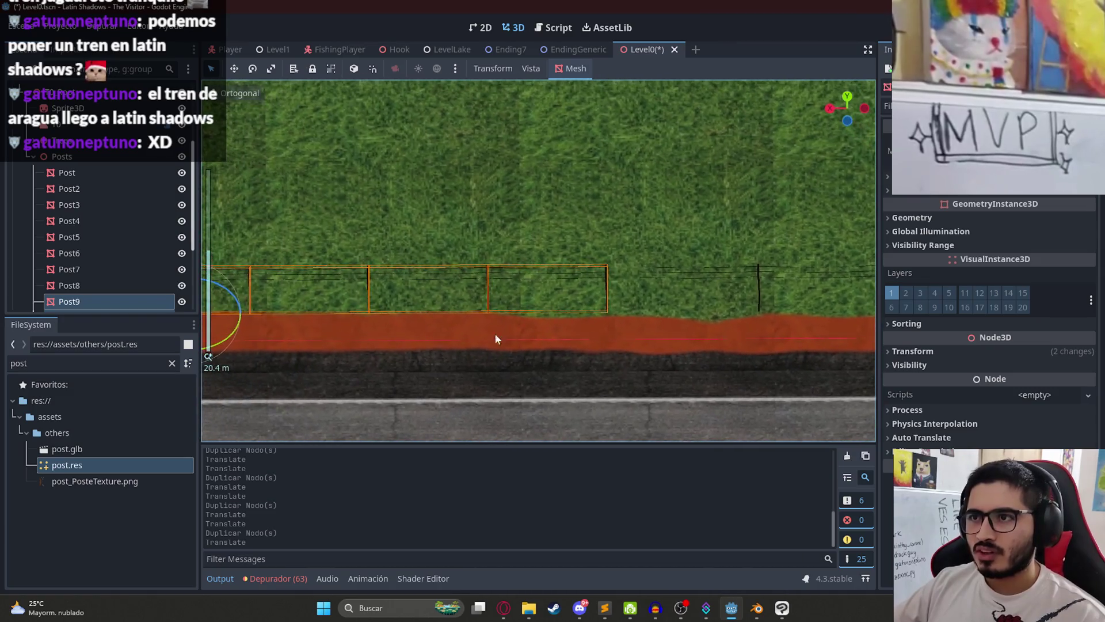
mouse_move(309, 323)
mouse_down()
mouse_move(240, 310)
mouse_move(283, 315)
mouse_up()
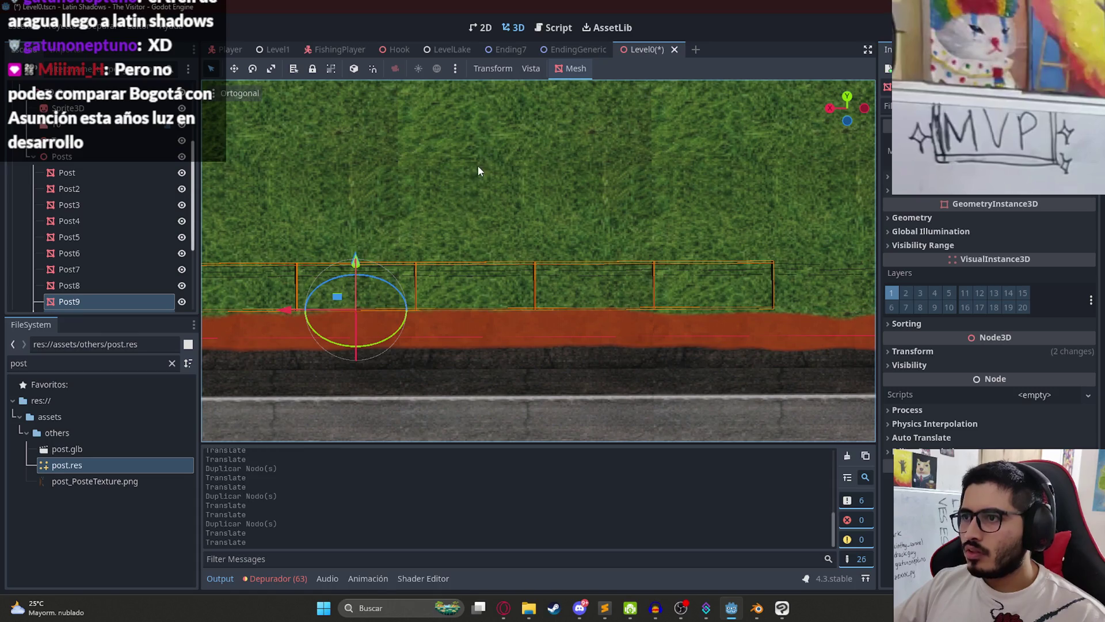
scroll(478, 164, down, 5)
scroll(544, 192, up, 4)
key(ctrl+s)
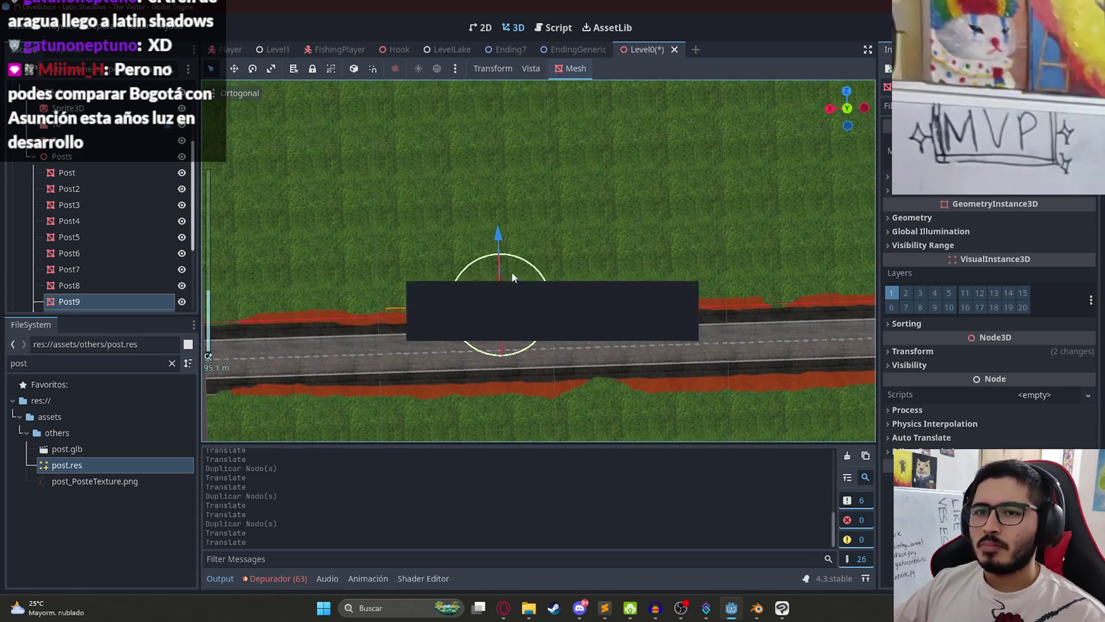
Step: Select posts Post8 through Post16 and save the level scene
click(104, 167)
scroll(88, 182, down, 3)
shift+click(99, 283)
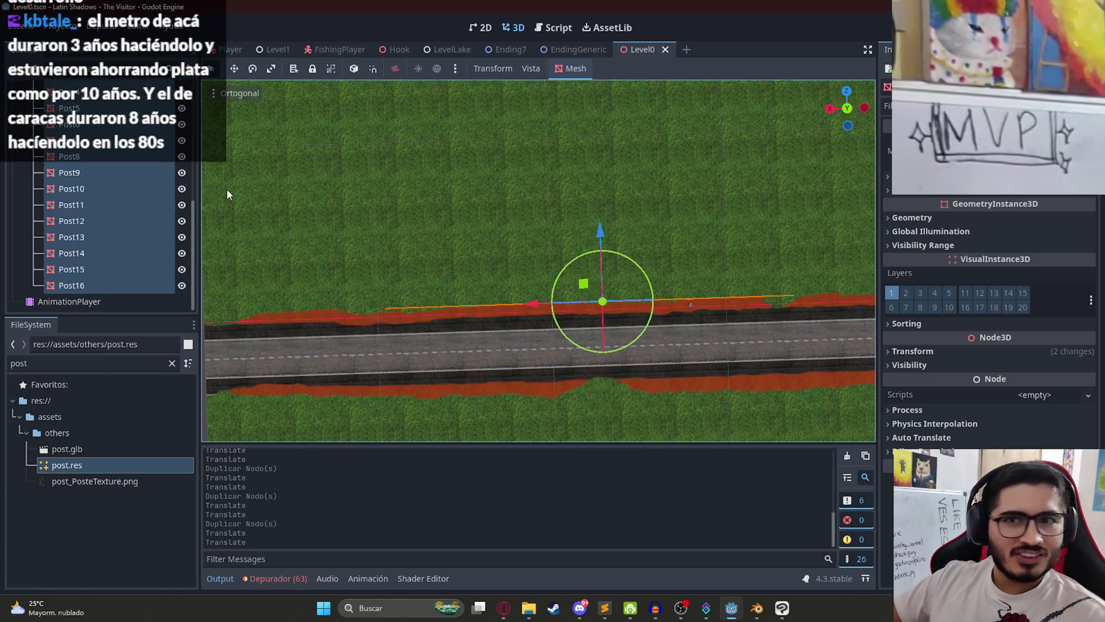
scroll(123, 213, up, 3)
click(84, 162)
scroll(86, 230, down, 3)
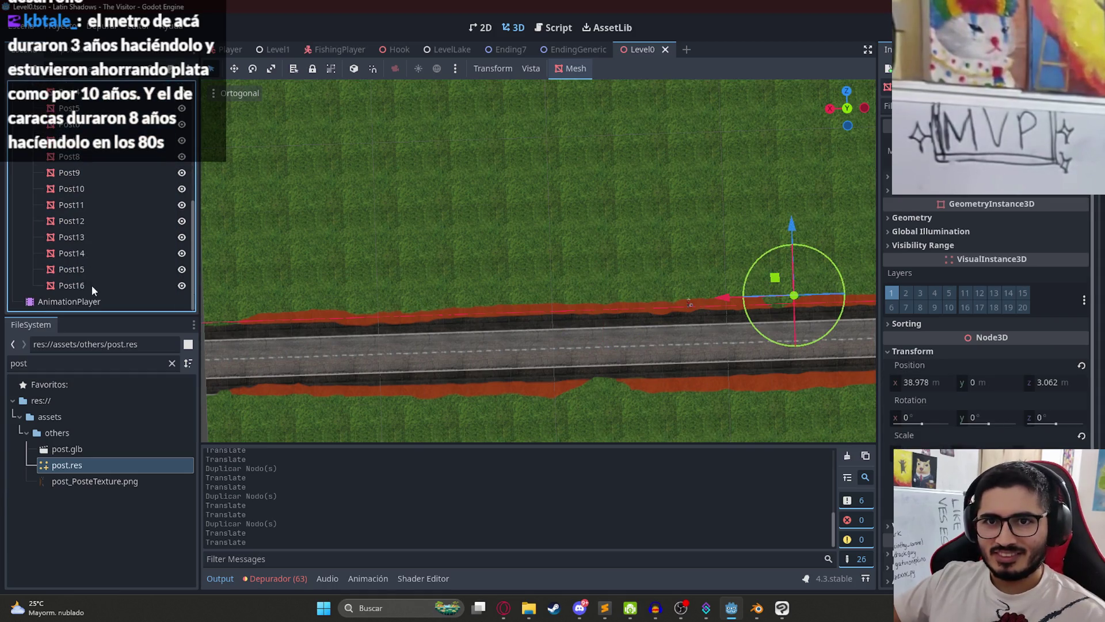
shift+click(91, 285)
key(ctrl+s)
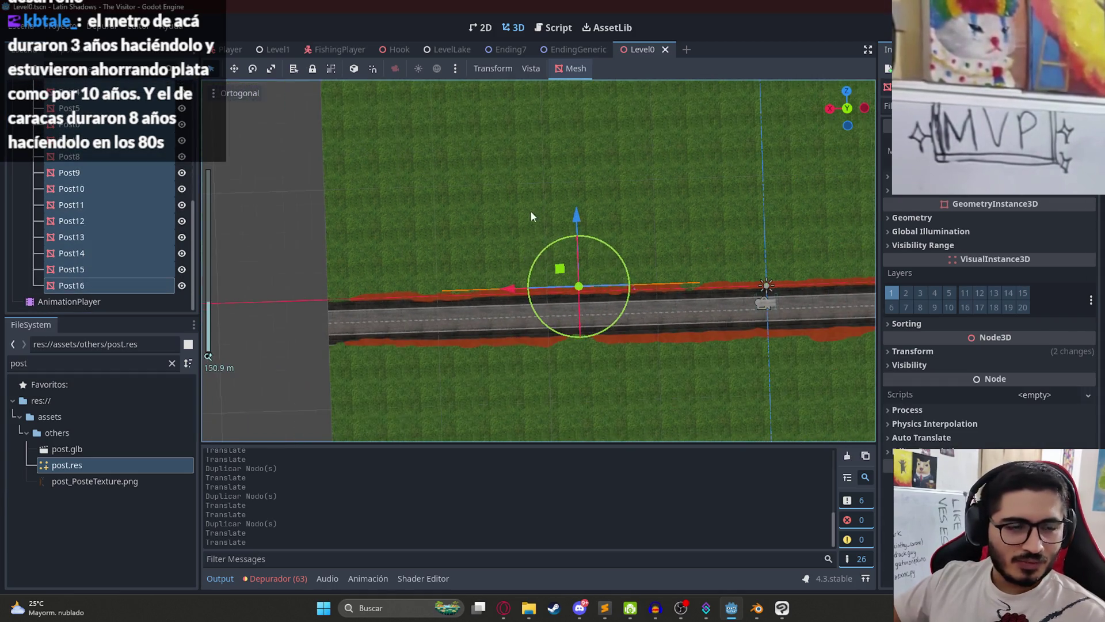
Step: Clear the selection and select Post16, Post15 and Post14 in the viewport
mouse_move(488, 230)
mouse_down()
mouse_move(610, 264)
mouse_move(556, 171)
mouse_move(580, 126)
mouse_move(565, 122)
mouse_up()
scroll(574, 292, up, 6)
click(621, 332)
scroll(585, 240, up, 5)
scroll(599, 274, up, 4)
click(639, 228)
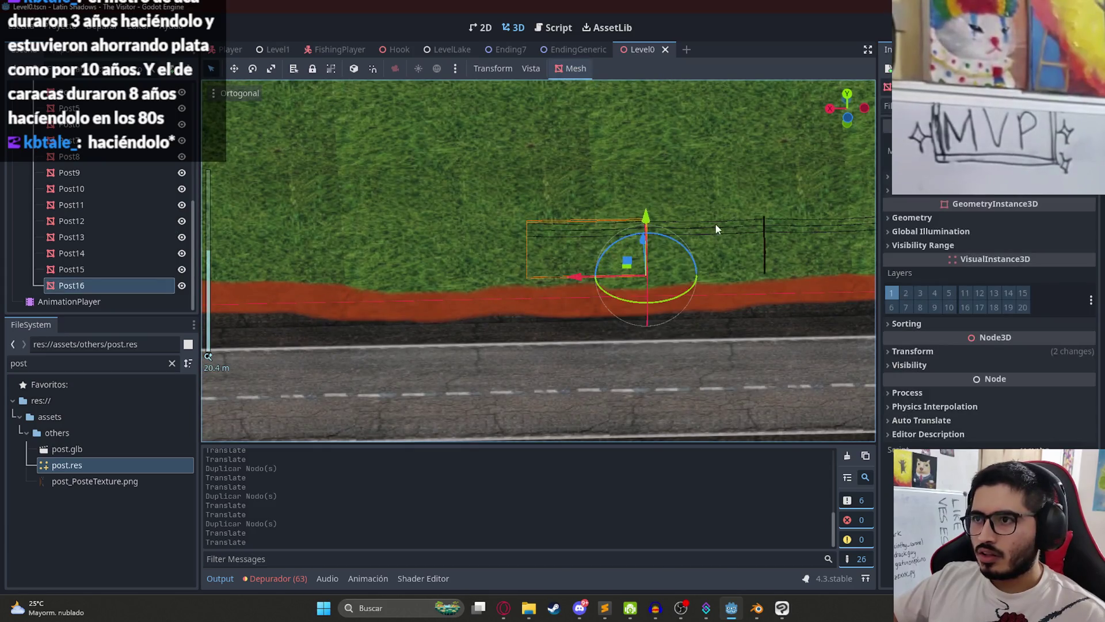
shift+click(726, 225)
shift+click(800, 223)
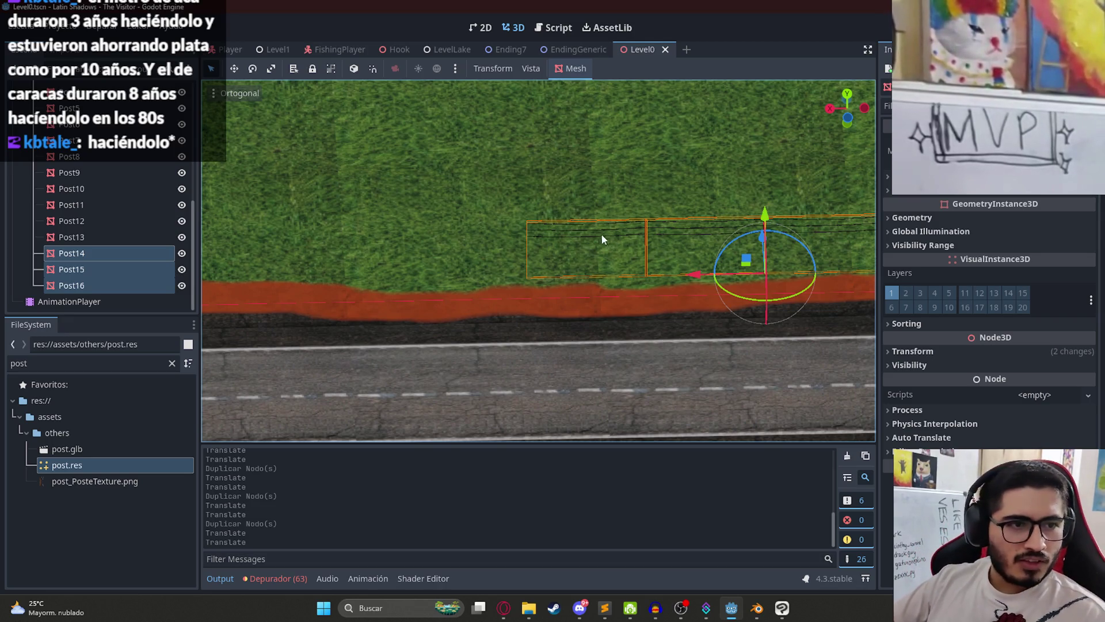
scroll(585, 238, down, 2)
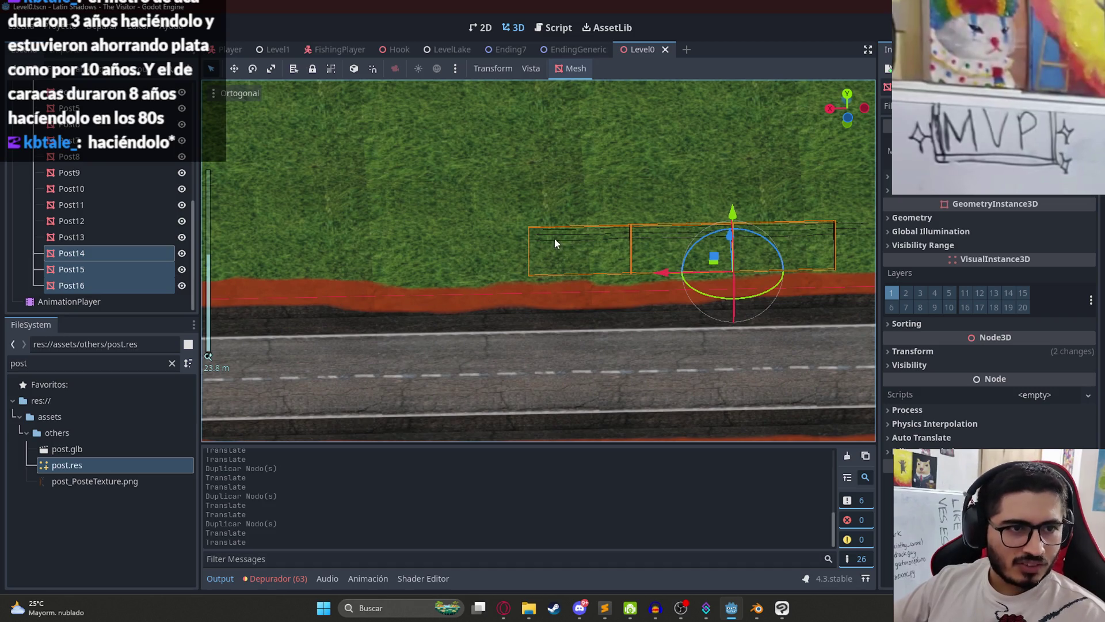
mouse_move(561, 233)
mouse_down()
mouse_move(637, 276)
mouse_move(647, 310)
mouse_up()
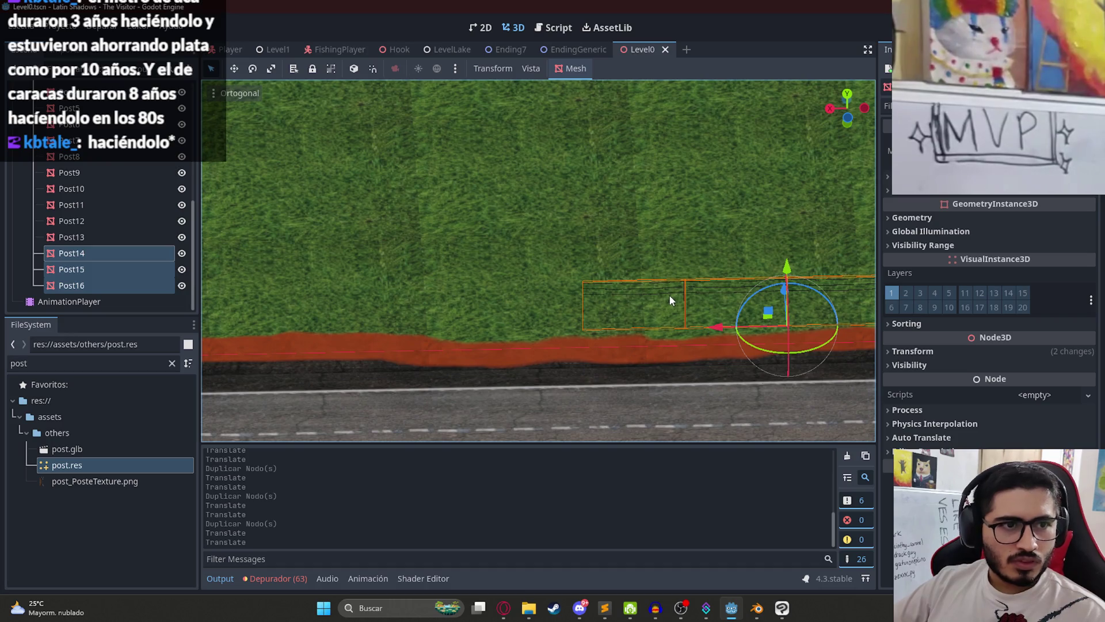
Step: Duplicate the three posts twice, sliding copies left and aligning their wires with neighbours
key(ctrl+d)
mouse_move(717, 328)
mouse_down()
mouse_move(489, 329)
mouse_move(363, 354)
mouse_move(379, 350)
mouse_up()
scroll(565, 305, up, 3)
scroll(495, 277, down, 5)
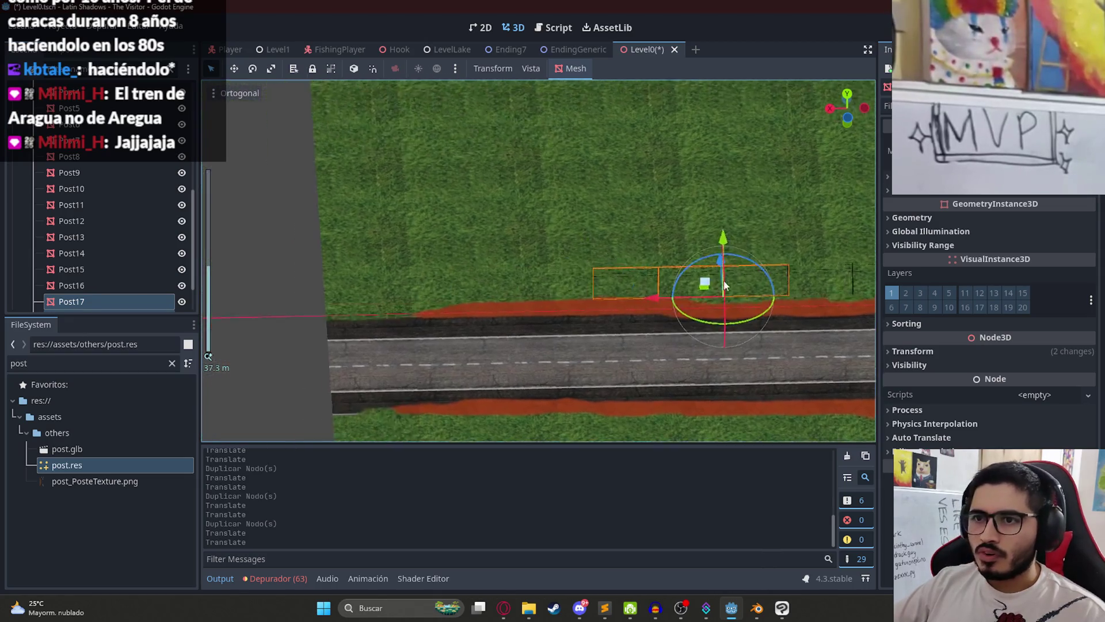
key(ctrl+d)
mouse_move(654, 299)
mouse_down()
mouse_move(455, 291)
mouse_move(466, 294)
mouse_up()
scroll(661, 295, up, 3)
scroll(534, 338, up, 2)
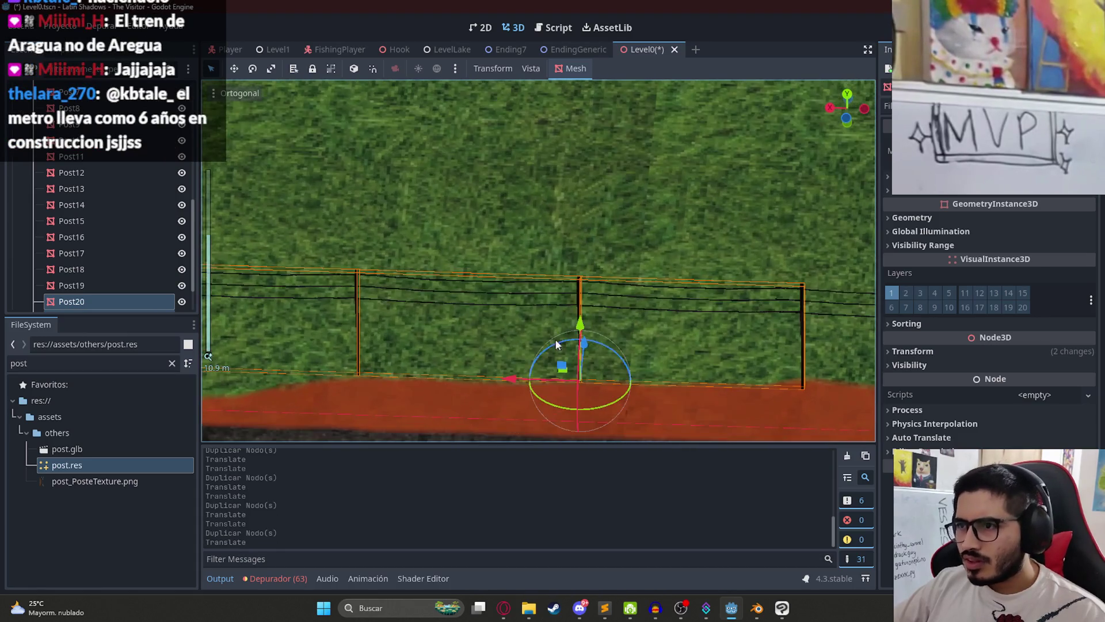
mouse_move(382, 320)
mouse_down()
mouse_move(348, 327)
mouse_move(356, 333)
mouse_up()
scroll(413, 261, down, 5)
scroll(413, 266, up, 3)
Step: Duplicate Post20 and move the new post left past the grass edge
key(ctrl+d)
mouse_move(747, 353)
mouse_down()
mouse_move(341, 345)
mouse_move(379, 372)
mouse_move(364, 386)
mouse_move(375, 388)
mouse_up()
scroll(378, 371, up, 2)
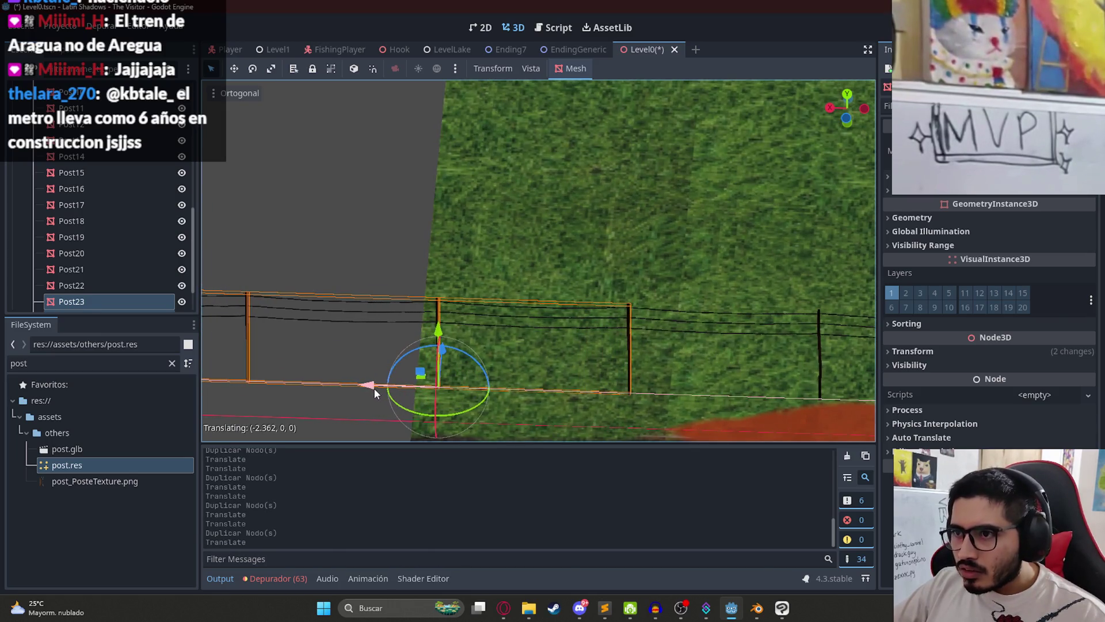
scroll(402, 311, down, 1)
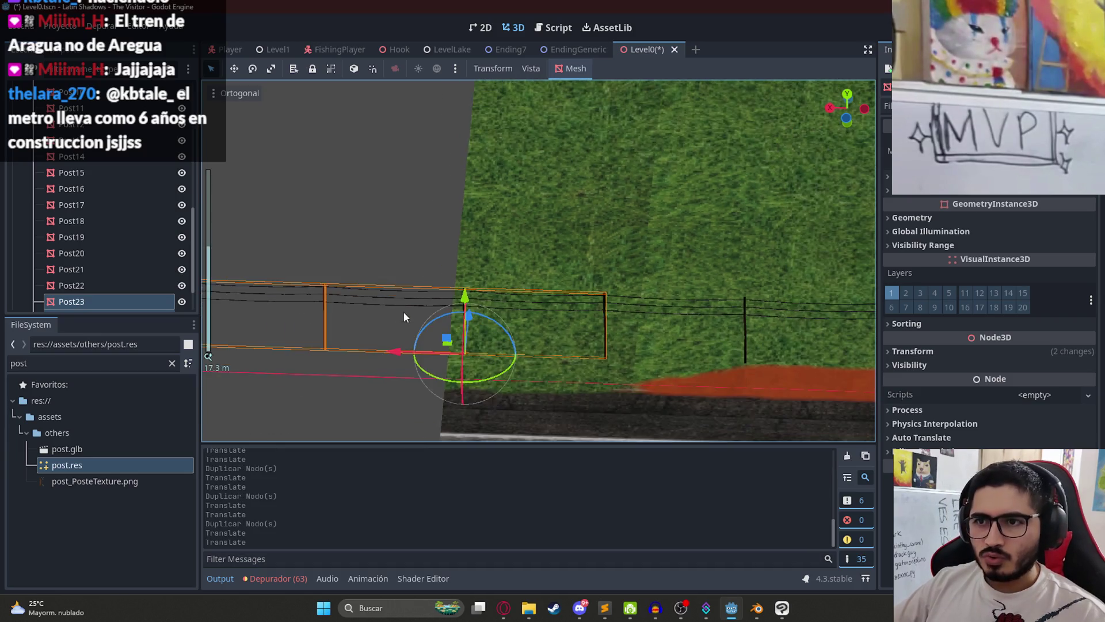
click(363, 248)
scroll(402, 279, down, 3)
scroll(412, 291, up, 1)
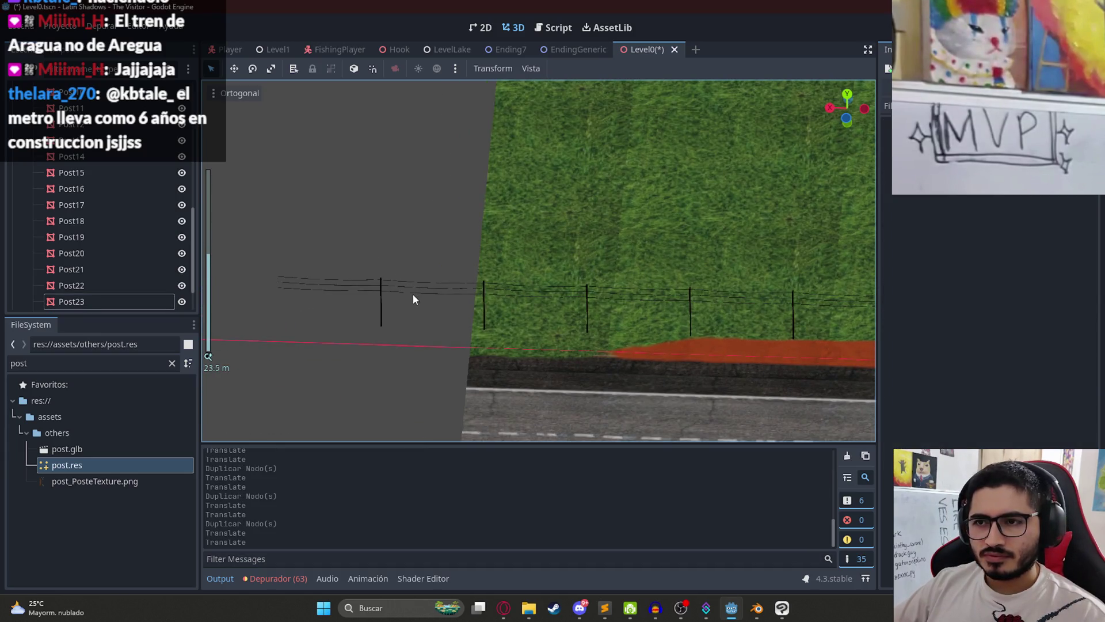
Step: Cut the extra Post25 from the fence end and select Post24
click(350, 285)
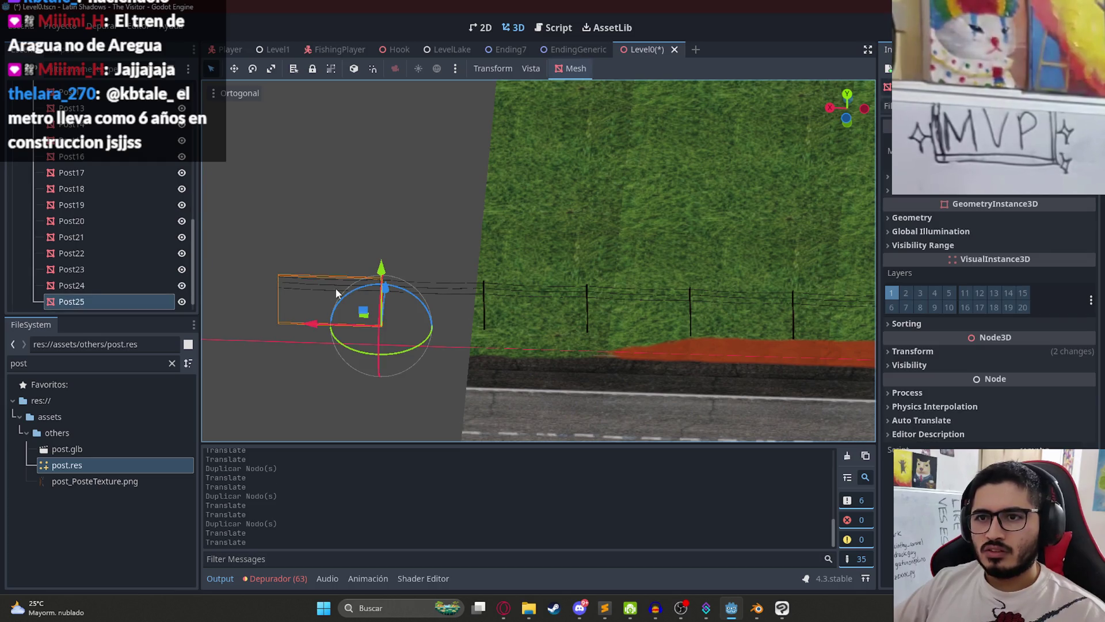
key(ctrl+x)
click(424, 285)
scroll(426, 288, up, 5)
drag(465, 341, 593, 186)
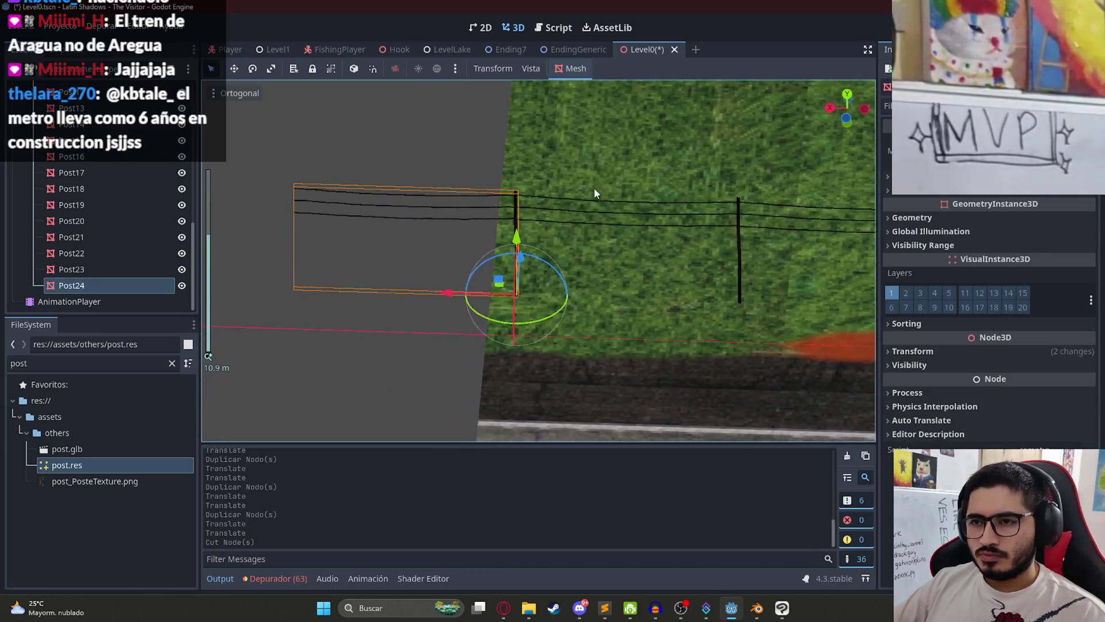
scroll(511, 230, up, 3)
scroll(115, 225, up, 10)
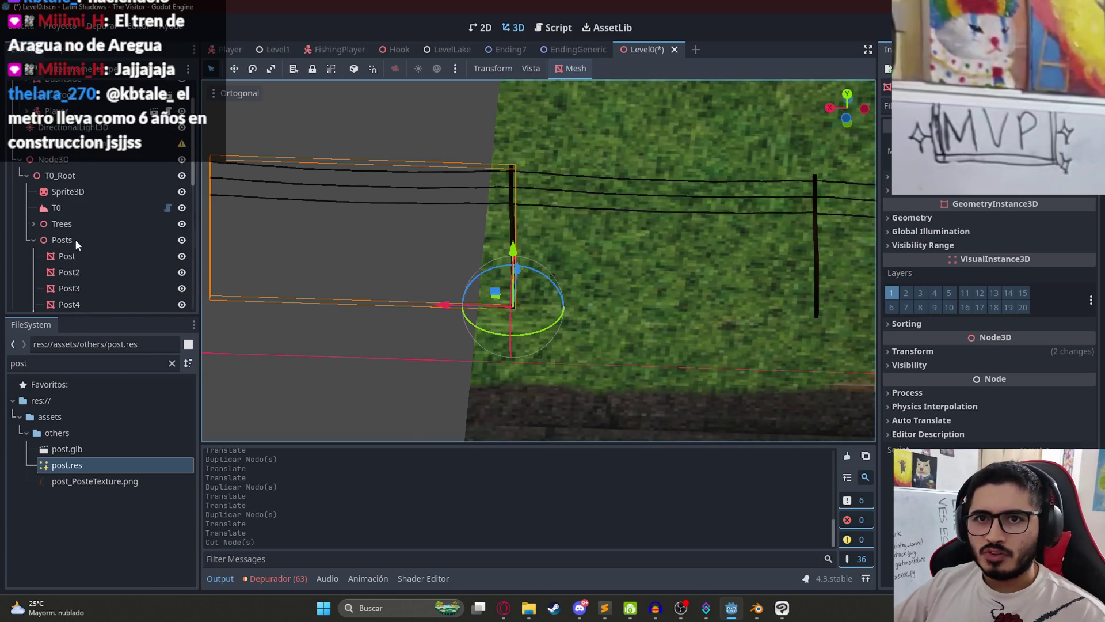
Step: Try shifting all selected posts' X position in the Inspector, then undo it
shift+click(67, 256)
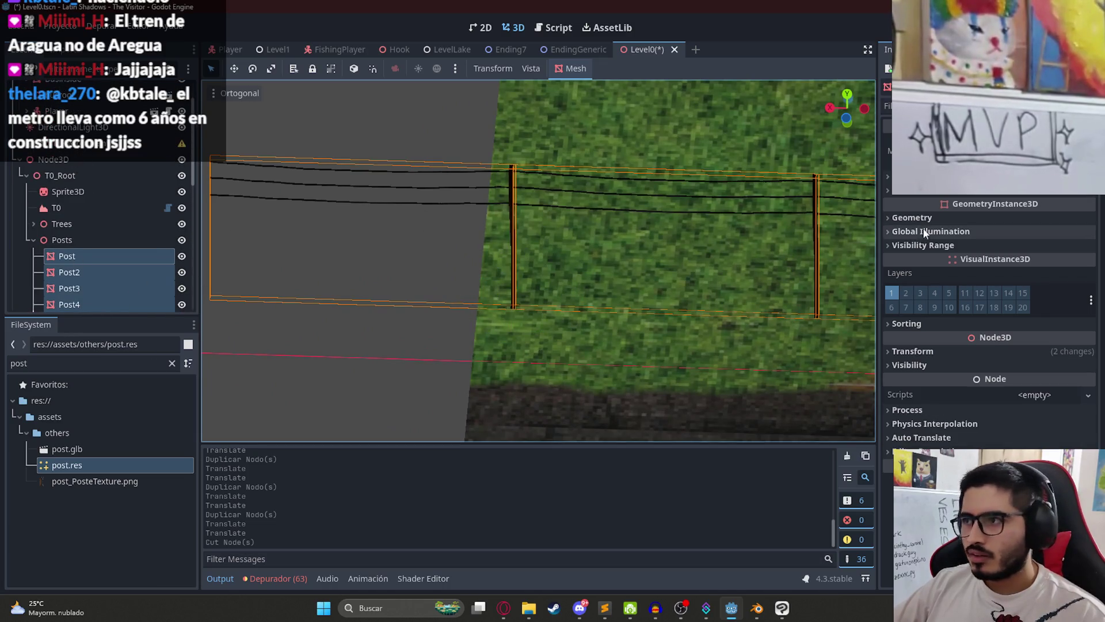
click(934, 349)
drag(921, 385, 906, 385)
key(ctrl+z)
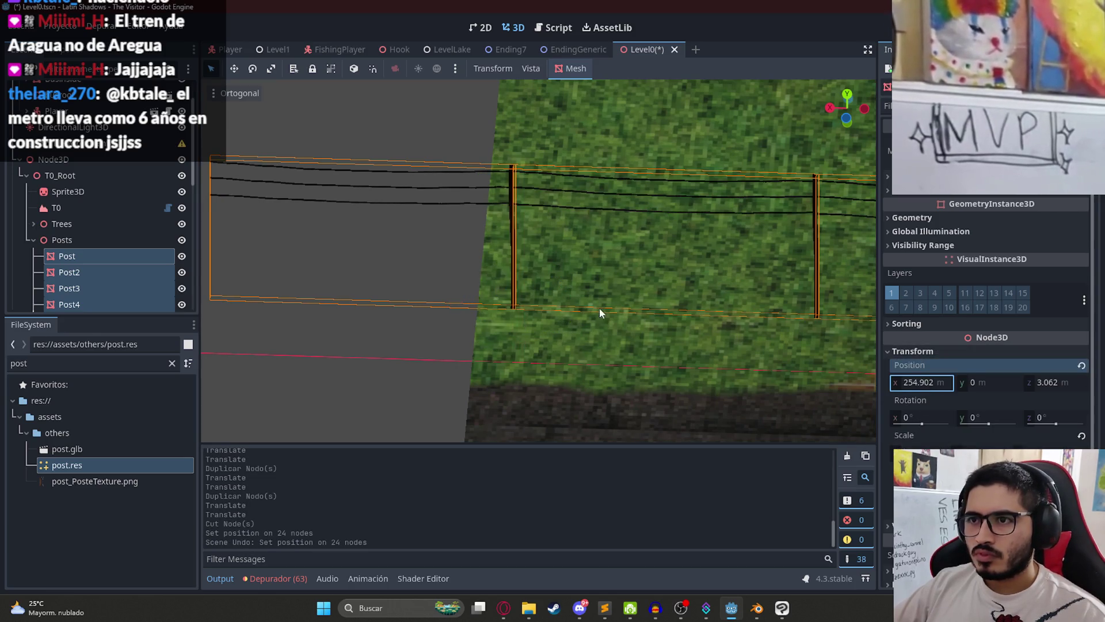
key(ctrl+shift+z)
key(ctrl+z)
Step: Slide the Posts parent node's Position X along the road, focus it, and save
click(61, 240)
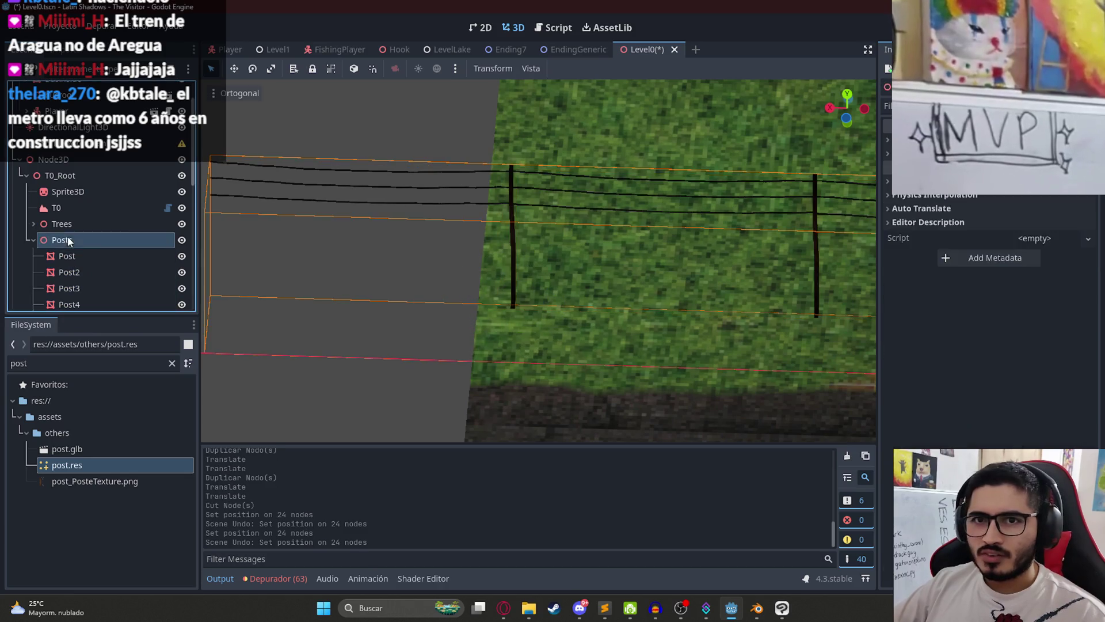
scroll(944, 218, up, 5)
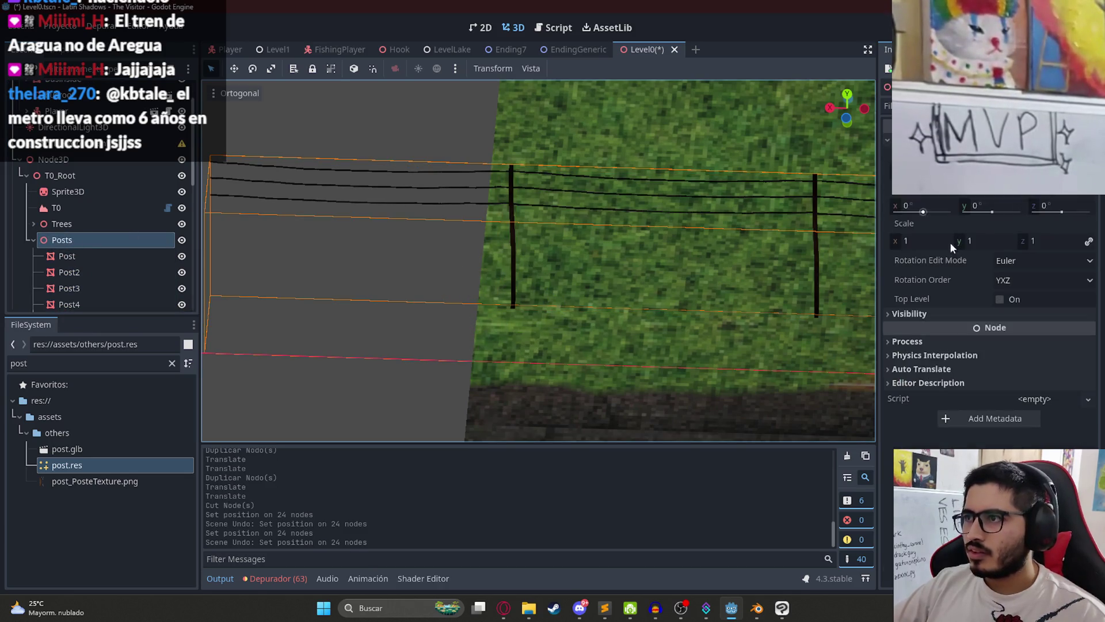
drag(921, 171, 897, 171)
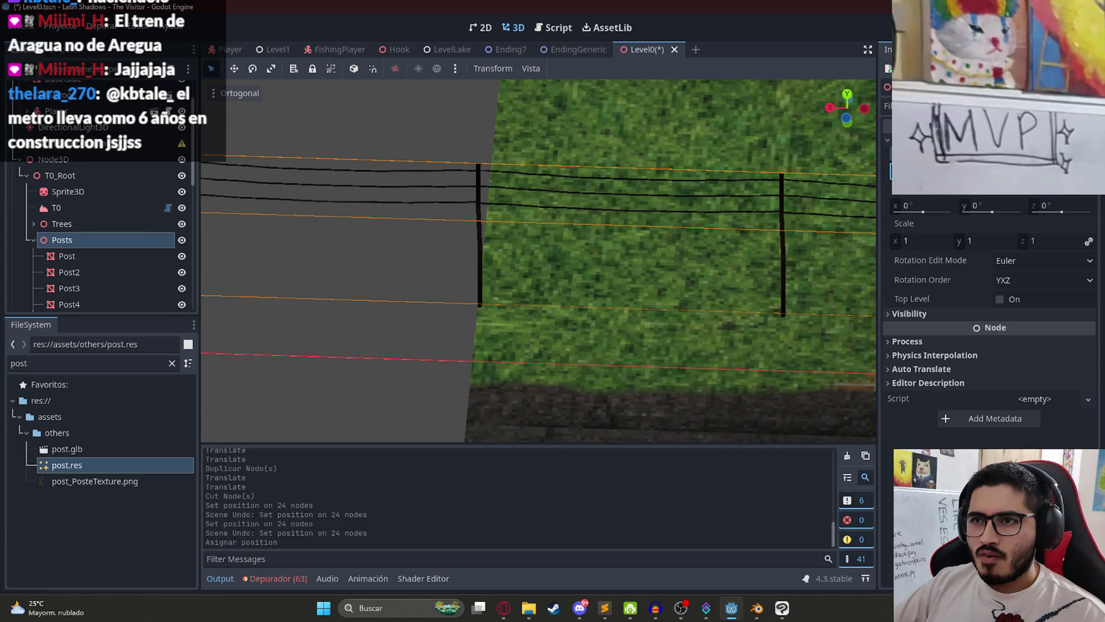
scroll(570, 277, down, 5)
scroll(696, 273, down, 5)
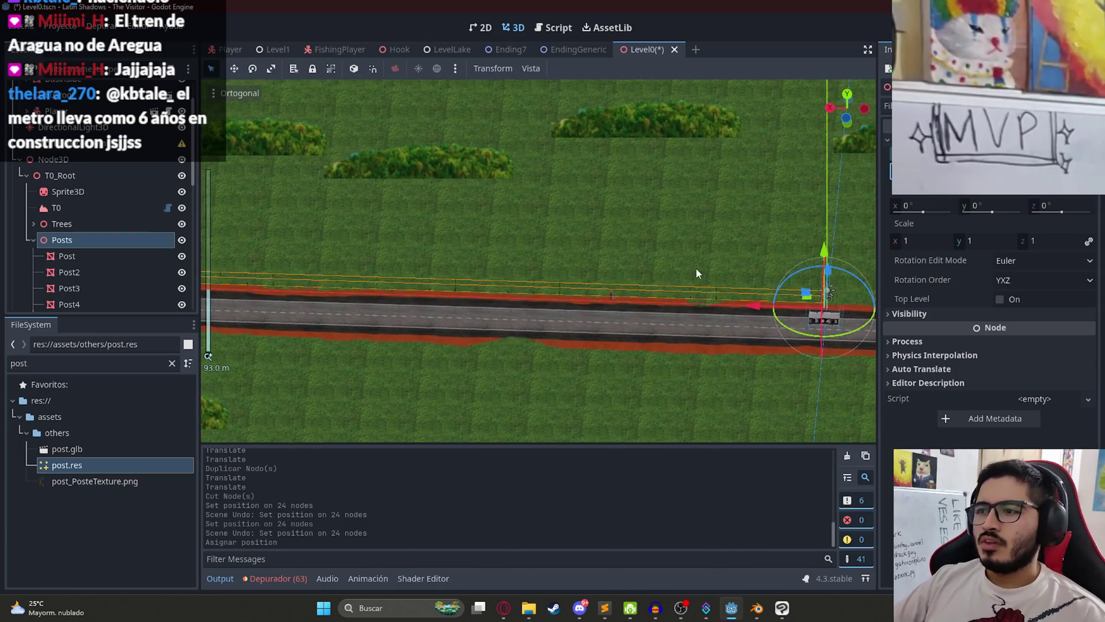
key(f)
key(ctrl+s)
click(90, 256)
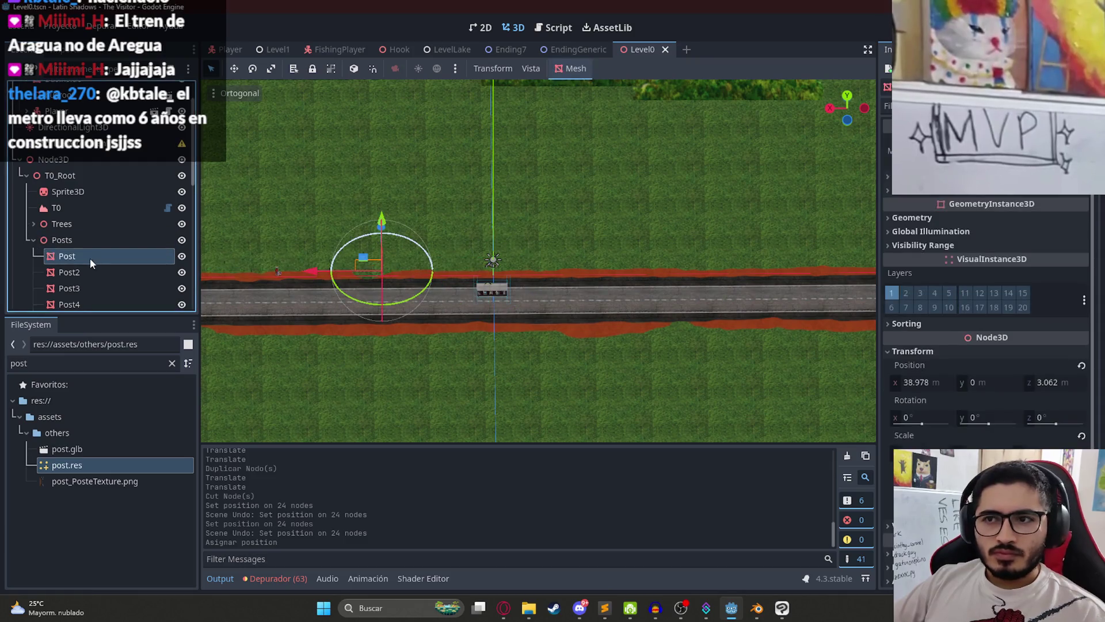
Step: Duplicate fence posts Post through Post24 and slide the copies farther along the road
scroll(89, 258, down, 5)
shift+click(89, 279)
scroll(455, 245, down, 3)
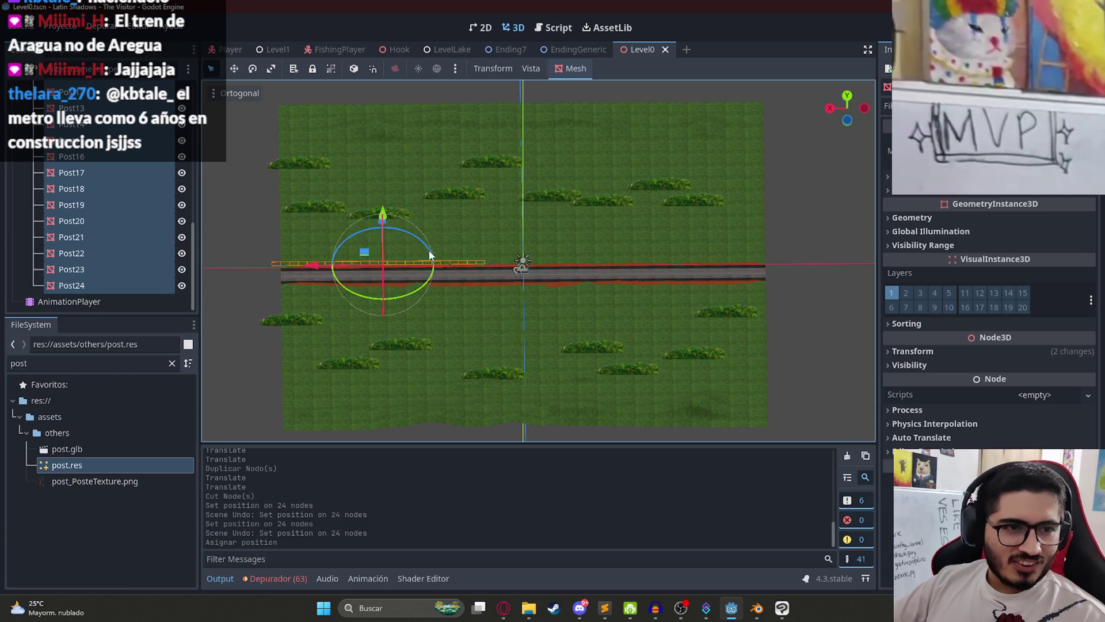
scroll(440, 239, down, 3)
key(ctrl+d)
drag(354, 264, 474, 261)
scroll(461, 260, up, 5)
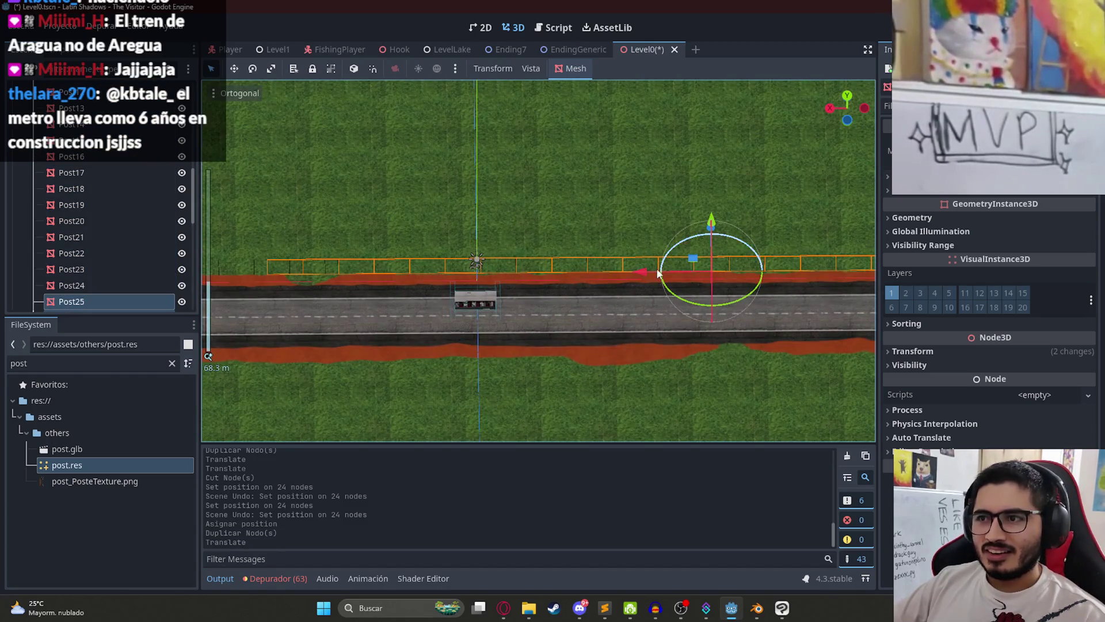
scroll(516, 300, up, 1)
scroll(758, 291, up, 5)
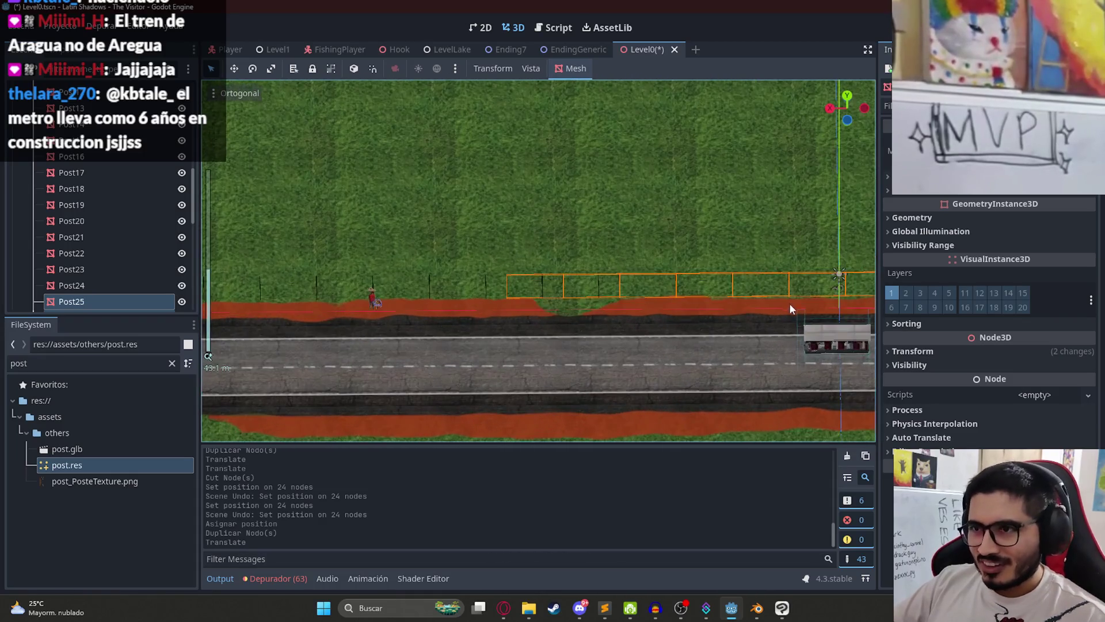
mouse_move(355, 248)
mouse_down()
mouse_move(926, 254)
mouse_move(907, 261)
mouse_up()
Step: Duplicate a pair of fence posts to extend the fence, nudging them to even spacing
scroll(453, 239, up, 5)
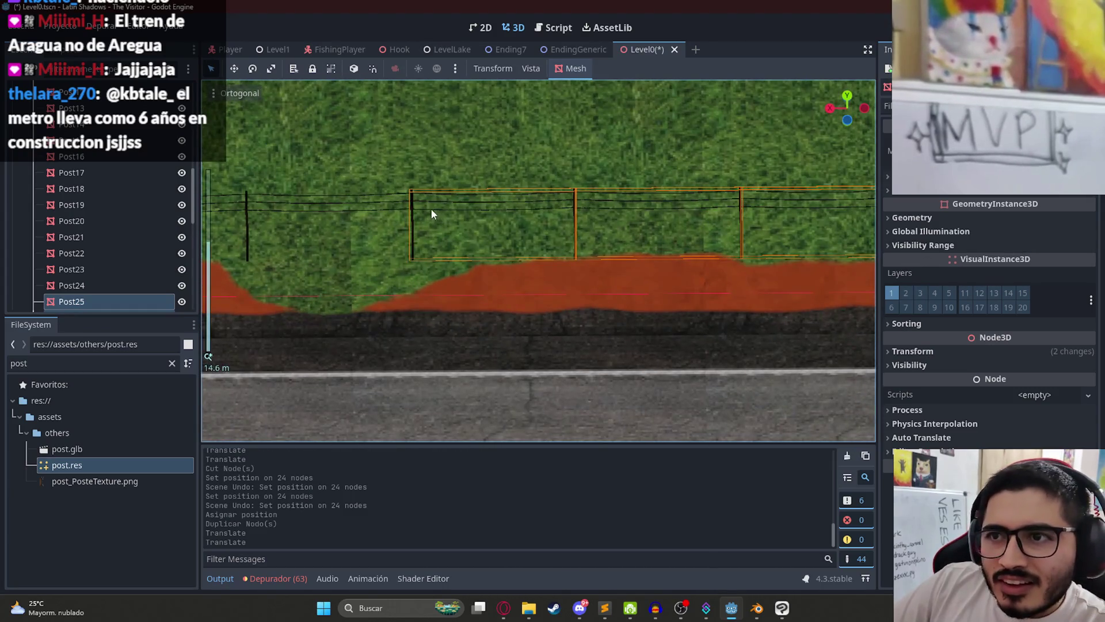
scroll(455, 197, down, 5)
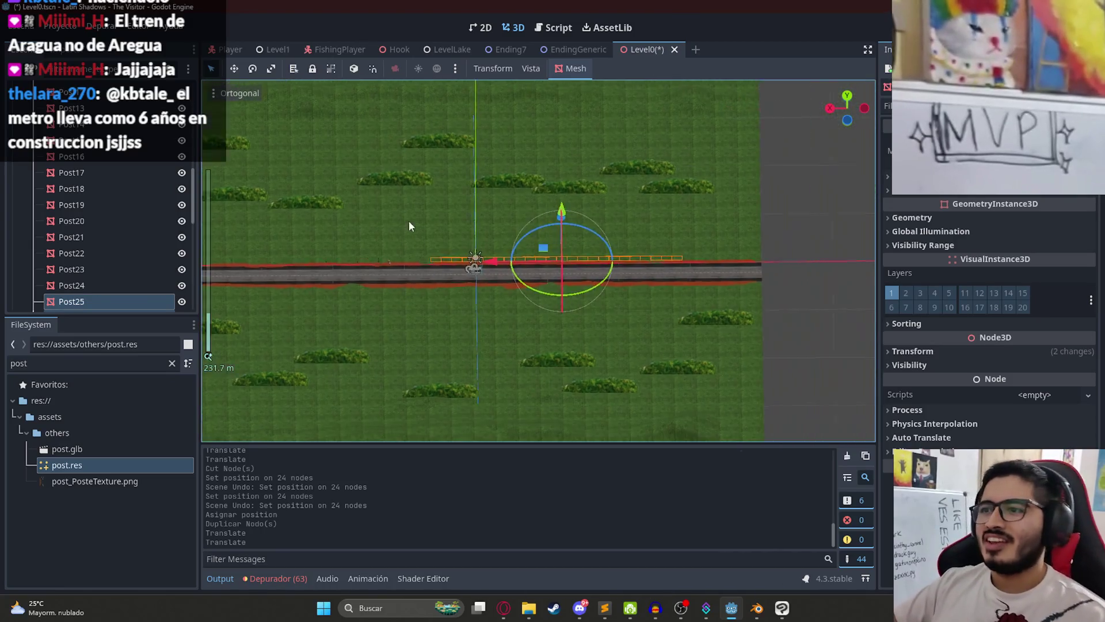
click(516, 309)
scroll(527, 331, up, 5)
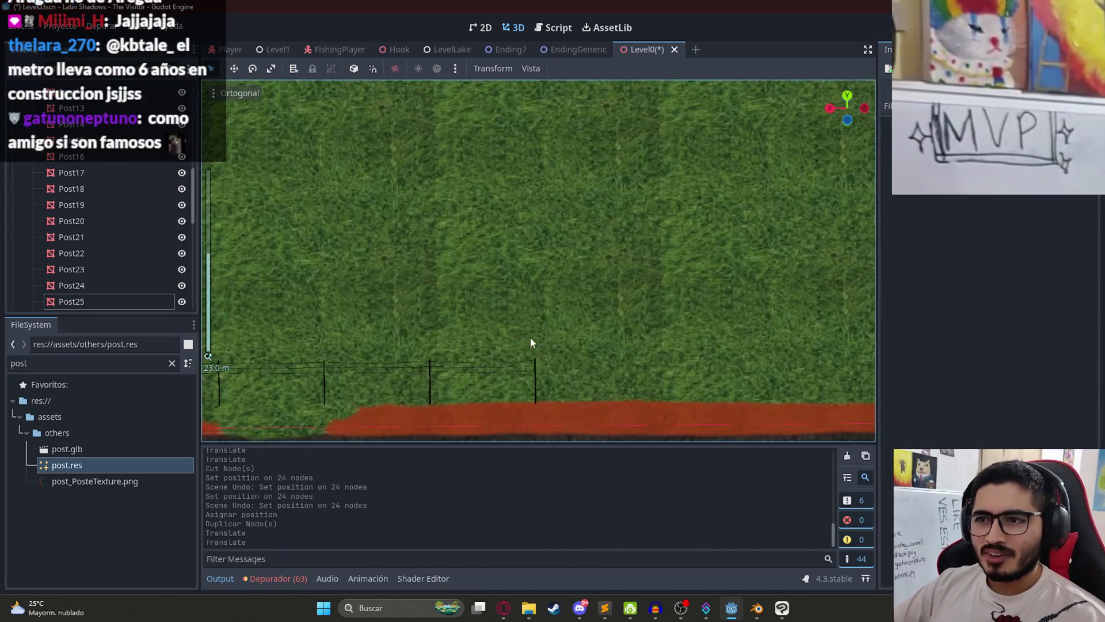
shift+click(436, 270)
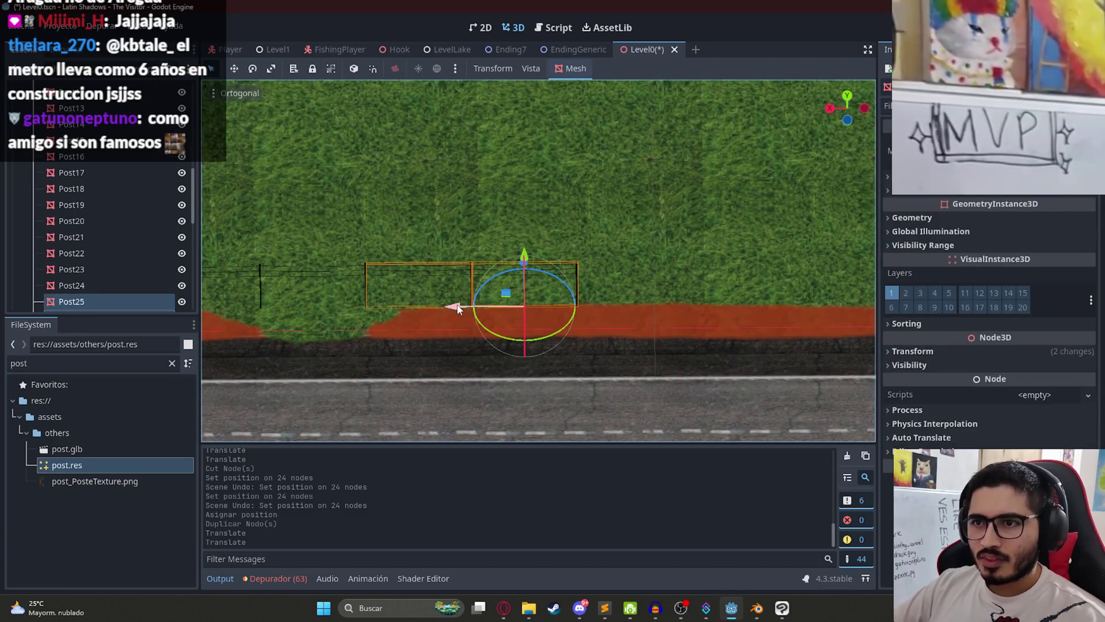
key(ctrl+d)
drag(458, 309, 661, 308)
scroll(706, 320, up, 4)
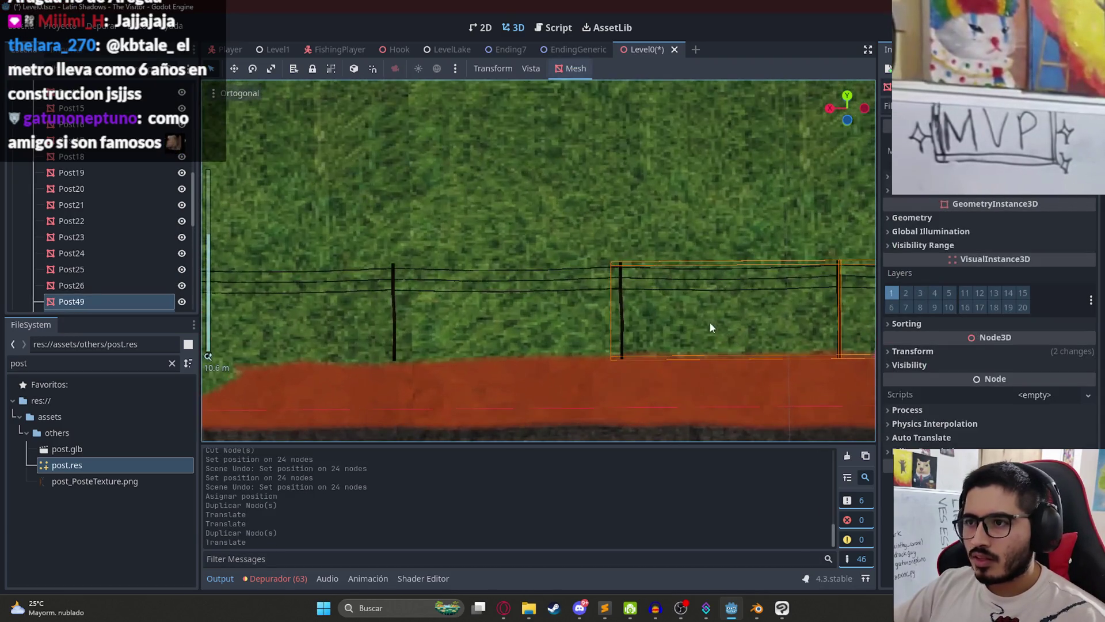
drag(720, 328, 696, 348)
Step: Duplicate the selected posts again and place them at the fence's end with fine-tuned spacing
scroll(486, 268, down, 6)
scroll(487, 267, down, 3)
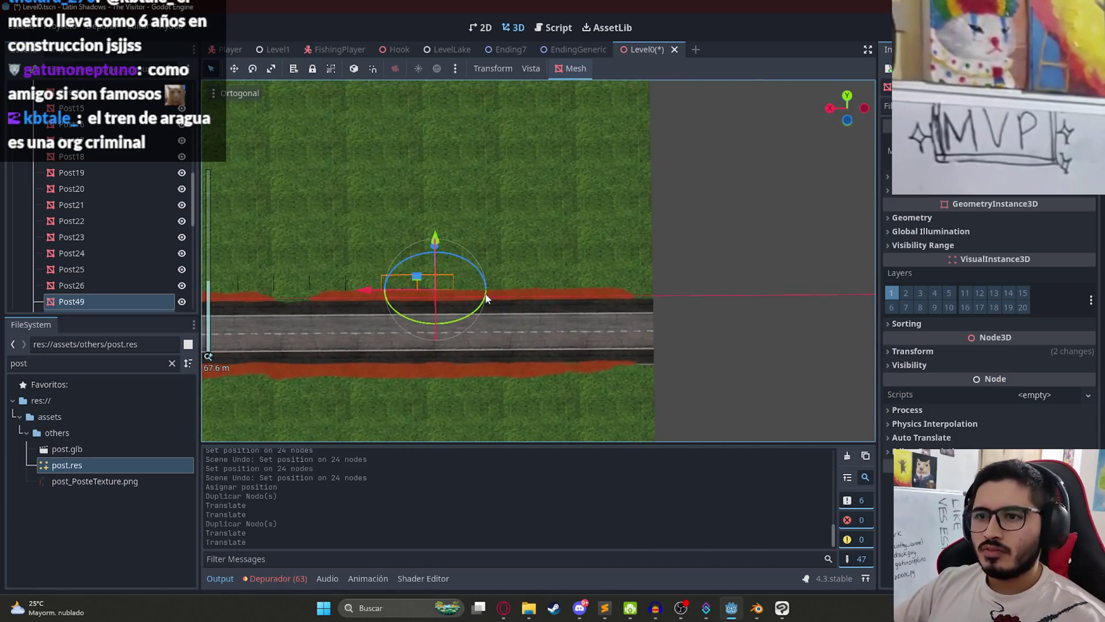
key(ctrl+d)
drag(319, 309, 409, 306)
scroll(410, 306, up, 5)
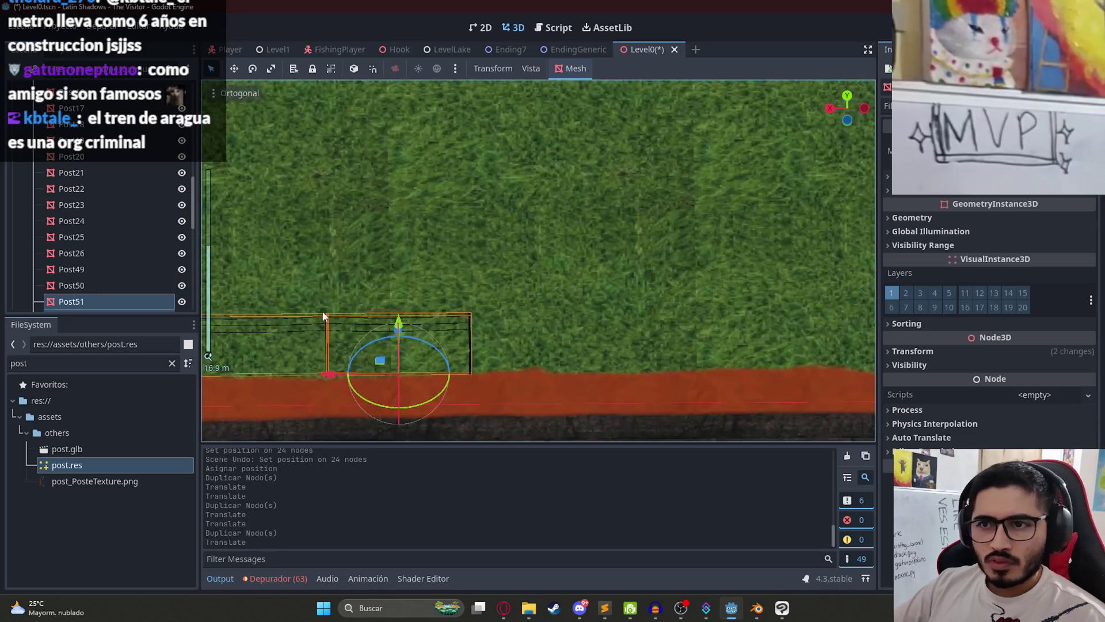
drag(576, 339, 582, 337)
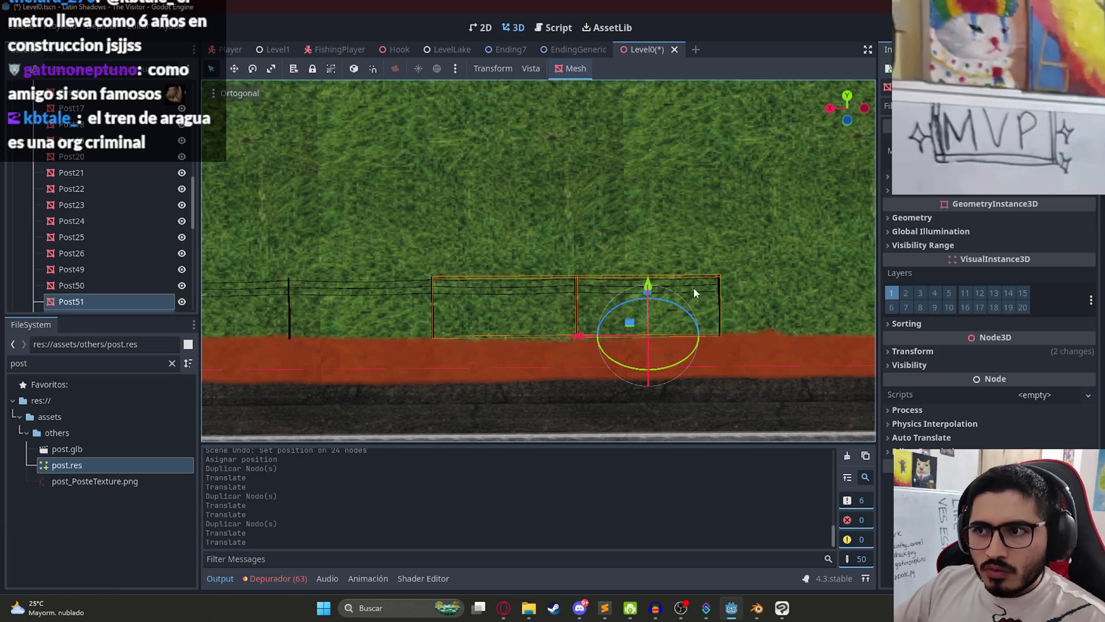
Step: Make two more rounds of post copies, continuing the fence along the road
scroll(692, 288, down, 3)
key(ctrl+d)
drag(403, 312, 563, 312)
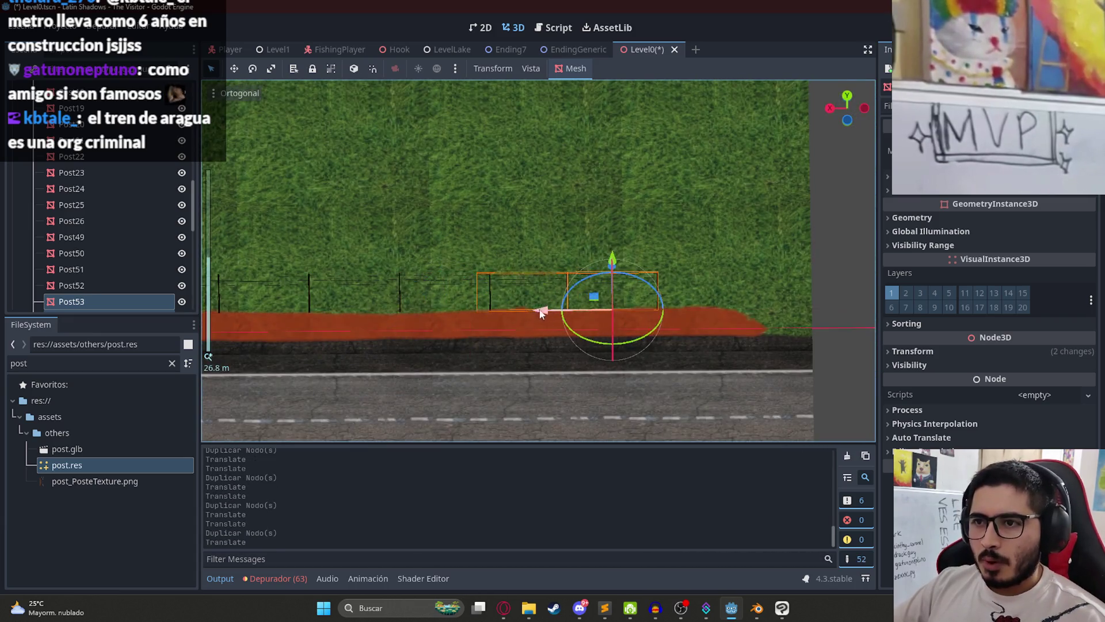
scroll(563, 363, up, 5)
drag(660, 389, 687, 389)
key(ctrl+d)
scroll(641, 258, down, 2)
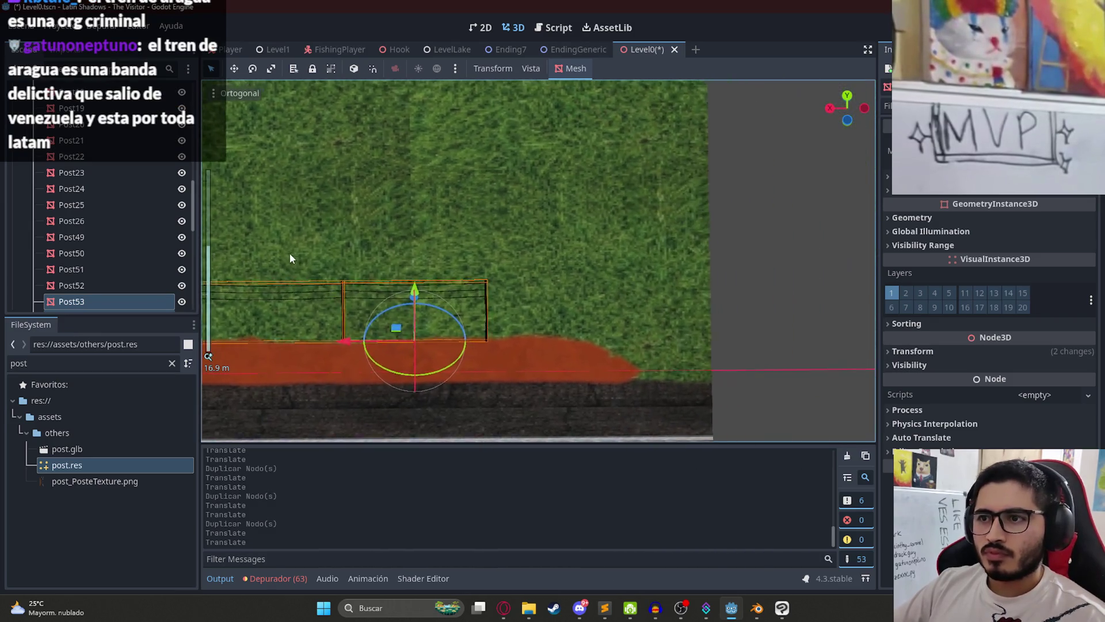
mouse_move(347, 343)
mouse_down()
mouse_move(684, 344)
mouse_move(635, 344)
mouse_up()
Step: Pull Post56 back to close the gap and shift Post53 to even the spacing
click(760, 269)
click(750, 333)
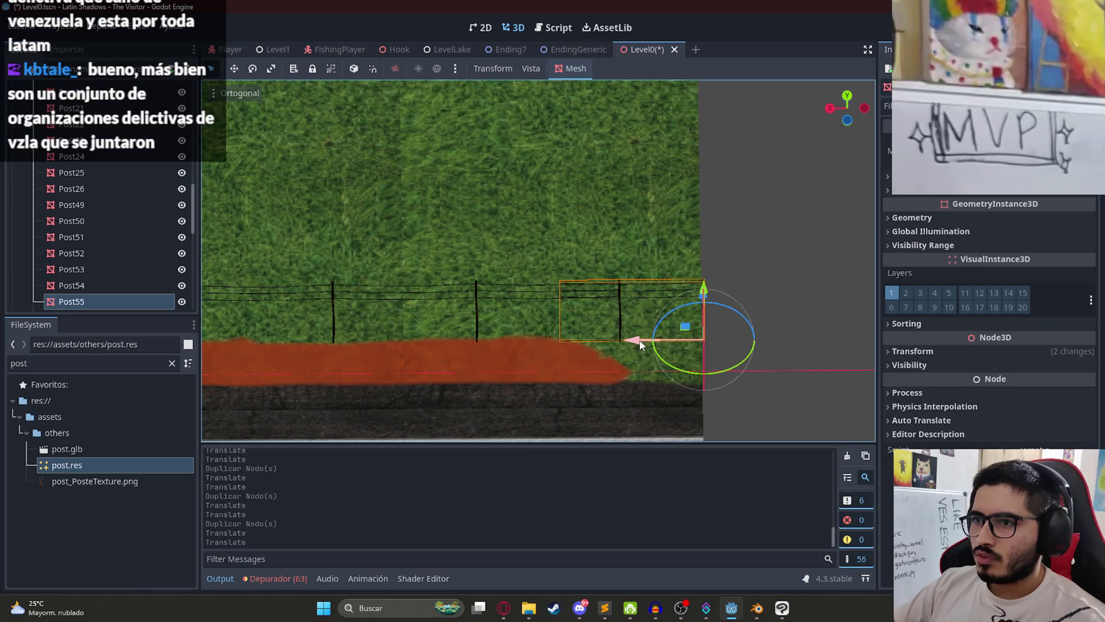
scroll(640, 344, up, 1)
click(499, 284)
click(516, 295)
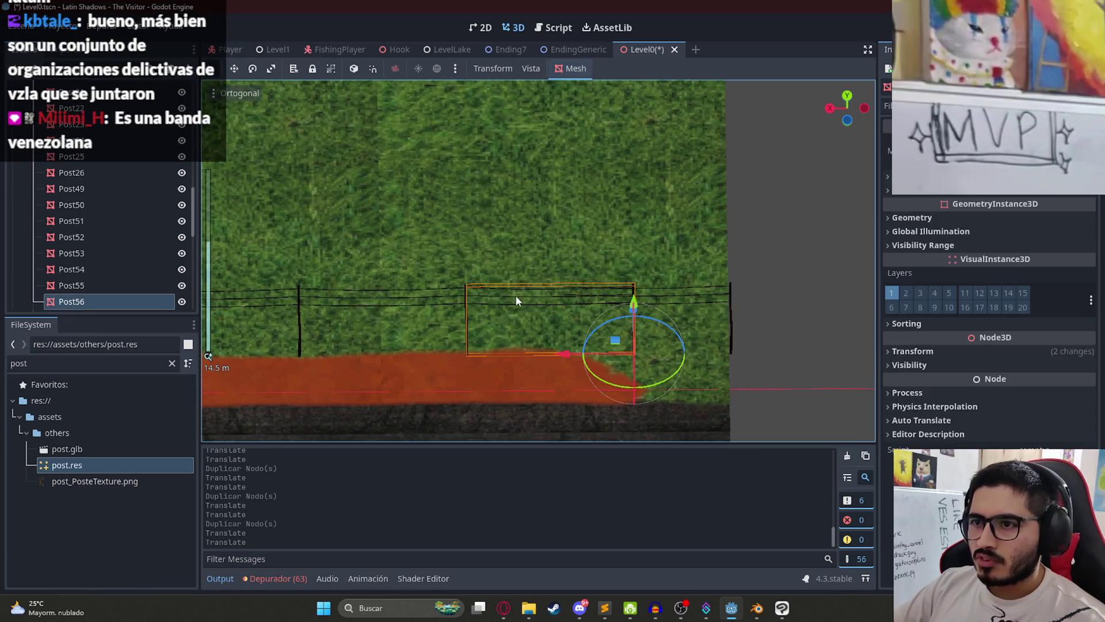
scroll(610, 343, up, 2)
drag(601, 391, 505, 392)
scroll(534, 305, down, 4)
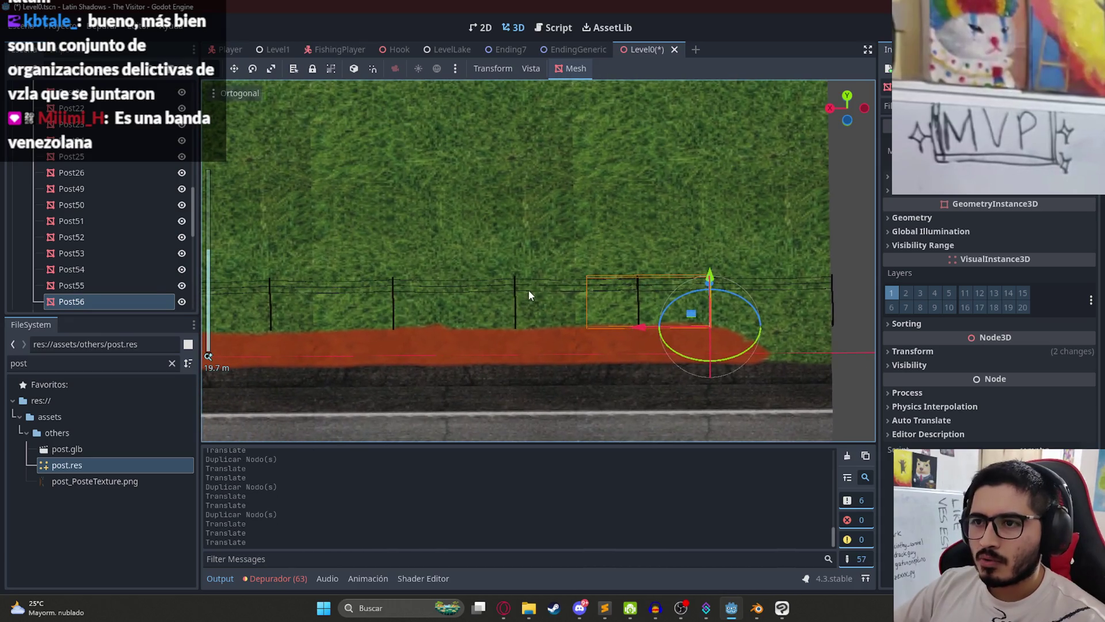
click(528, 289)
mouse_move(559, 333)
mouse_down()
mouse_move(506, 332)
mouse_move(525, 334)
mouse_up()
Step: Remove the extra Post55 from the end of the fence
click(515, 209)
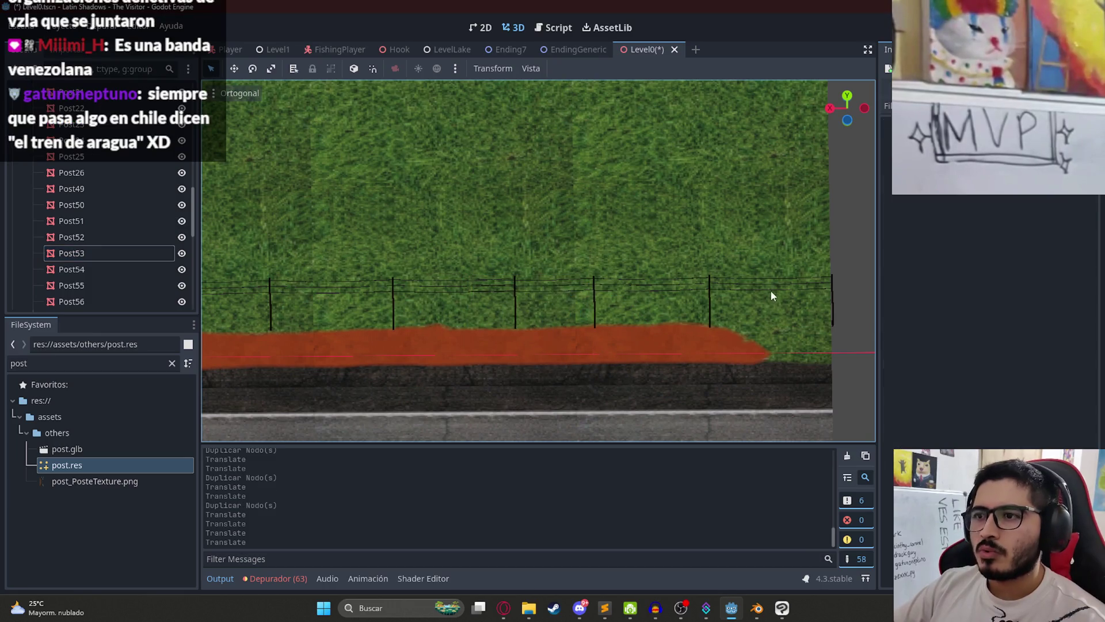
drag(770, 289, 595, 276)
click(609, 269)
key(ctrl+x)
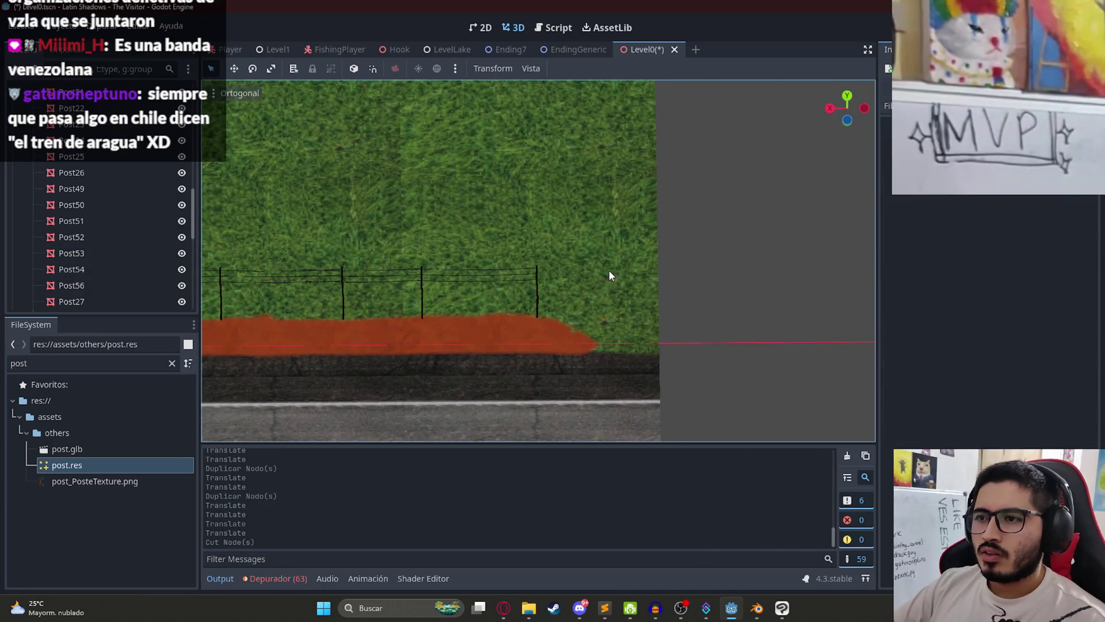
Step: Save the Level0 scene and view the level from overhead
key(ctrl+s)
scroll(463, 282, down, 5)
mouse_move(462, 282)
mouse_down()
mouse_move(498, 228)
mouse_move(564, 190)
mouse_up()
right_click(642, 51)
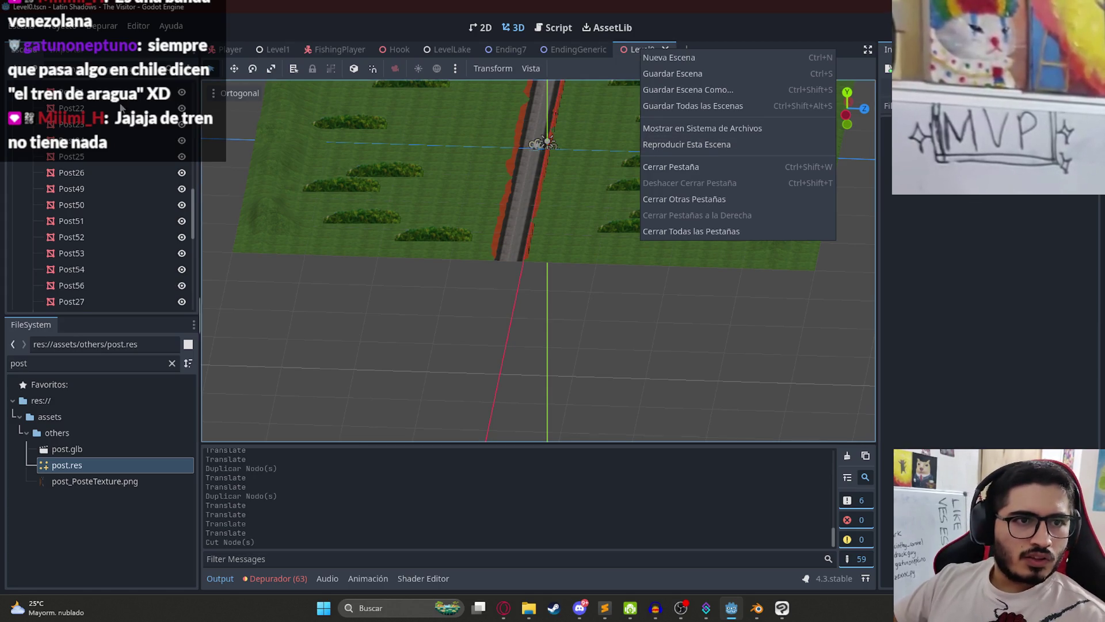
key(Escape)
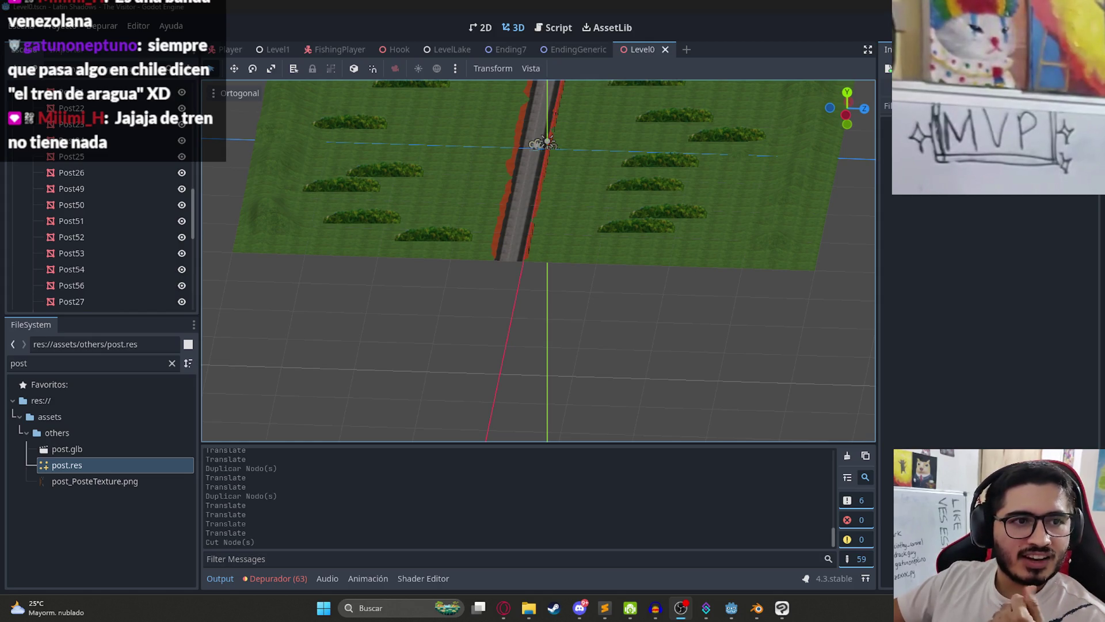
right_click(615, 43)
click(712, 144)
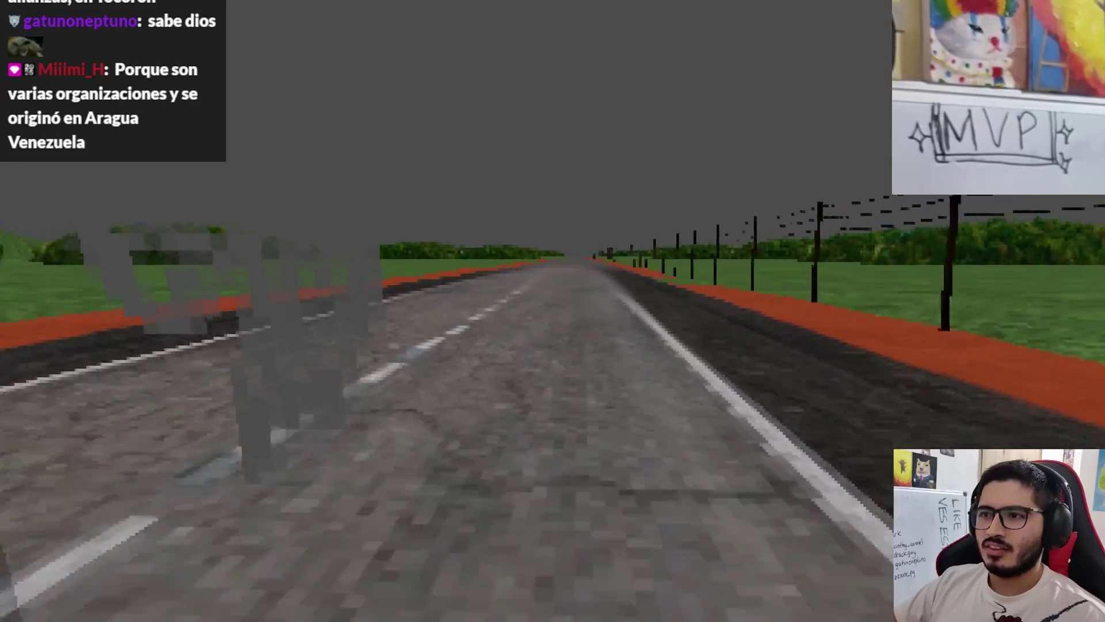
key(Escape)
click(549, 452)
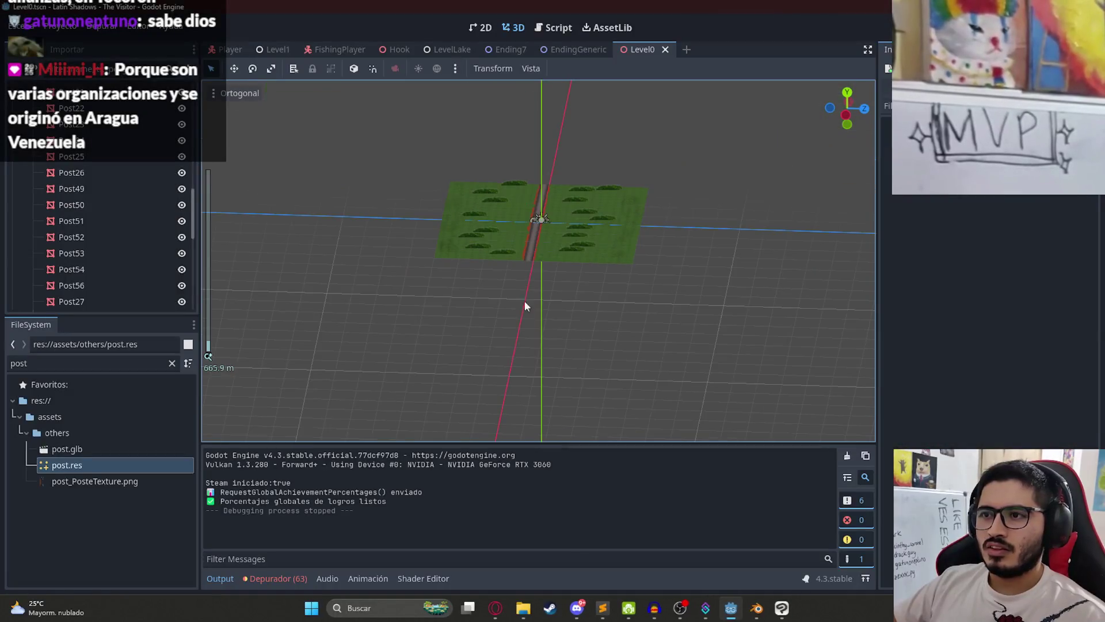
Step: In top view, duplicate the Posts group as Posts2 and move it to the road's opposite side
scroll(123, 261, up, 5)
click(58, 237)
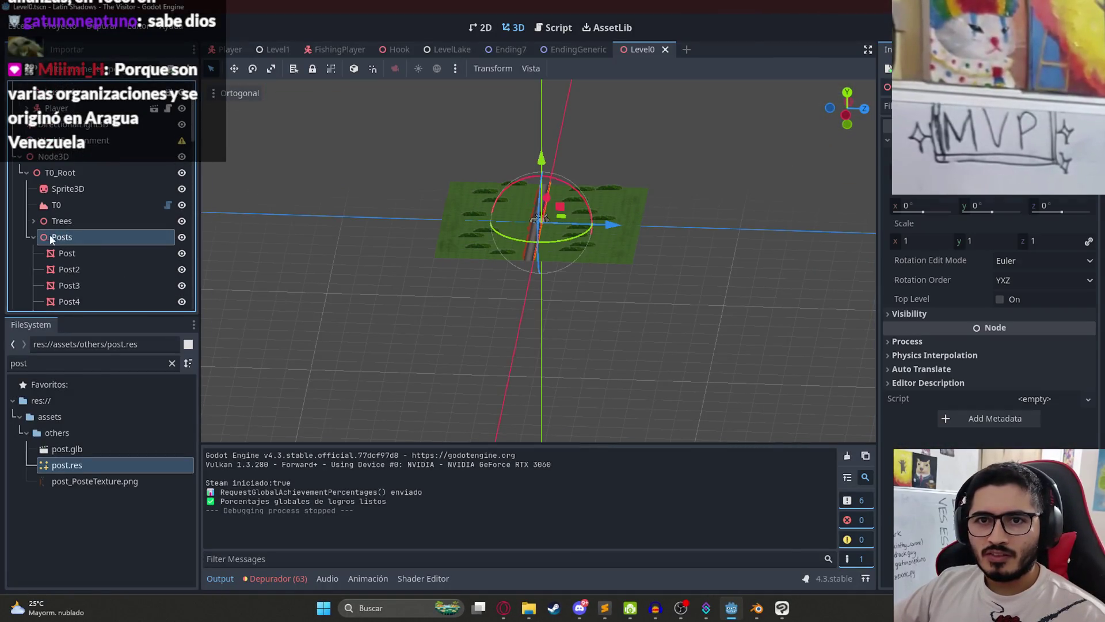
click(32, 236)
key(KP_7)
scroll(545, 317, up, 3)
scroll(544, 322, up, 6)
key(ctrl+d)
drag(792, 264, 713, 277)
Step: Save the Level0 scene and deselect the Posts2 group
scroll(538, 277, down, 8)
key(ctrl+s)
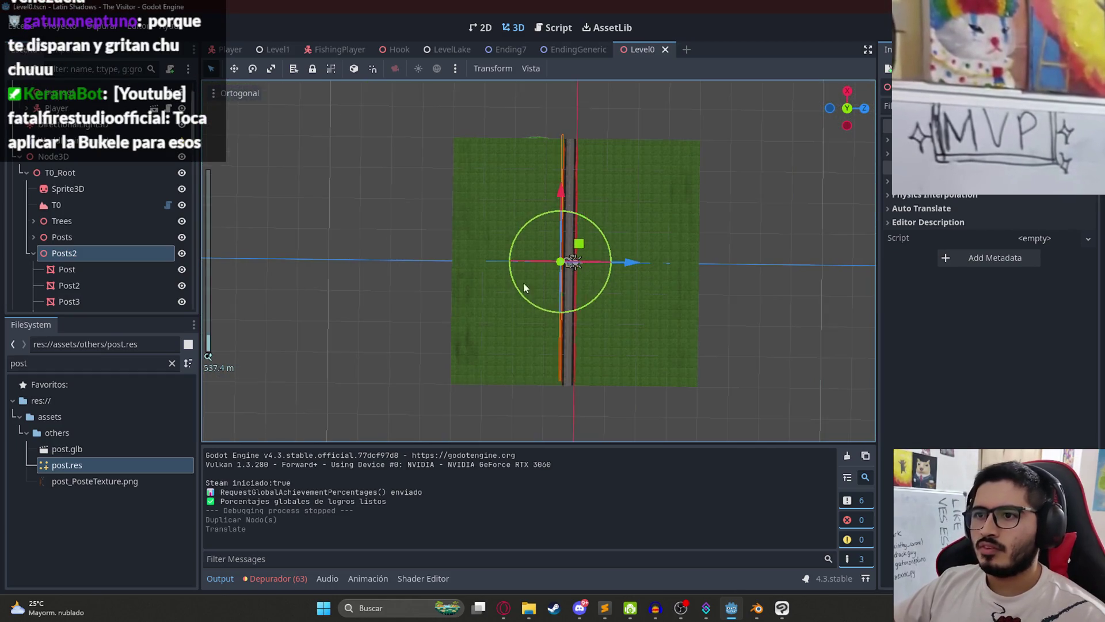
click(574, 262)
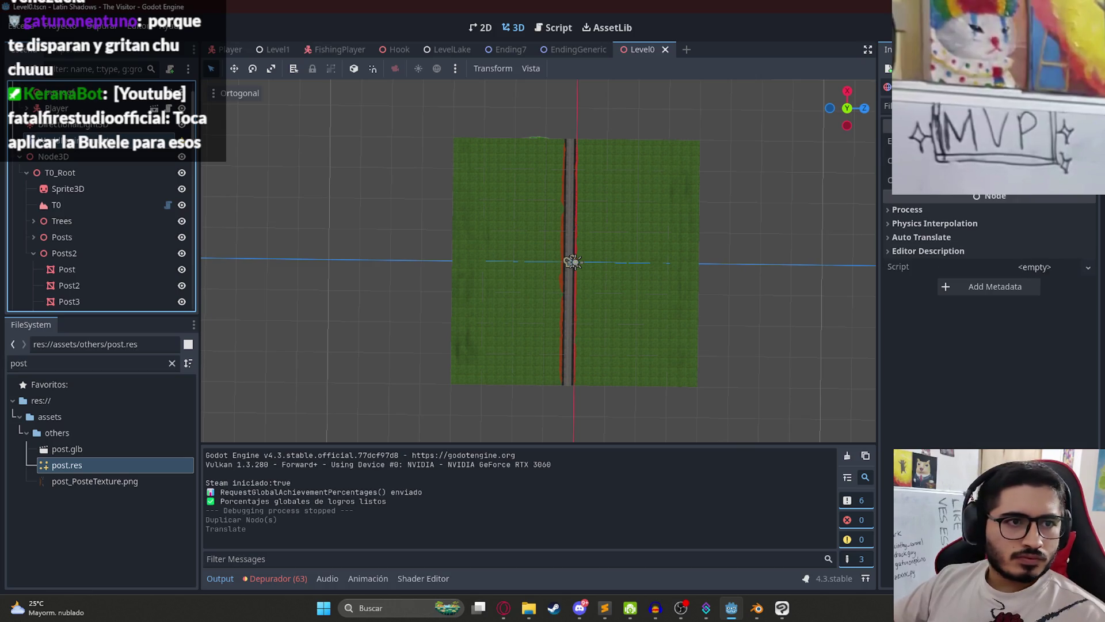
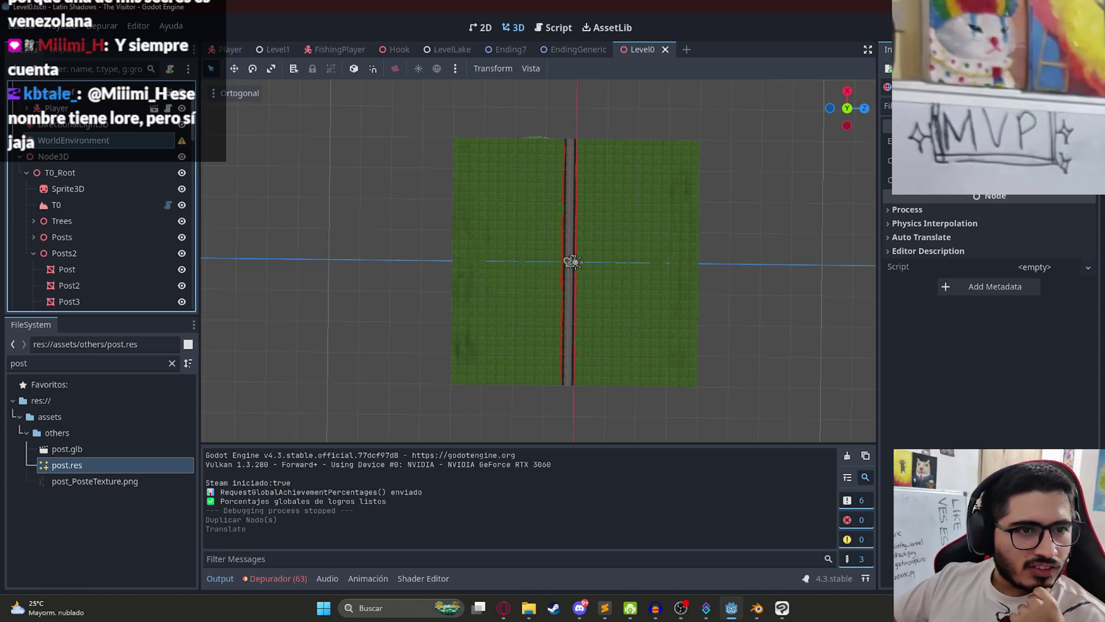
Step: Assign a WorldEnvironments .tres resource to the WorldEnvironment node and save the scene
key(ctrl+s)
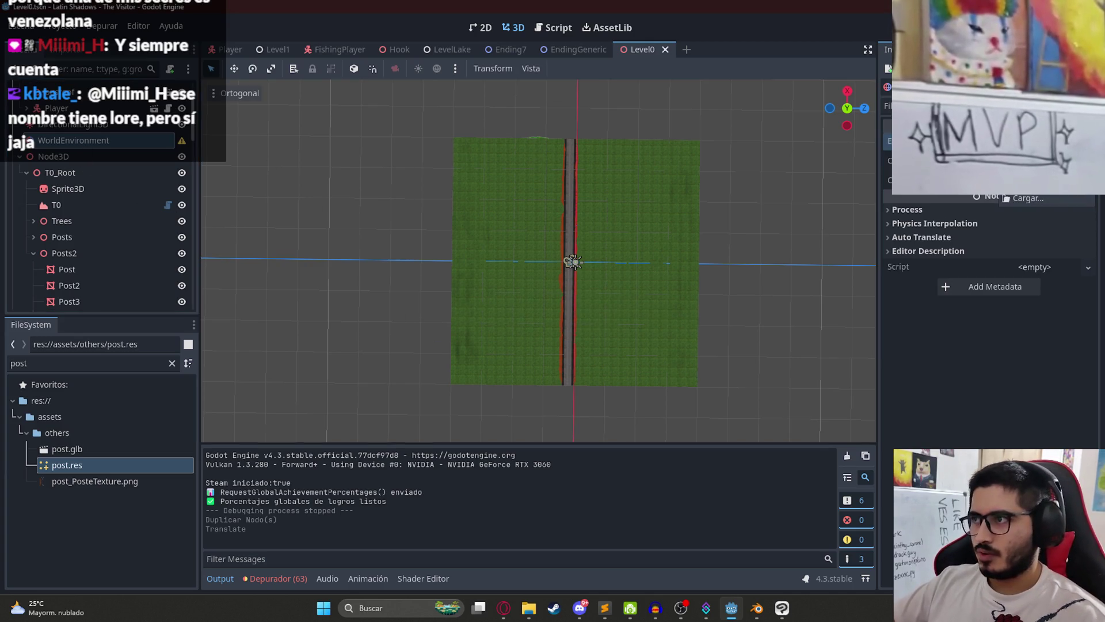
key(shift+alt+o)
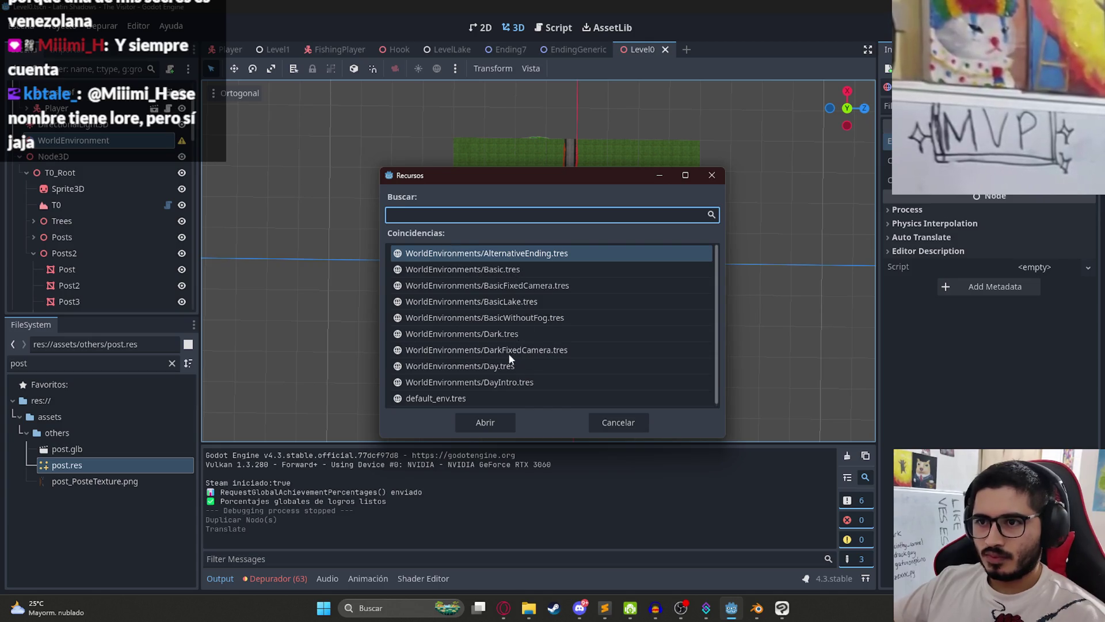
double_click(500, 380)
key(ctrl+s)
Step: Save Level0 from its tab menu and run the game with F5
right_click(640, 52)
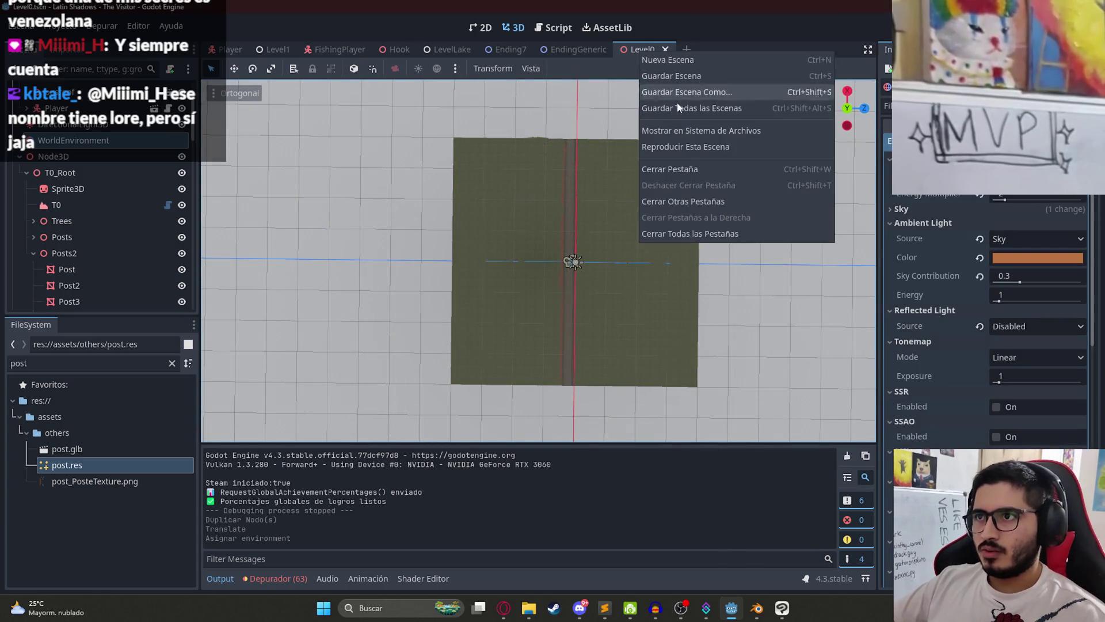
click(597, 215)
key(F5)
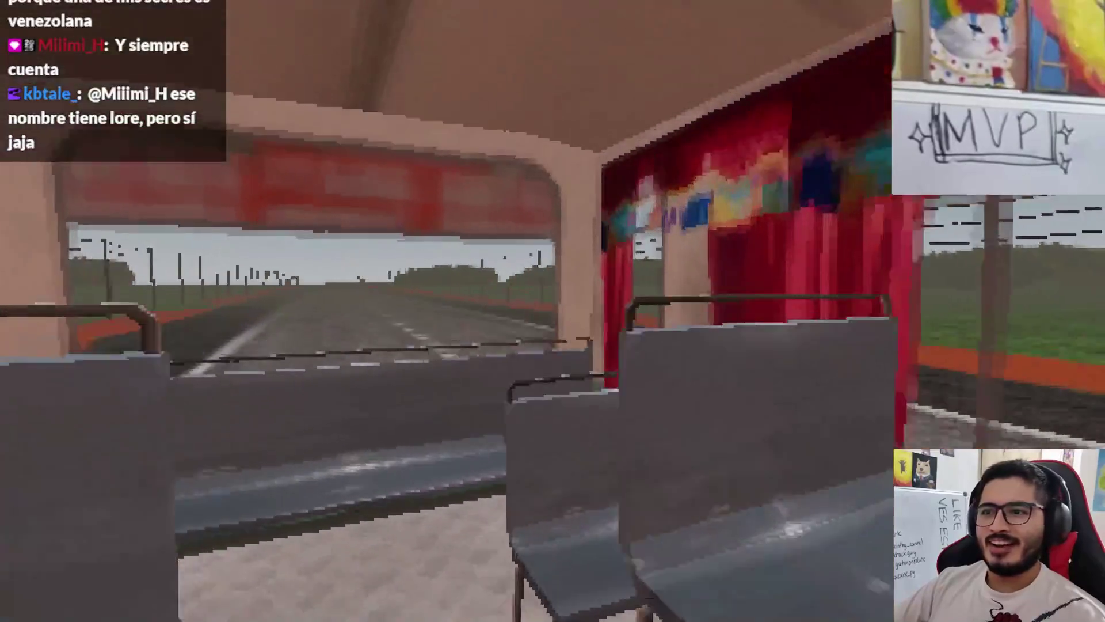
Step: Drive the bus down the fenced road, then quit from the pause menu to the editor
key(w)
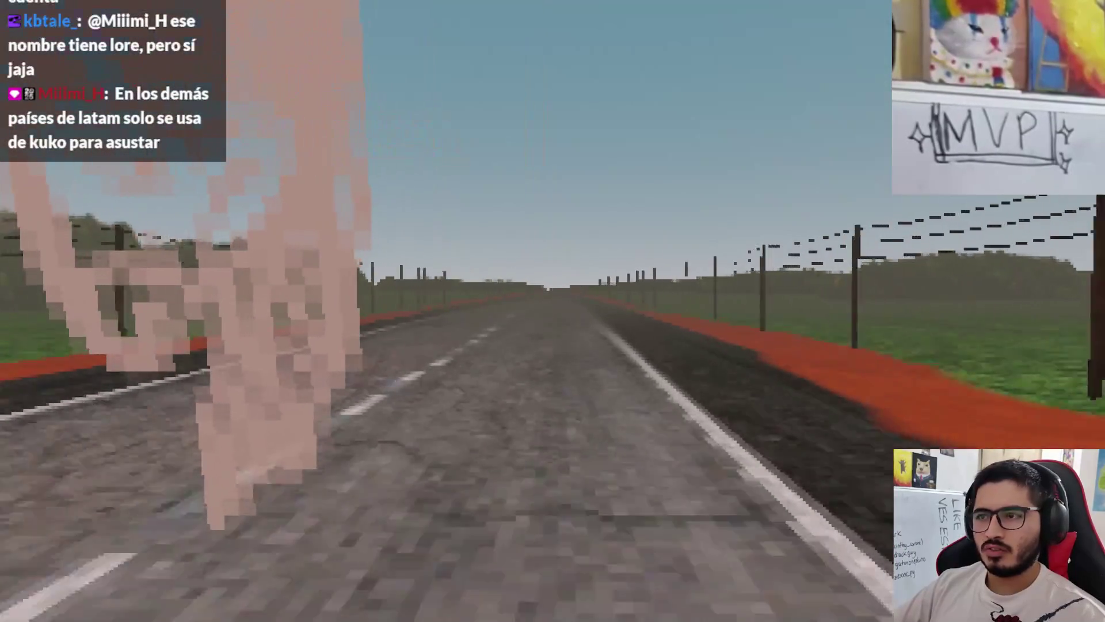
key(Escape)
click(557, 453)
Step: Add a Gardener child node under T0_Root
scroll(575, 287, up, 3)
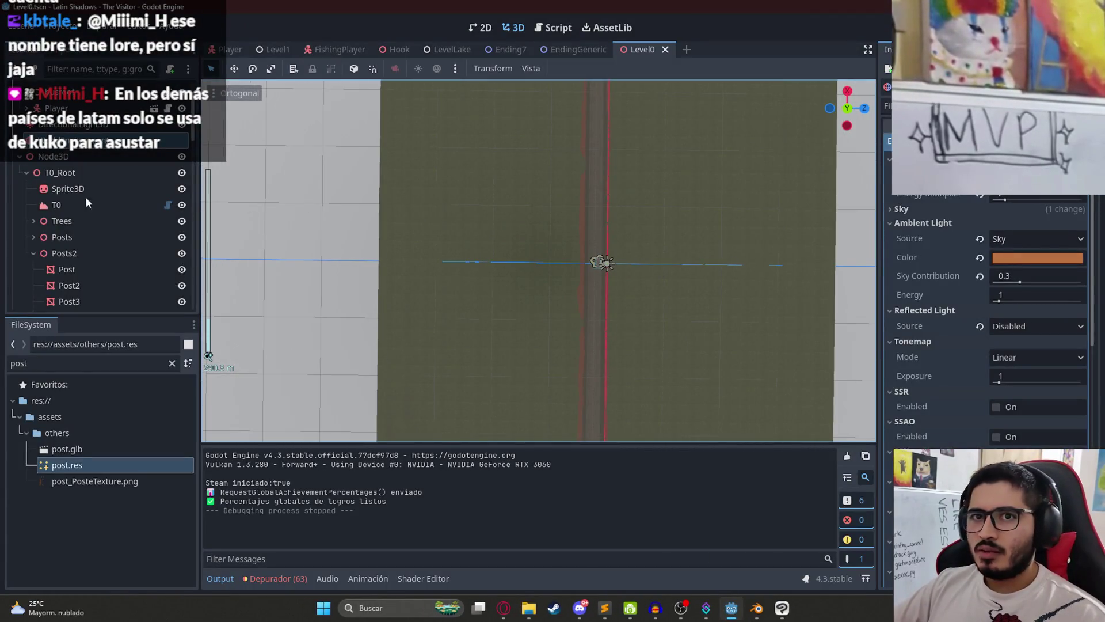
click(46, 173)
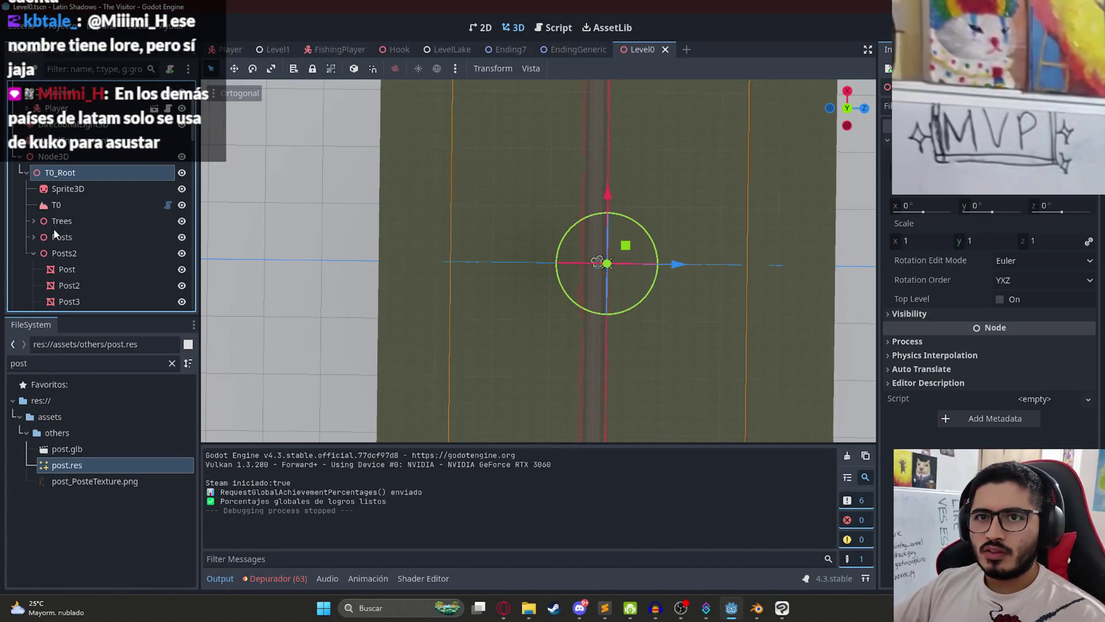
click(34, 253)
right_click(69, 205)
click(105, 209)
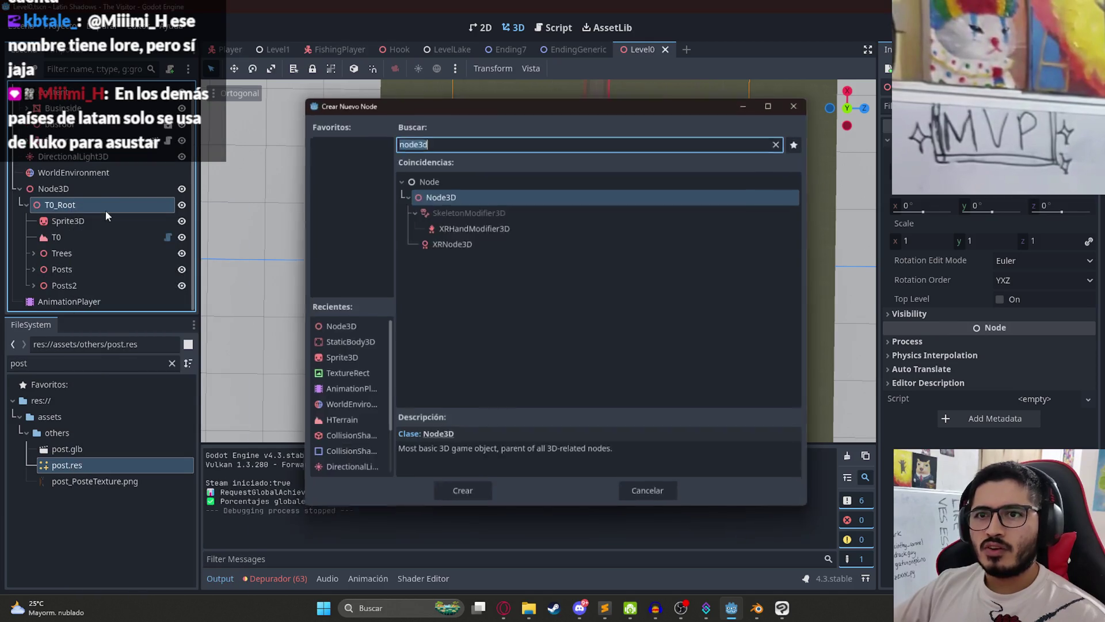
text(garde)
key(Return)
Step: Create a new terrain/Gardener/Intro folder and set it as the Gardener's work directory
scroll(535, 259, up, 4)
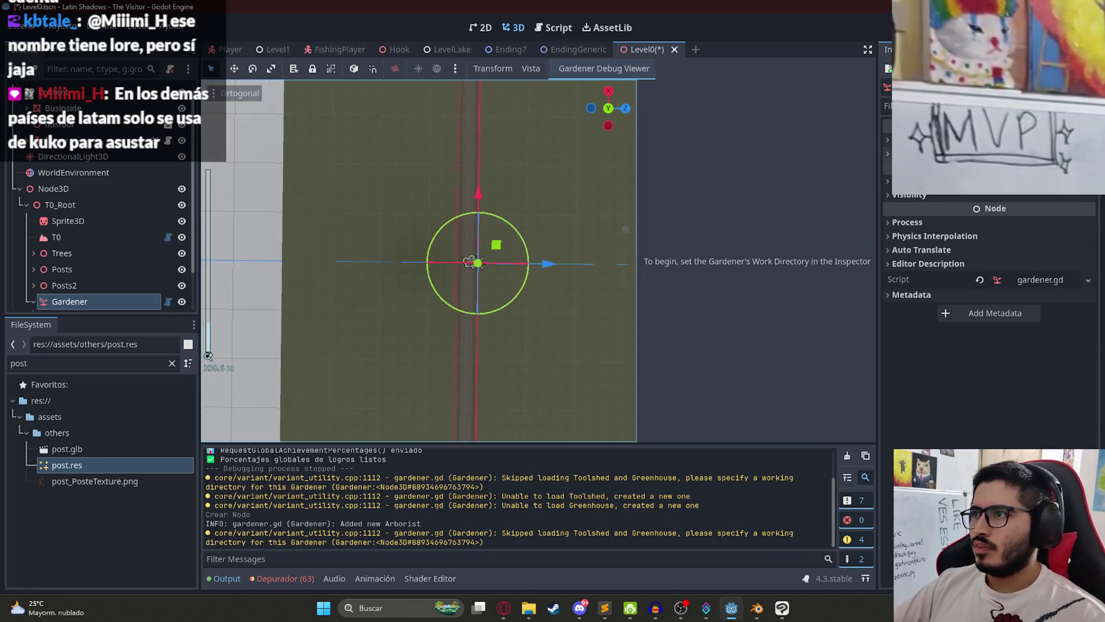
click(1088, 132)
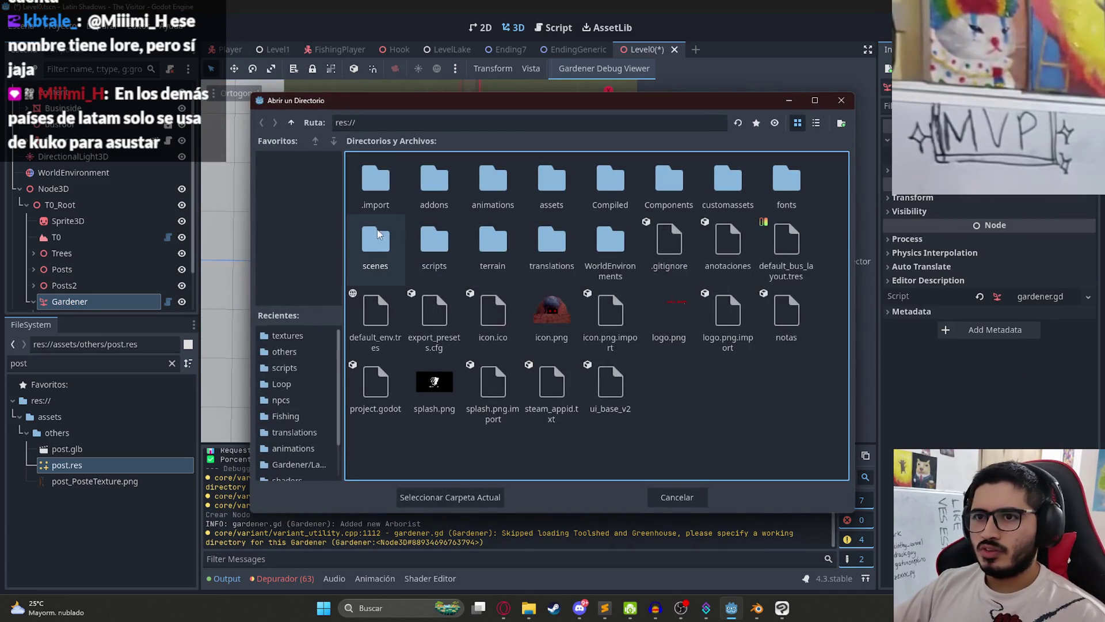
double_click(501, 241)
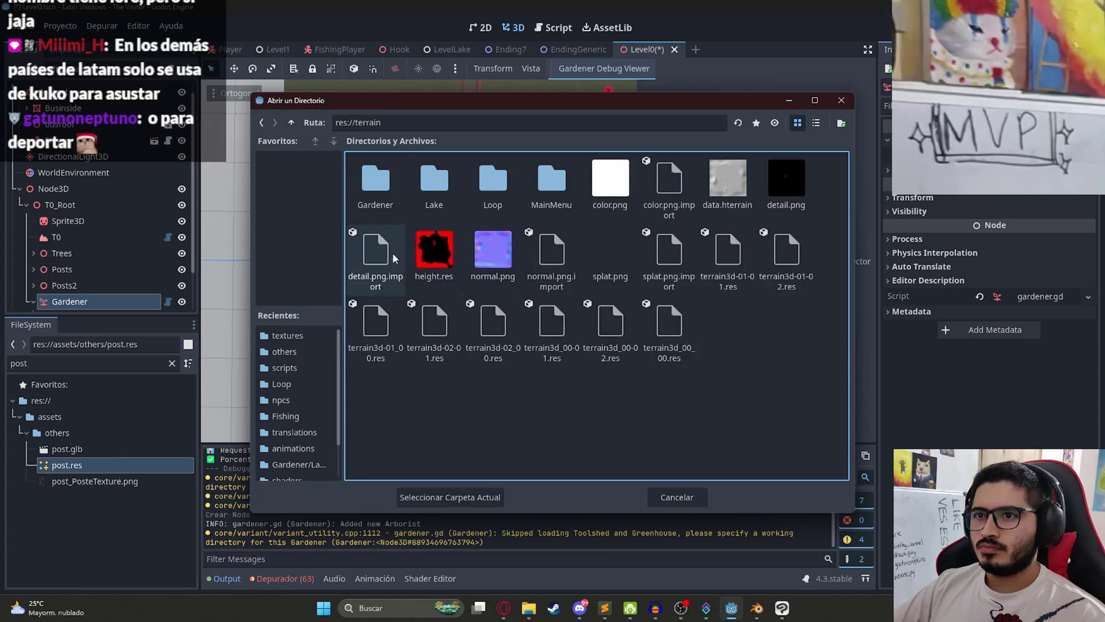
double_click(375, 181)
right_click(404, 332)
click(437, 337)
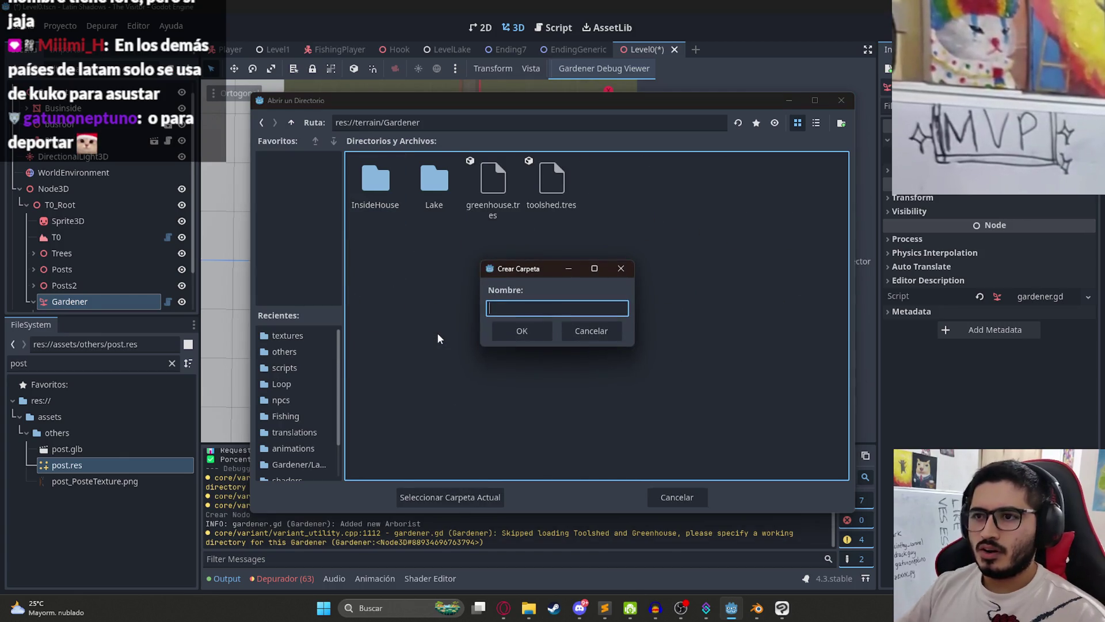
text(Intro)
key(Return)
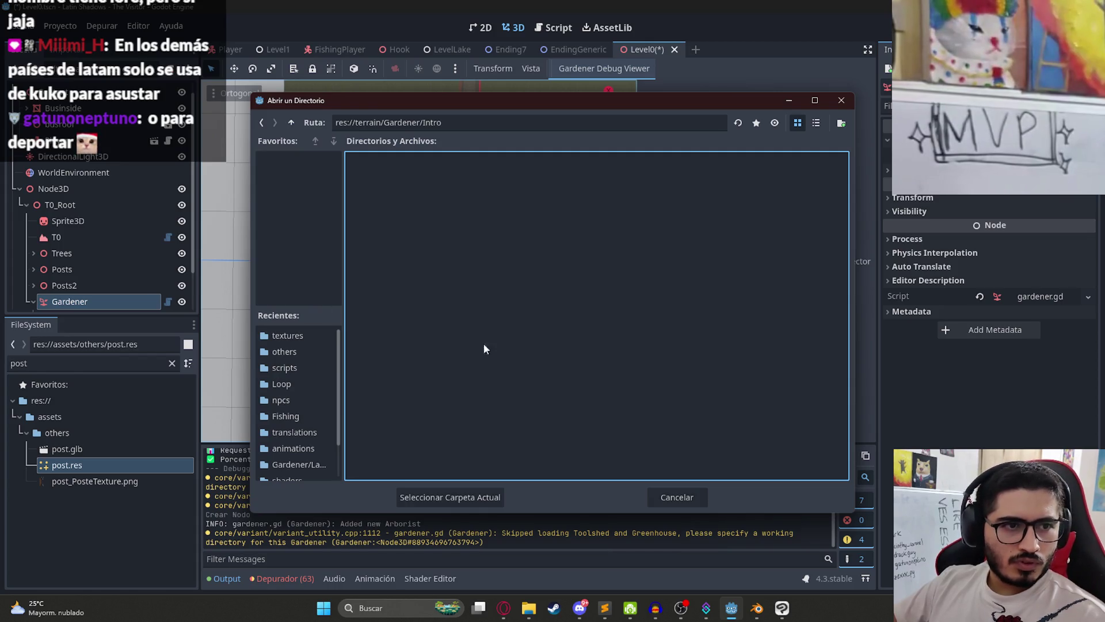
click(449, 496)
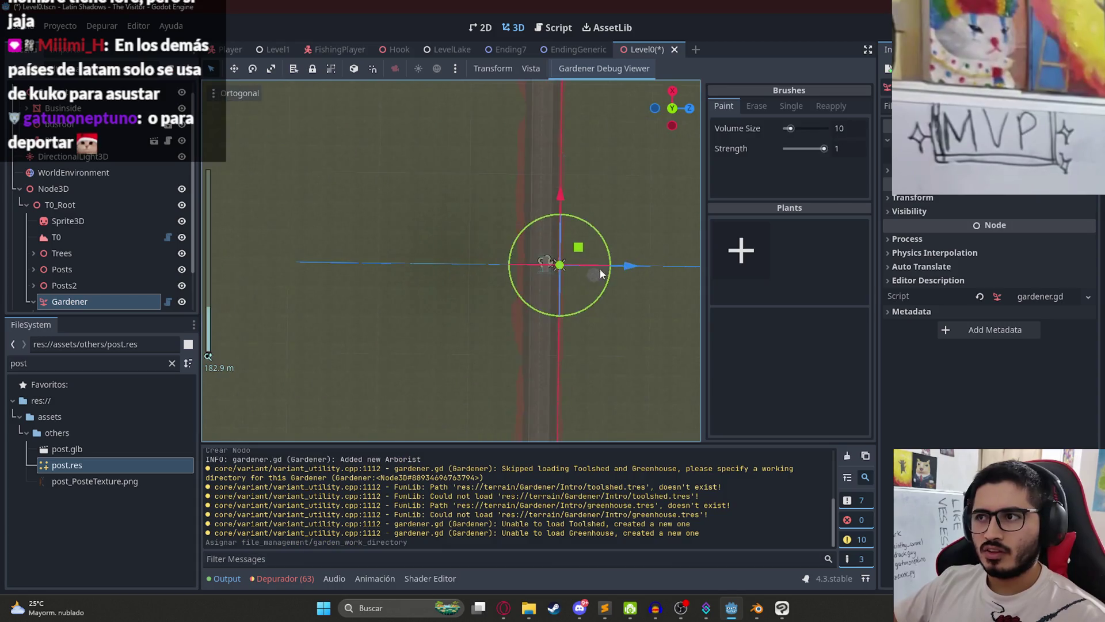
Step: Filter the FileSystem dock to show the mango files
double_click(100, 369)
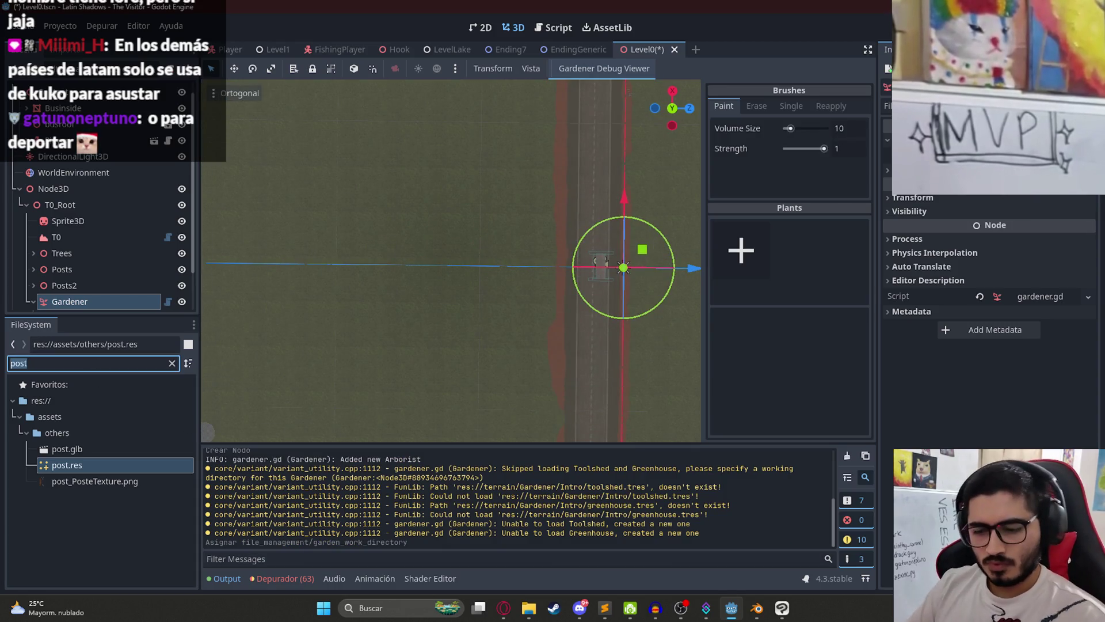
text(tree)
scroll(69, 527, down, 5)
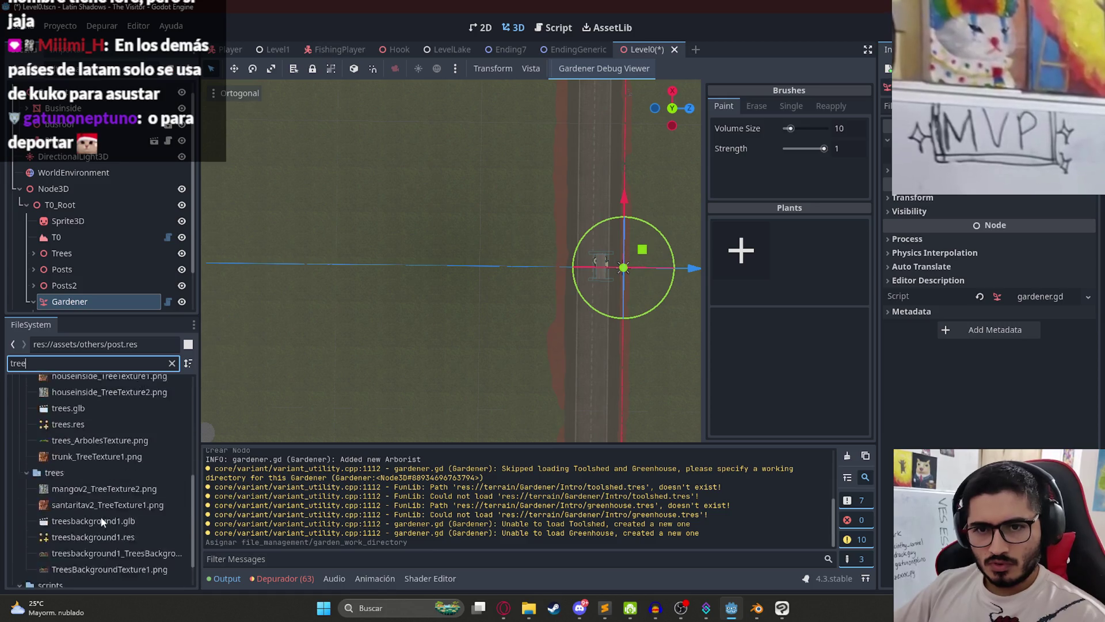
scroll(157, 498, down, 3)
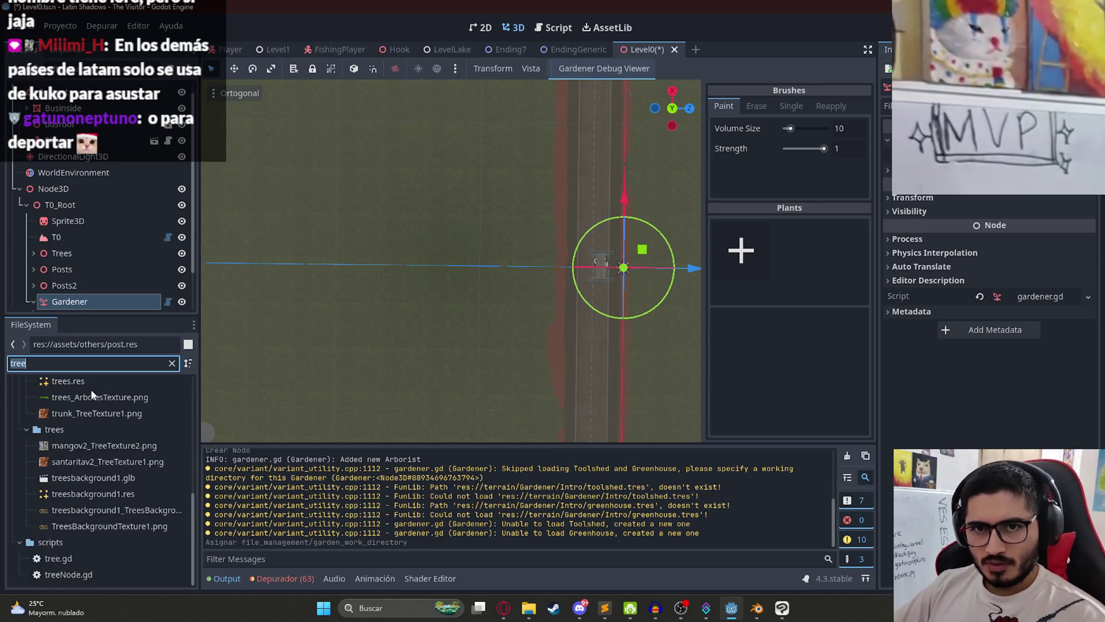
text(mango)
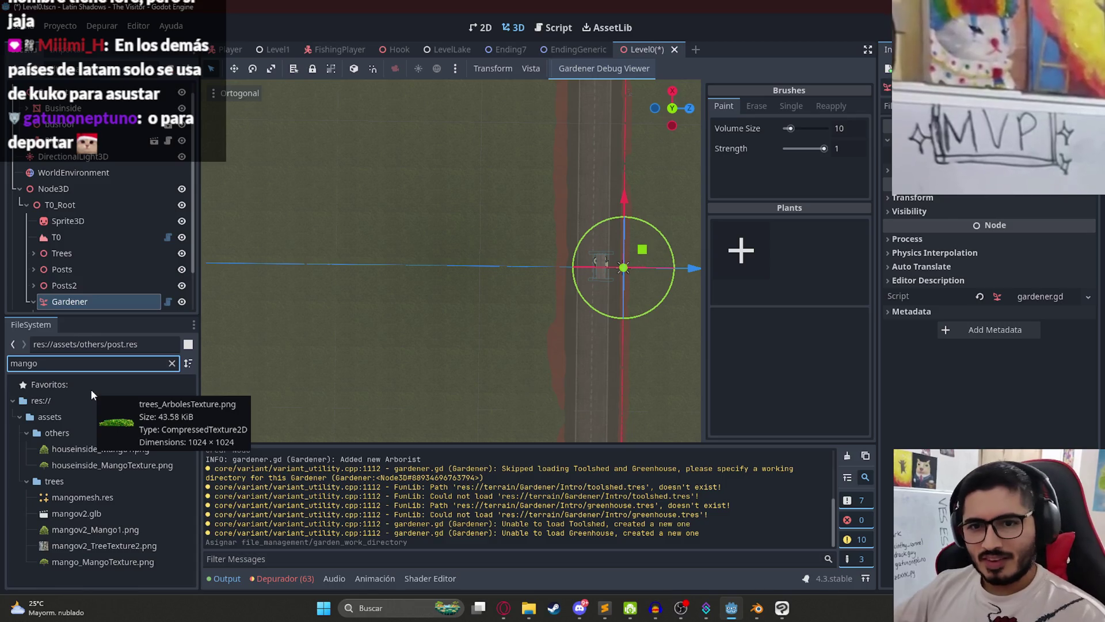
Step: Add a new plant entry to the Gardener and try assigning mangomesh.res to it
mouse_move(80, 497)
mouse_down()
mouse_move(720, 271)
mouse_move(728, 252)
mouse_up()
click(737, 259)
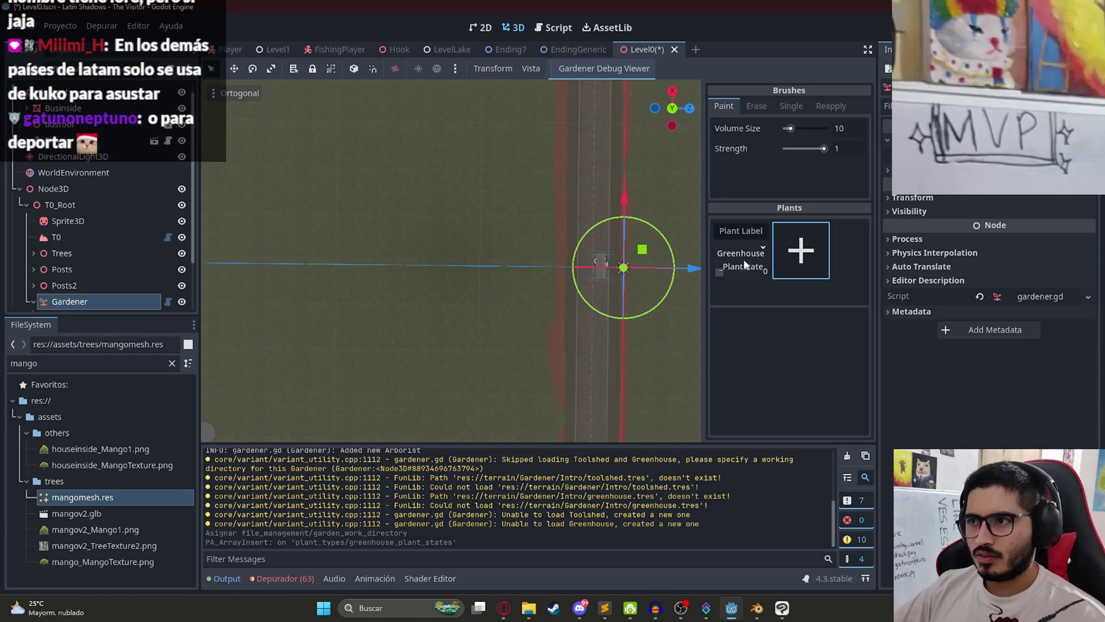
click(746, 264)
mouse_move(83, 497)
mouse_down()
mouse_move(437, 397)
mouse_move(773, 355)
mouse_up()
drag(99, 499, 709, 288)
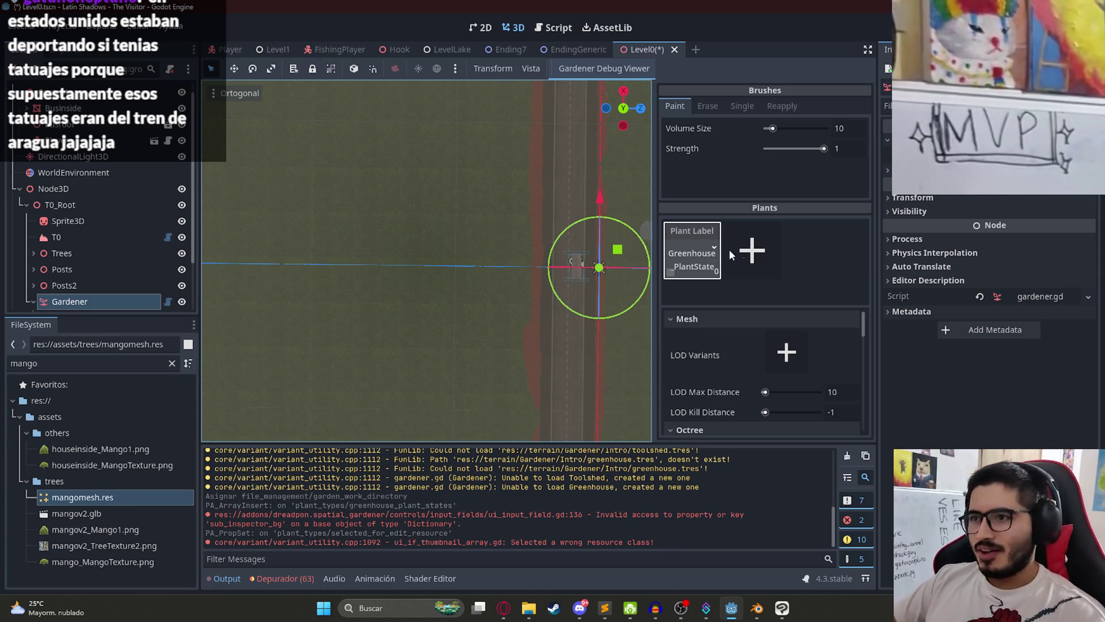
Step: Add an LOD variant to the plant using mangomesh.res
scroll(796, 330, down, 3)
scroll(798, 343, up, 3)
click(796, 346)
drag(109, 509, 799, 352)
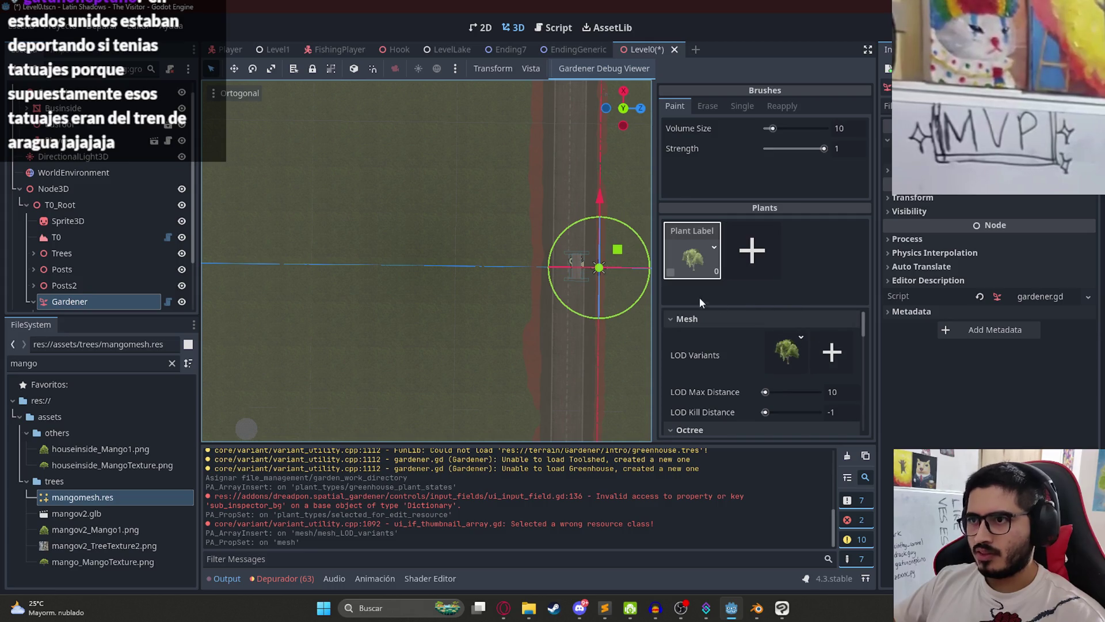
Step: Paint a test mango tree beside the road, save, undo it, and switch to the browser
drag(588, 290, 321, 272)
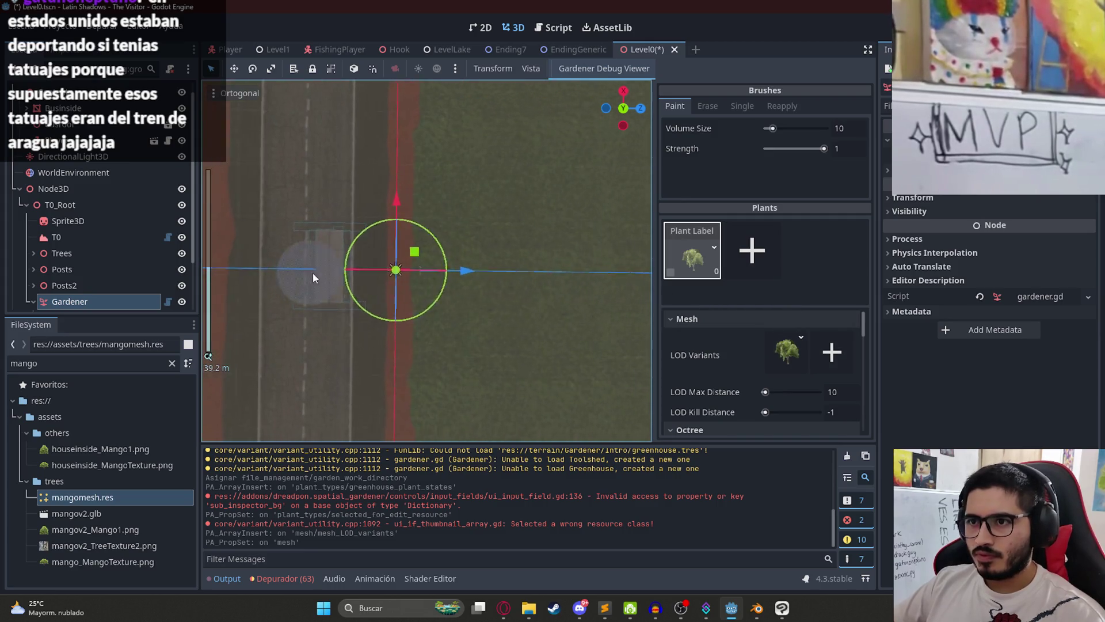
mouse_move(453, 375)
mouse_down()
mouse_move(476, 201)
mouse_move(461, 190)
mouse_up()
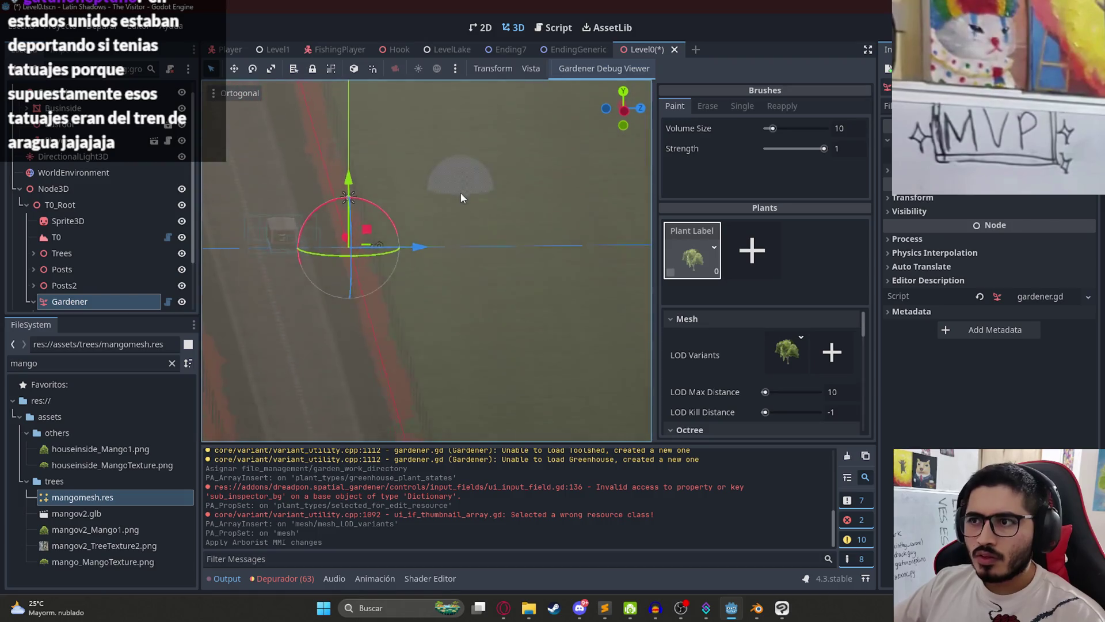
click(671, 272)
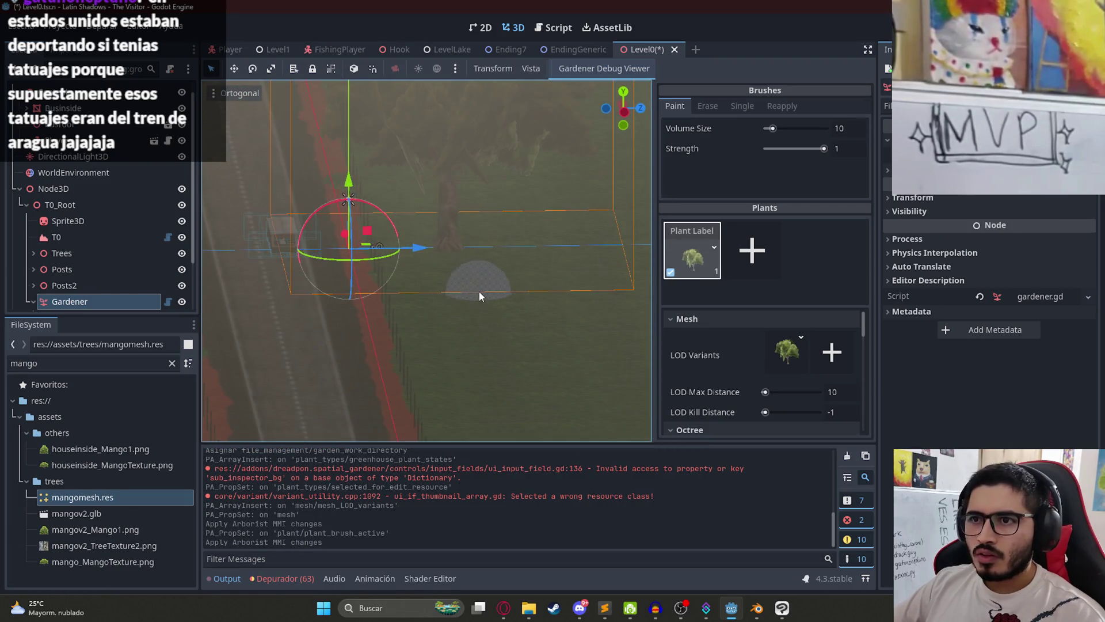
key(KP_3)
mouse_move(492, 247)
mouse_down()
mouse_move(499, 259)
mouse_move(330, 275)
mouse_move(419, 281)
mouse_move(538, 258)
mouse_up()
key(ctrl+s)
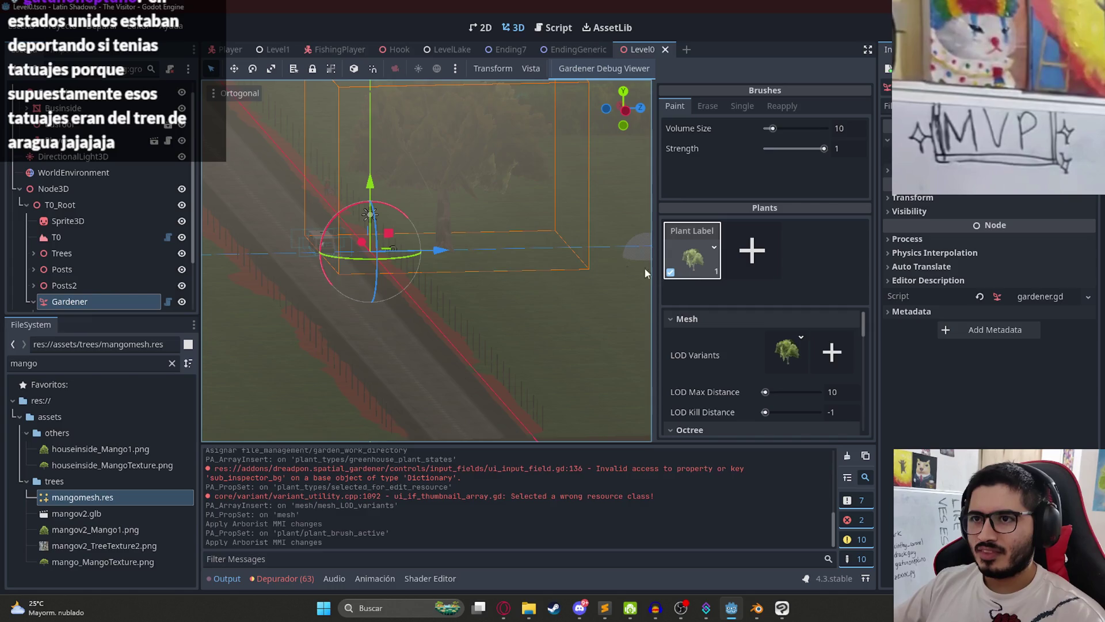
key(ctrl+z)
mouse_move(492, 236)
mouse_down()
mouse_move(434, 222)
mouse_move(421, 244)
mouse_move(482, 247)
mouse_move(493, 235)
mouse_move(487, 243)
mouse_up()
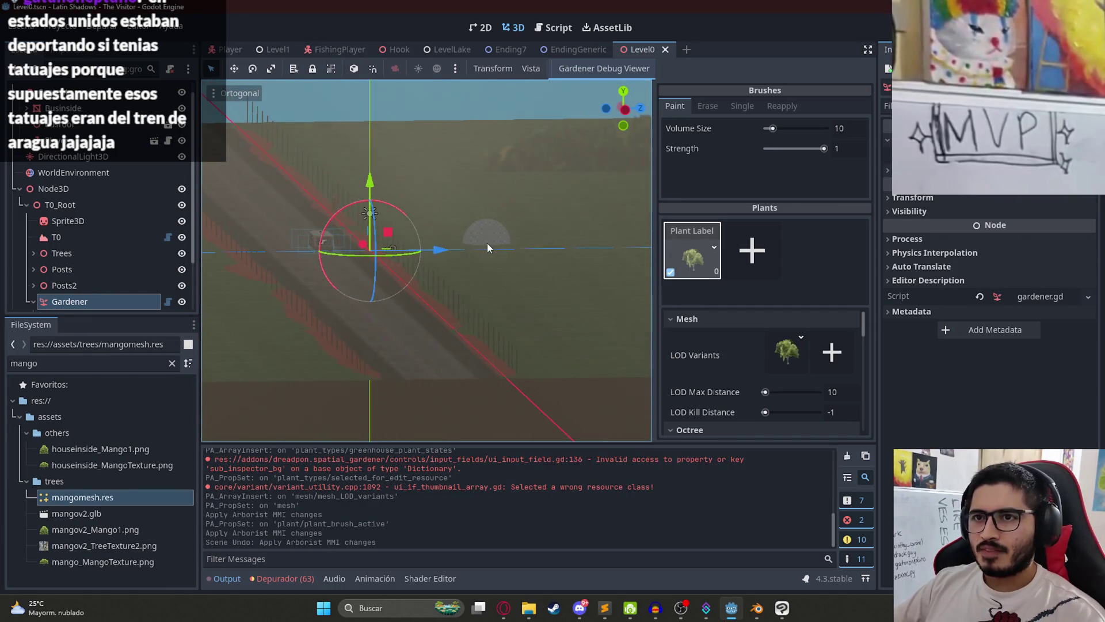
key(alt+Tab)
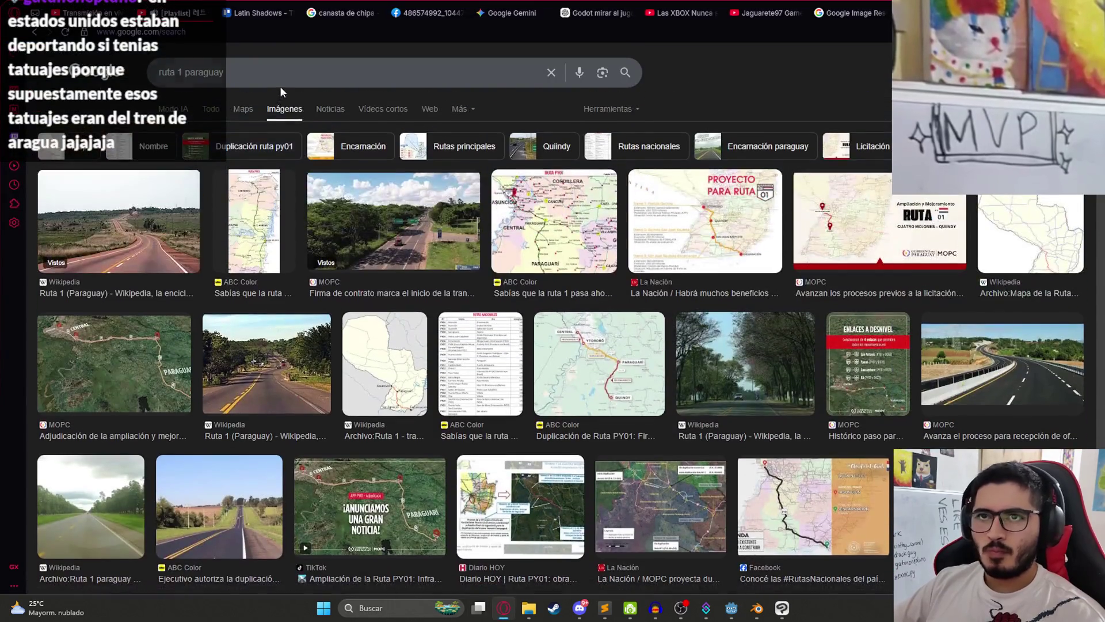
Step: Add 'arboles' to the image search and browse the roadside tree results
click(281, 85)
text(arboles)
key(Return)
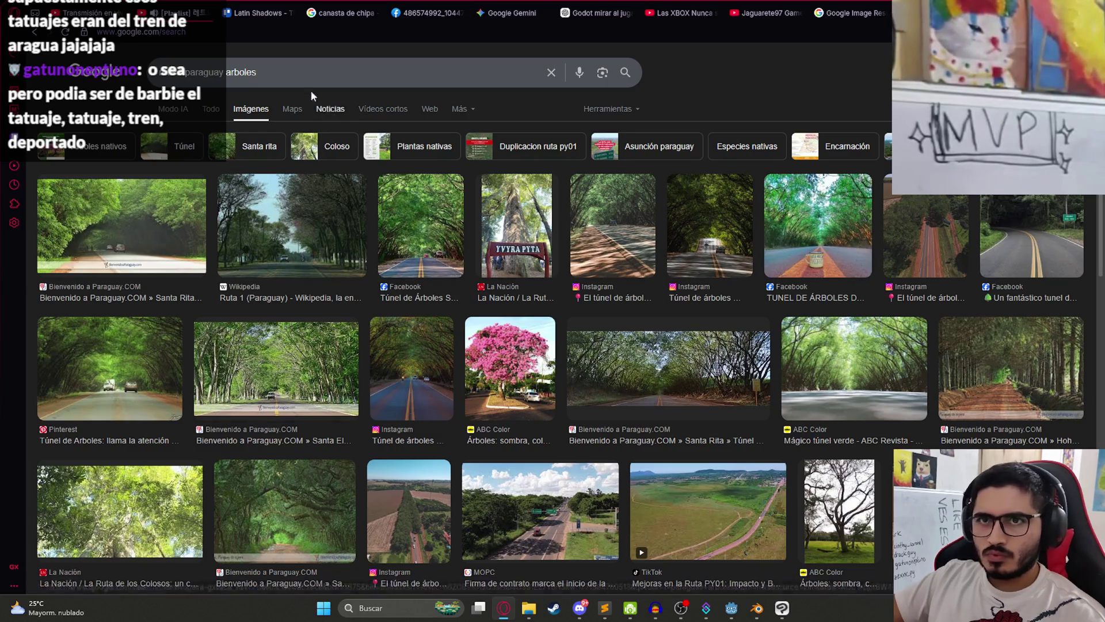
scroll(460, 296, down, 4)
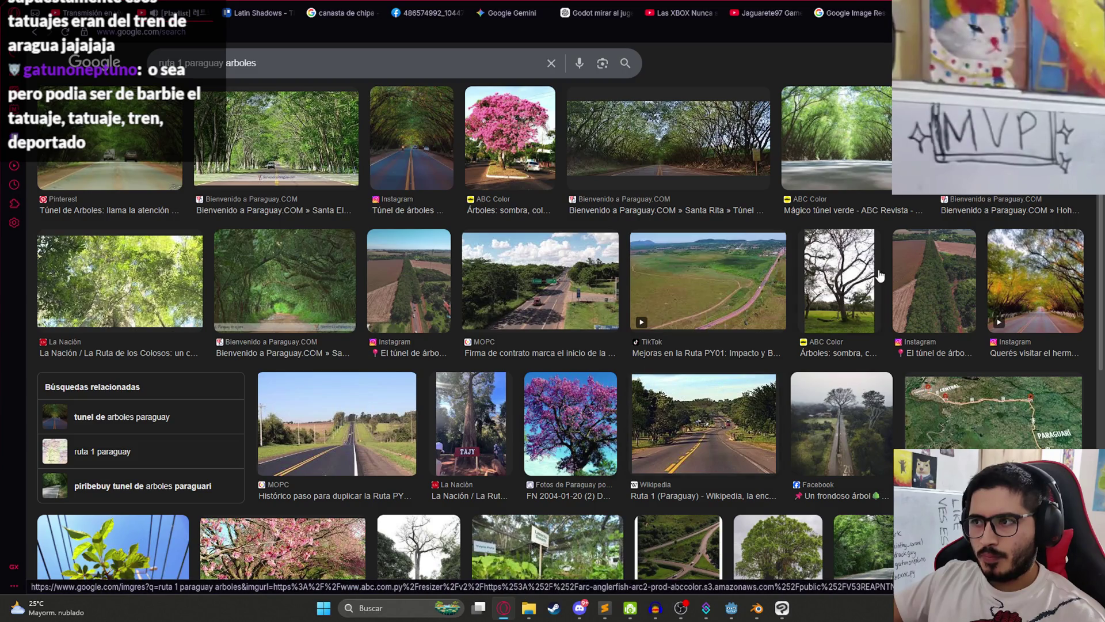
scroll(444, 216, down, 3)
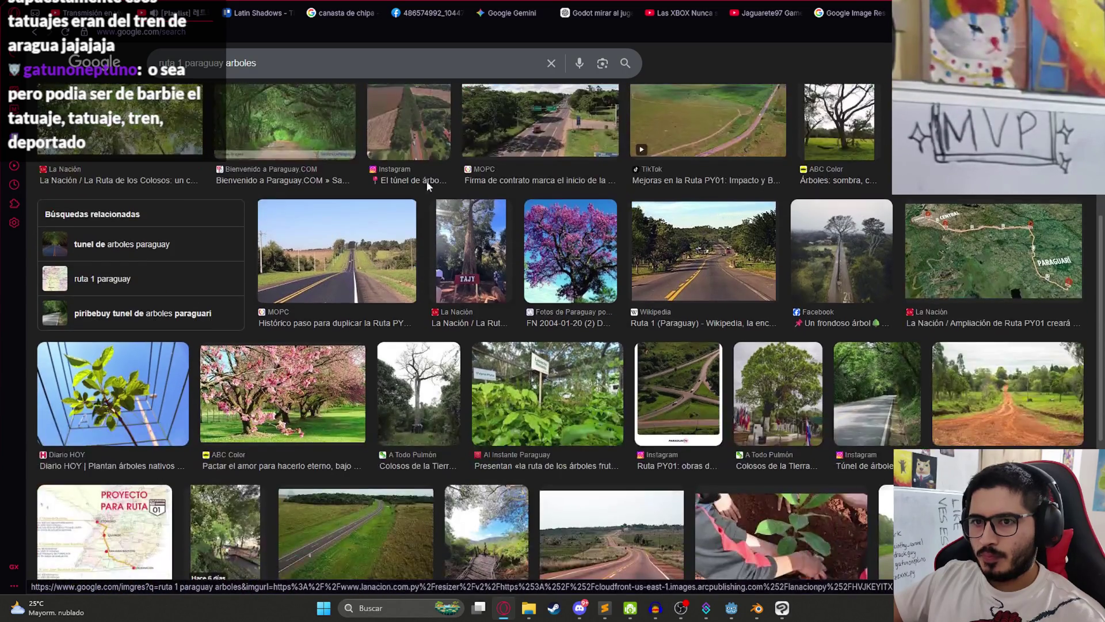
Step: Narrow the image search to 'ruta 1 paraguay' and return to Godot
double_click(246, 69)
key(BackSpace)
key(Return)
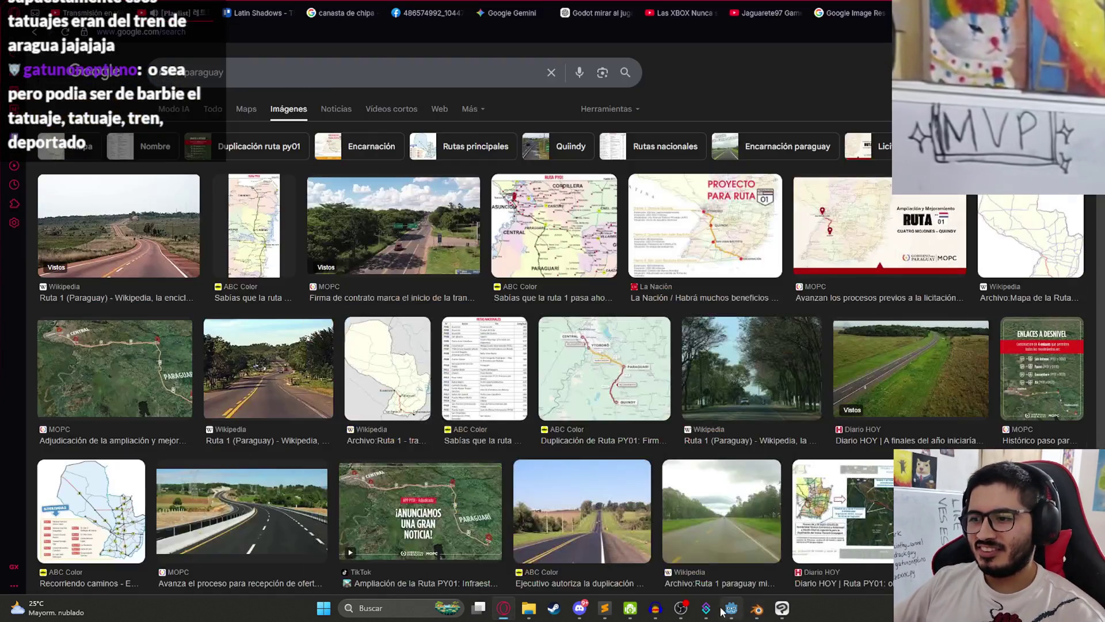
click(731, 608)
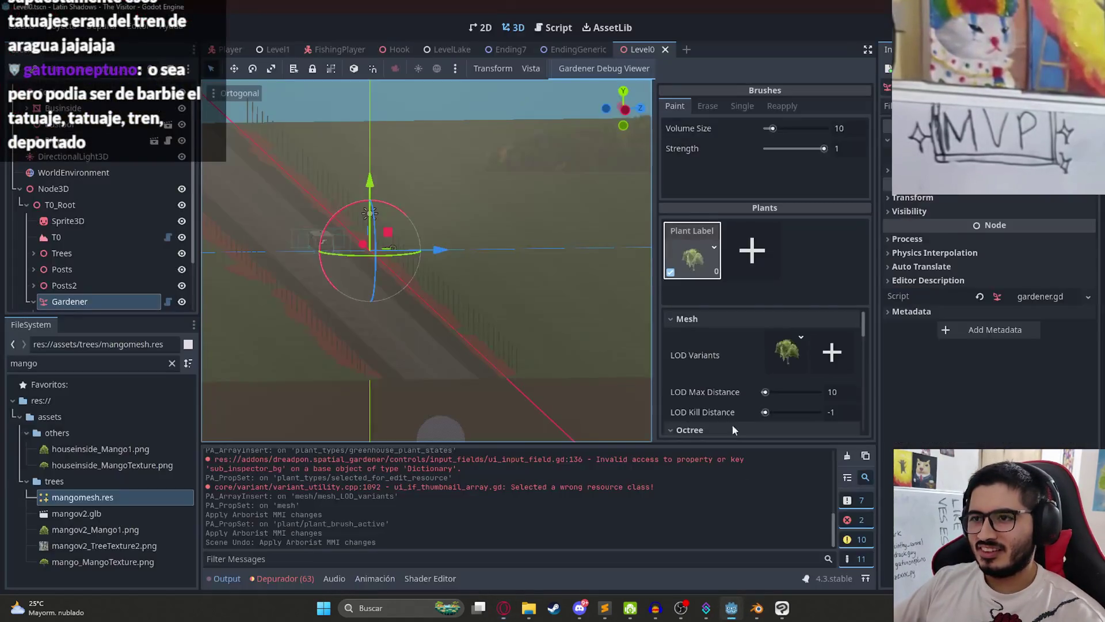
Step: Reset the LOD kill distance to -1 and set the mango's random scale range to 0.17–0.5
scroll(521, 278, up, 3)
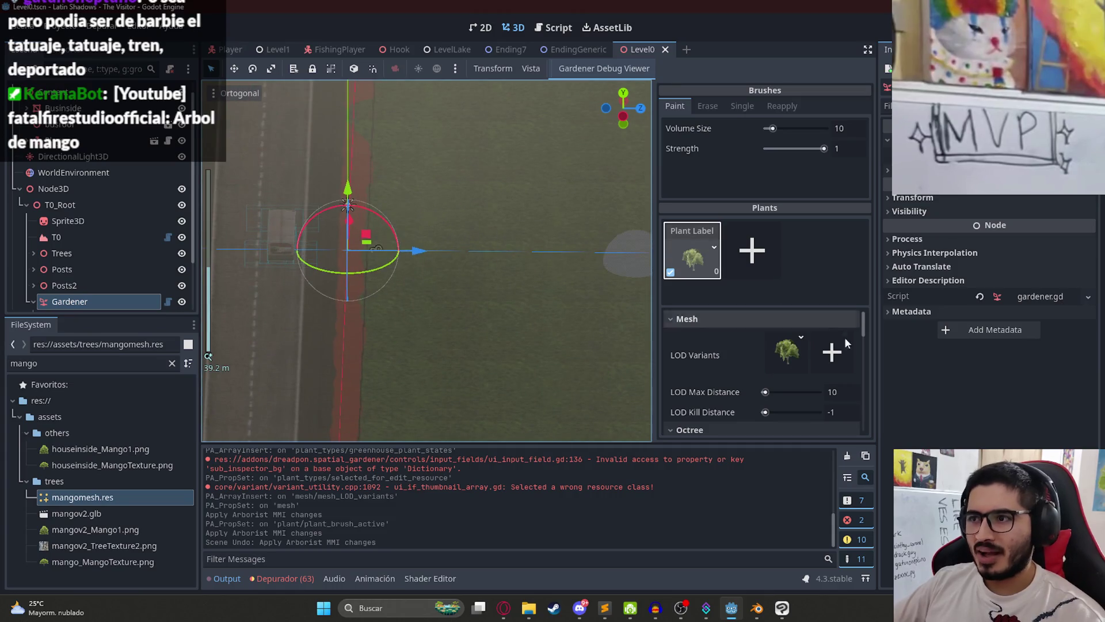
scroll(771, 393, down, 2)
drag(764, 367, 767, 367)
click(759, 370)
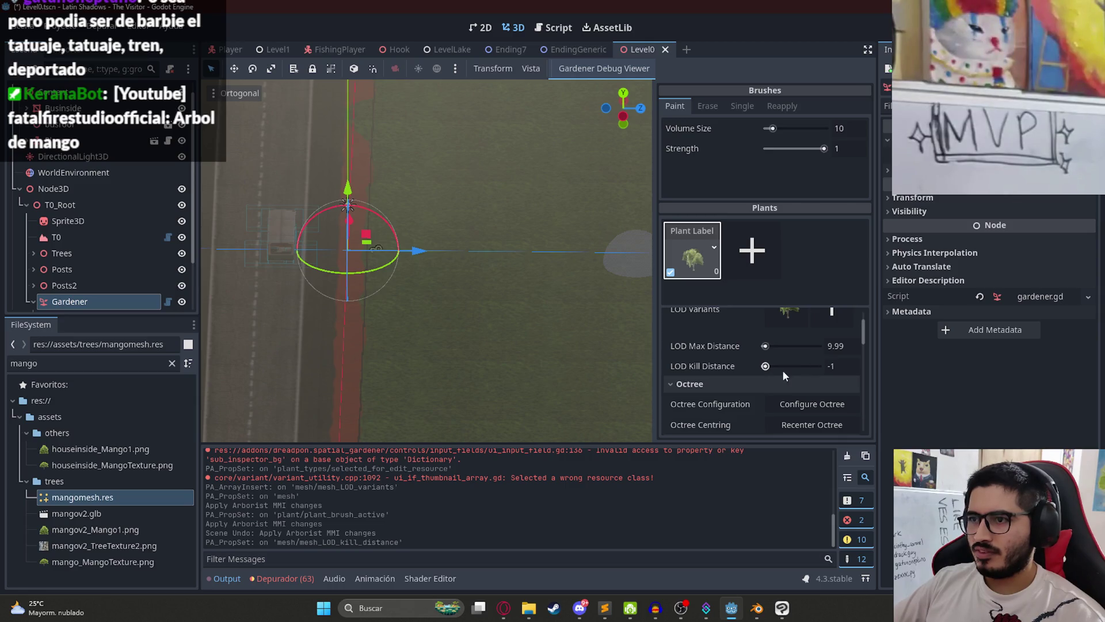
click(836, 344)
scroll(780, 378, down, 5)
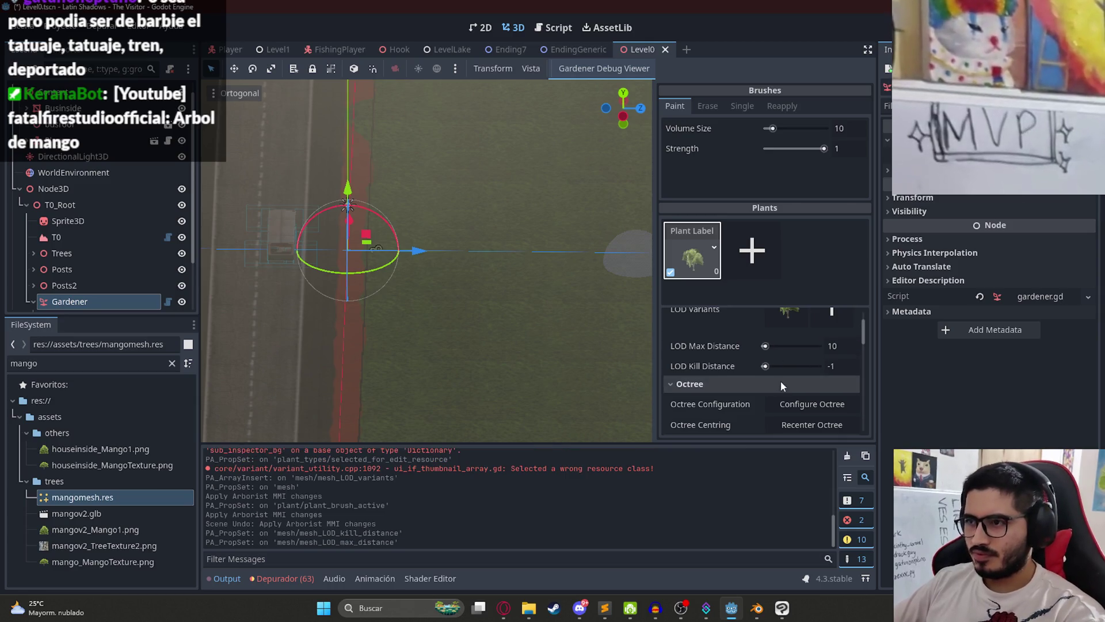
click(794, 398)
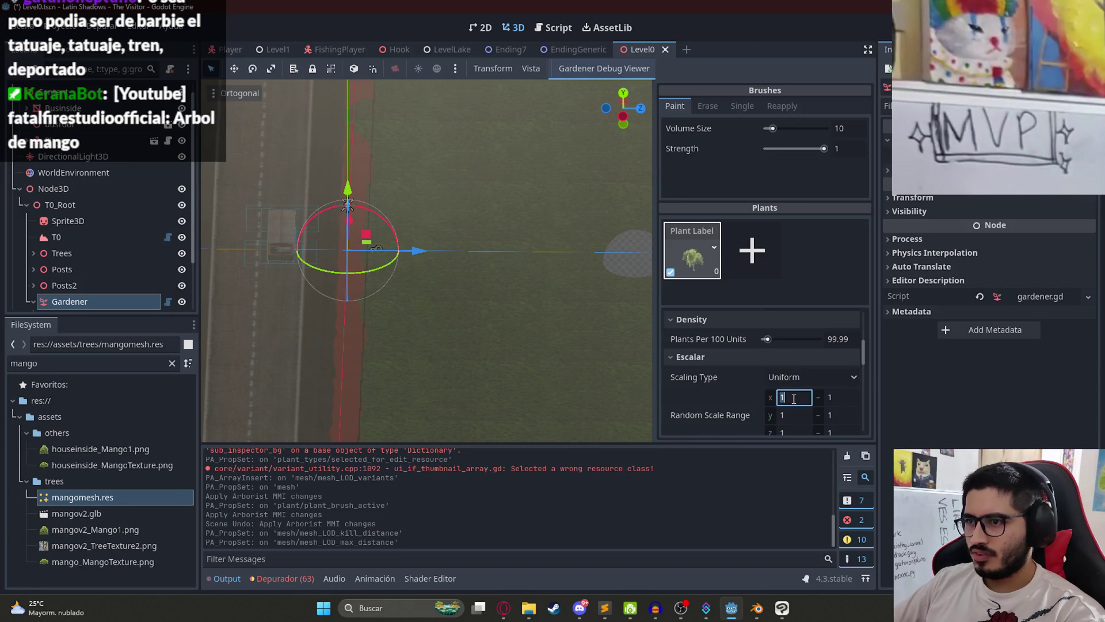
text(0.17)
key(Return)
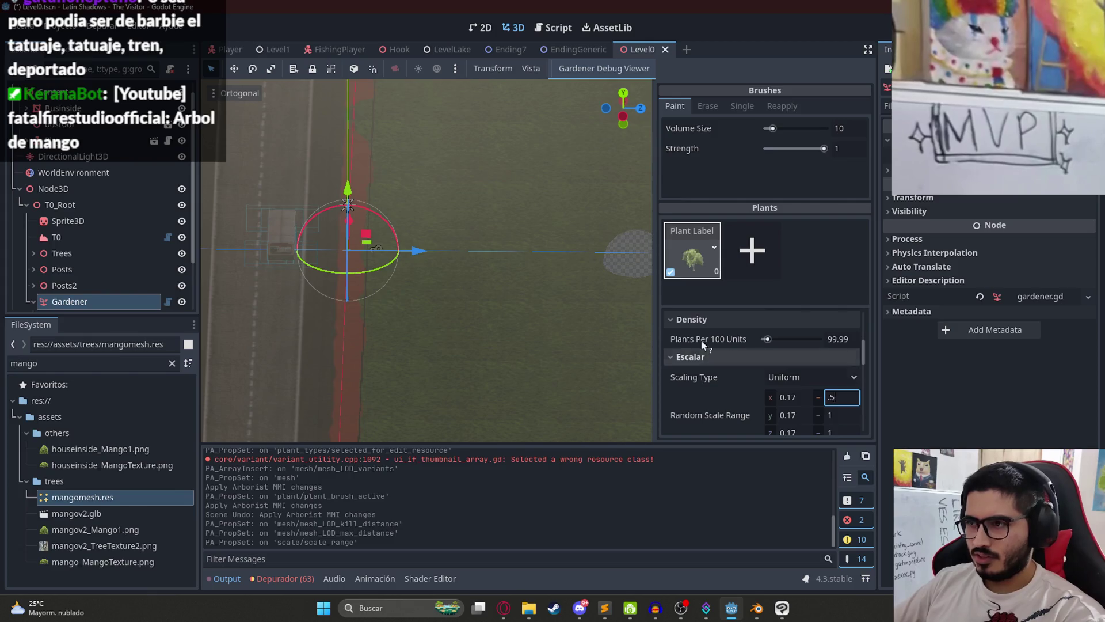
key(Return)
Step: Paint the first mango trees along the roadside
click(430, 267)
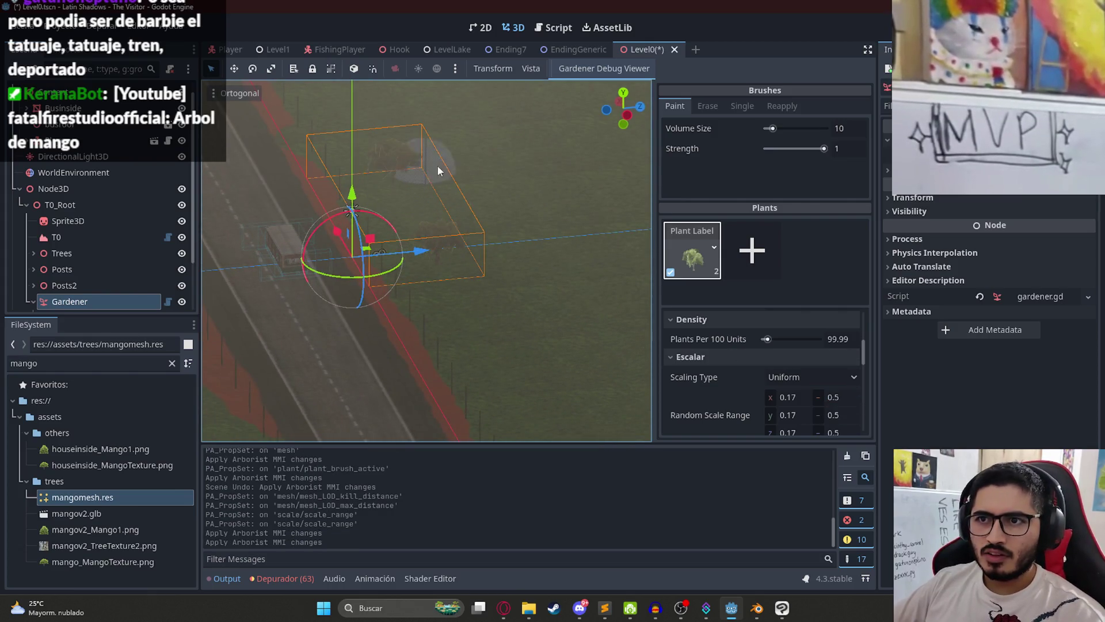
scroll(430, 335, down, 3)
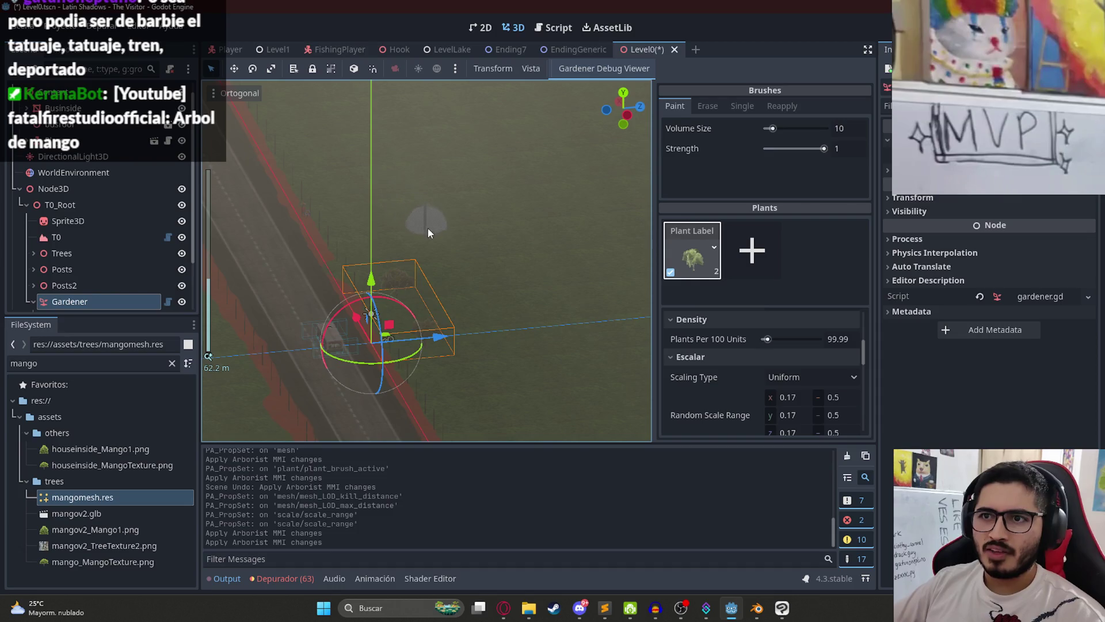
click(428, 227)
click(375, 150)
scroll(385, 311, down, 2)
click(395, 110)
click(451, 244)
click(426, 309)
click(468, 396)
Step: Paint more mango trees on the other side of the road, then play Level0
click(437, 292)
scroll(362, 265, down, 2)
click(272, 284)
click(323, 236)
click(356, 242)
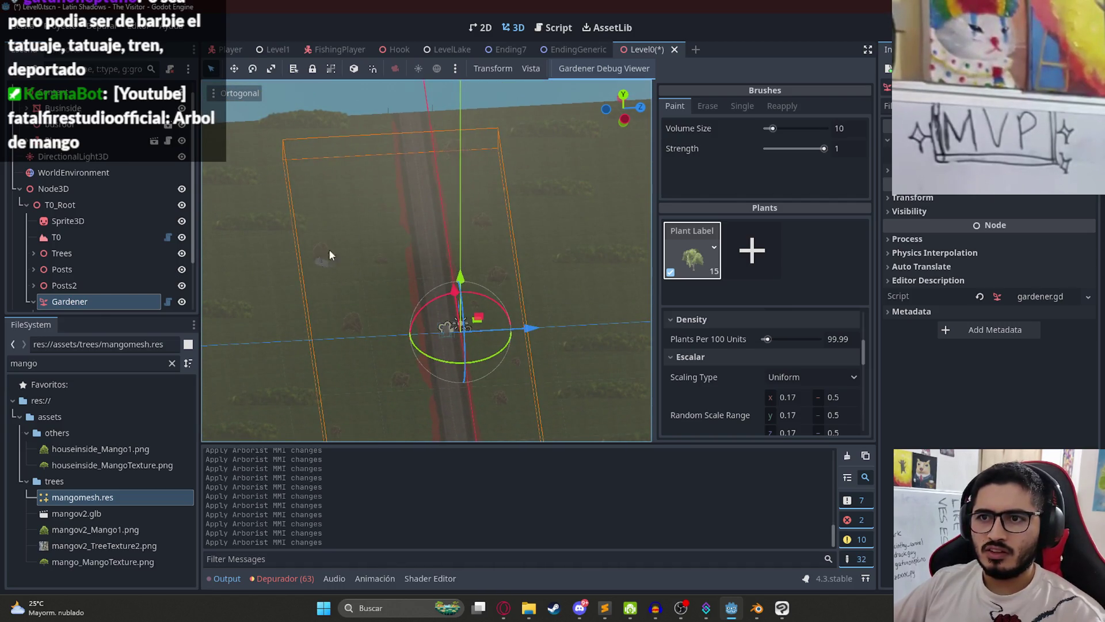
click(375, 146)
right_click(651, 48)
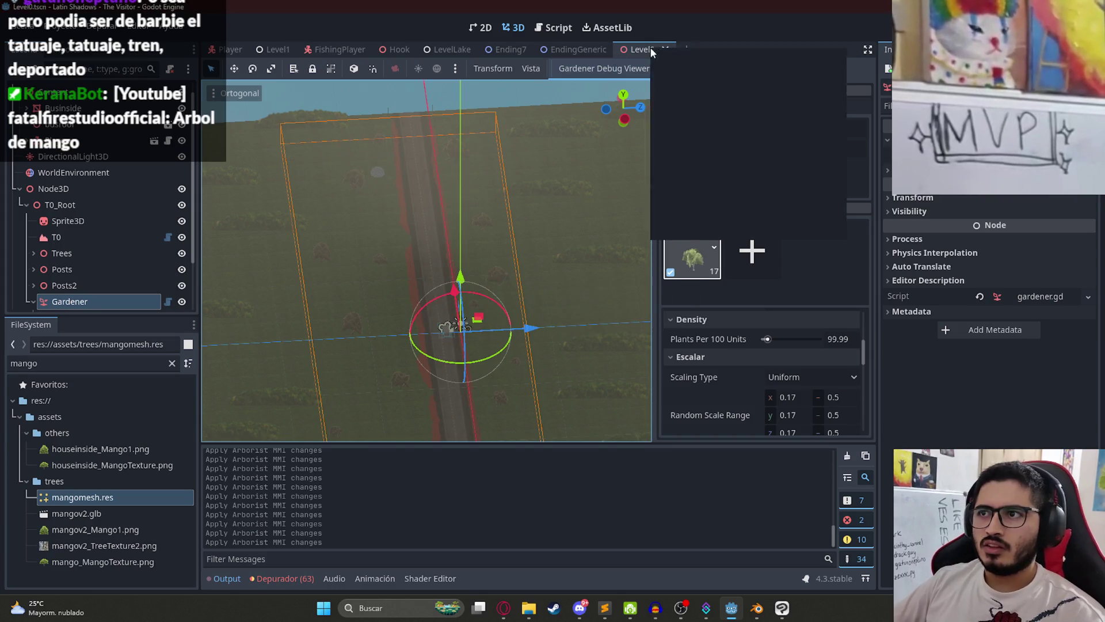
click(725, 145)
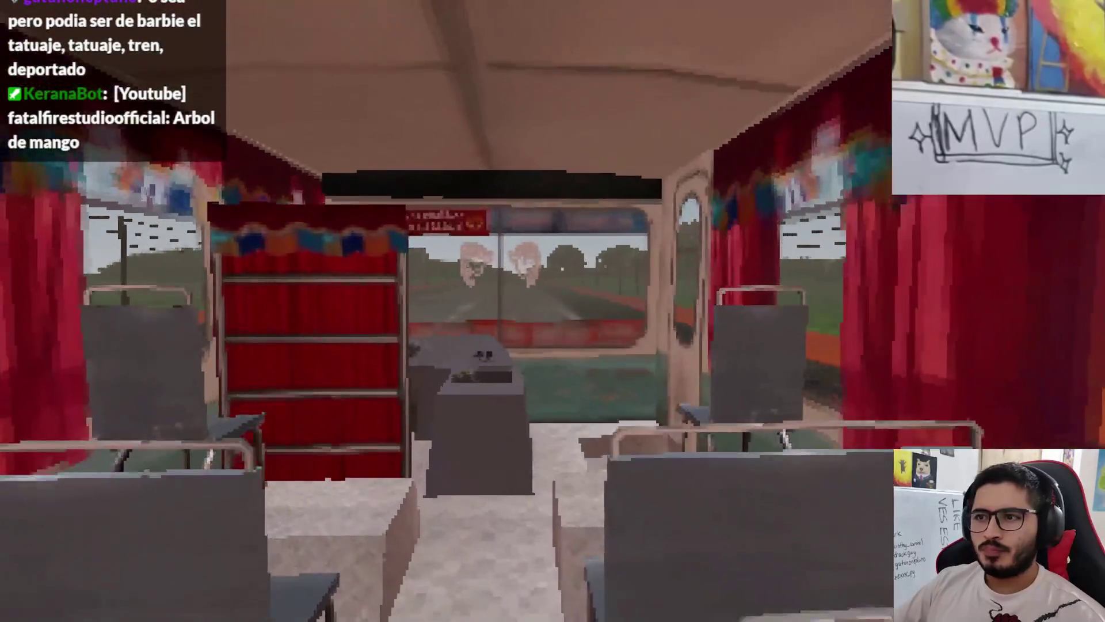
Step: Walk through the bus to view the roadside mango trees, then quit to the editor
key(w)
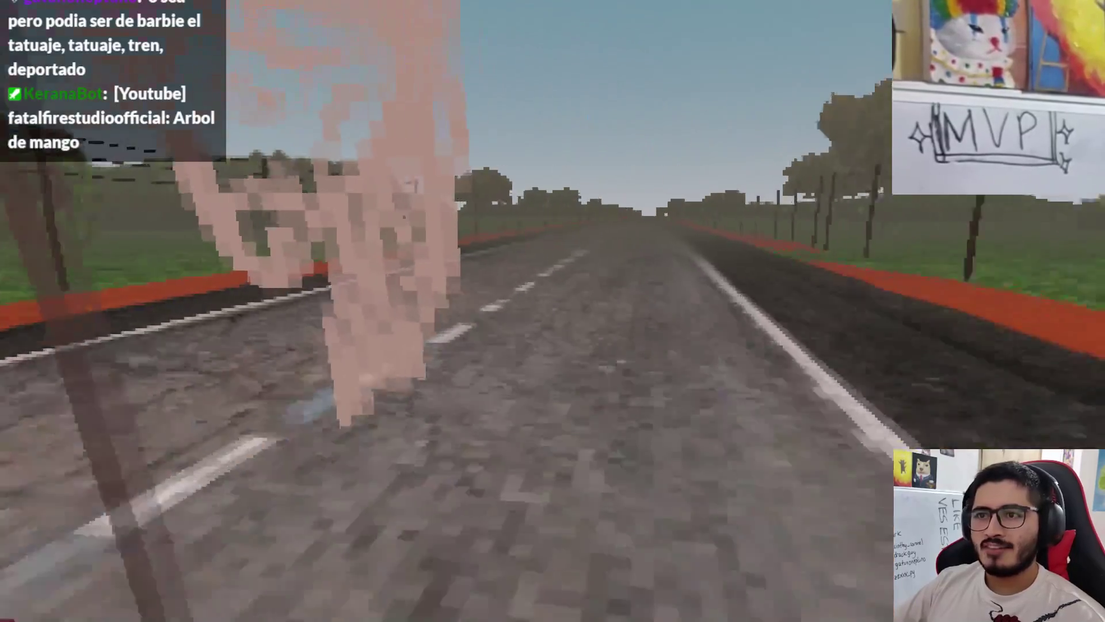
key(Escape)
click(650, 449)
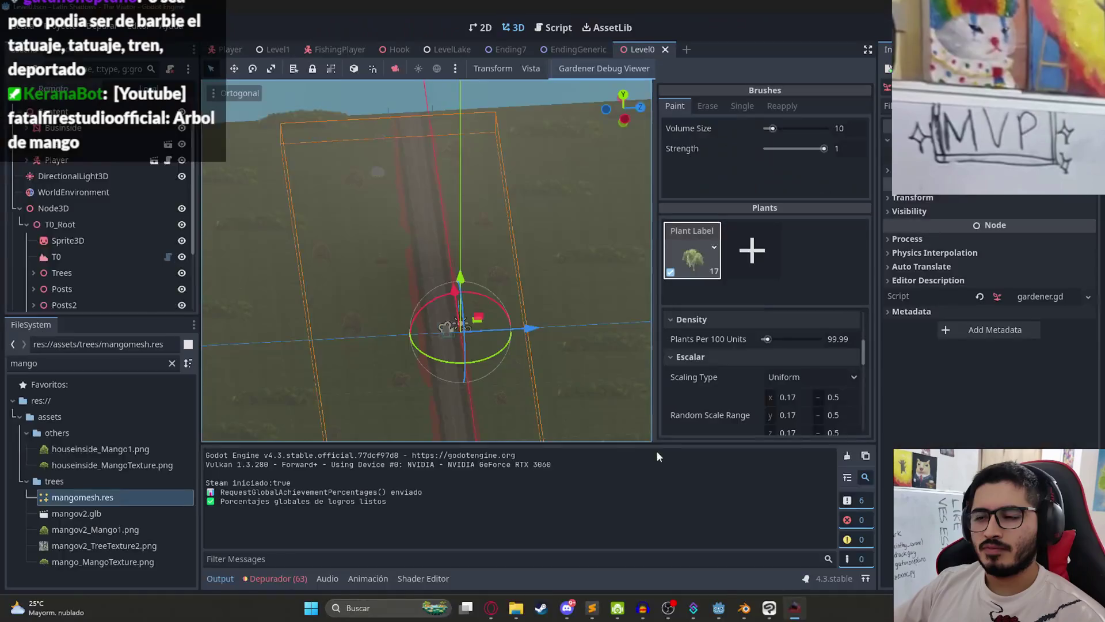
Step: Add a second Gardener plant and open the cow.glb import settings via a 'cow' filter
key(KP_7)
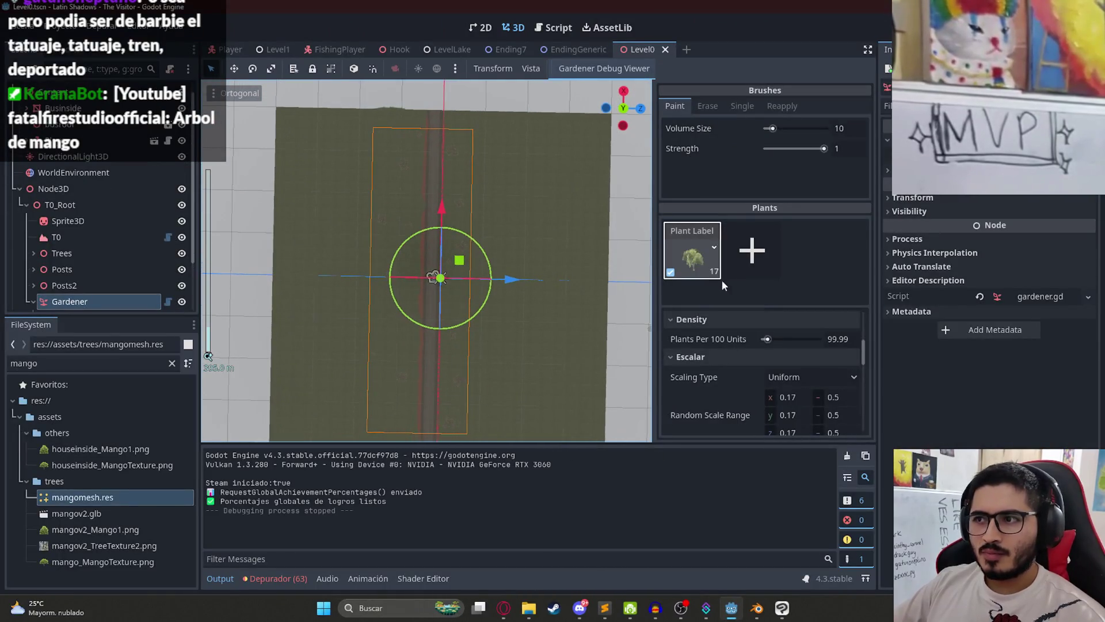
click(741, 261)
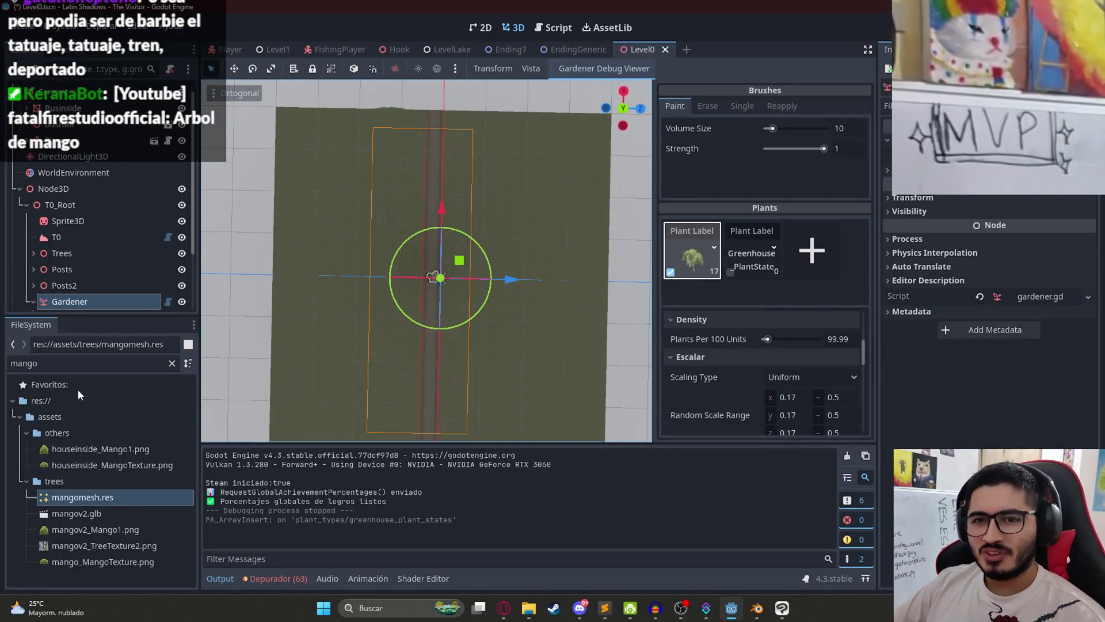
double_click(23, 364)
text(cow)
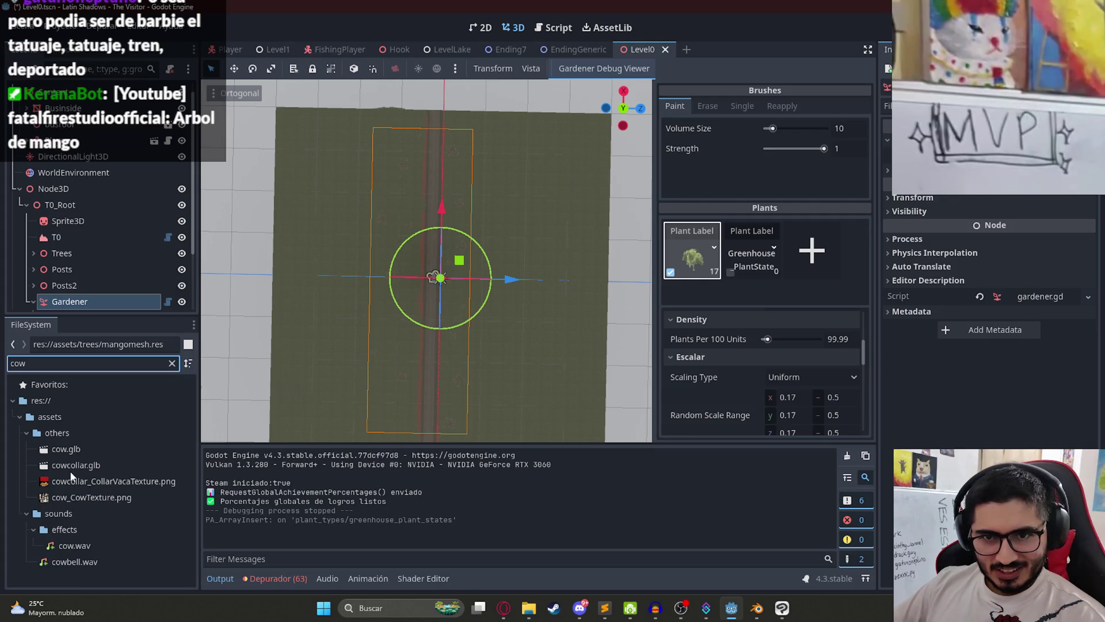
double_click(73, 450)
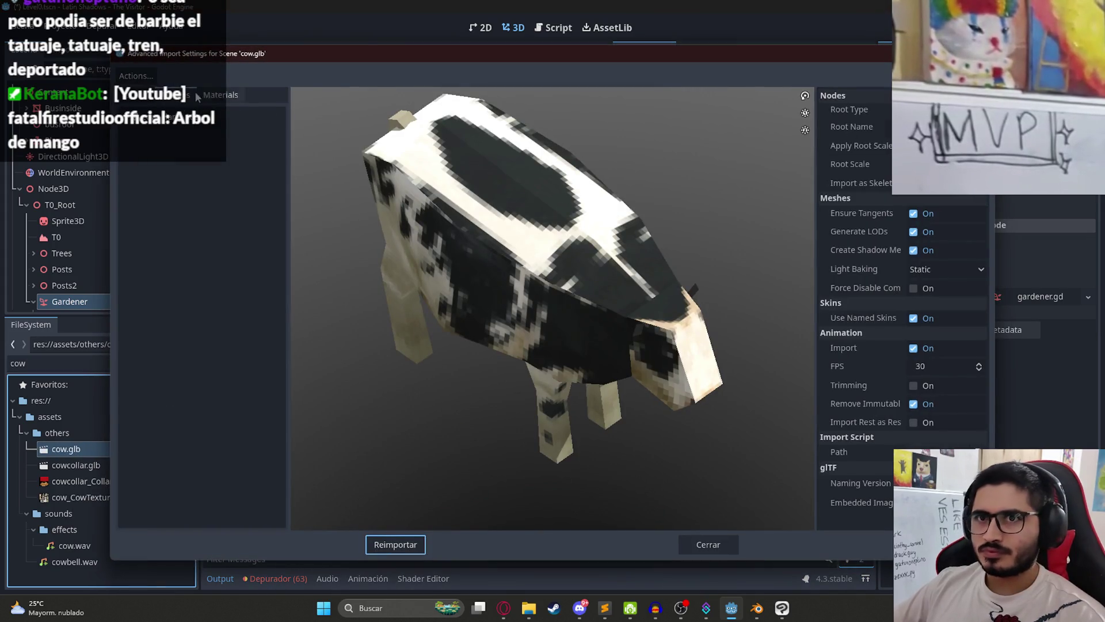
Step: Save the cow mesh with LODs as cow.res in assets/others and reimport
click(170, 116)
click(917, 110)
click(941, 199)
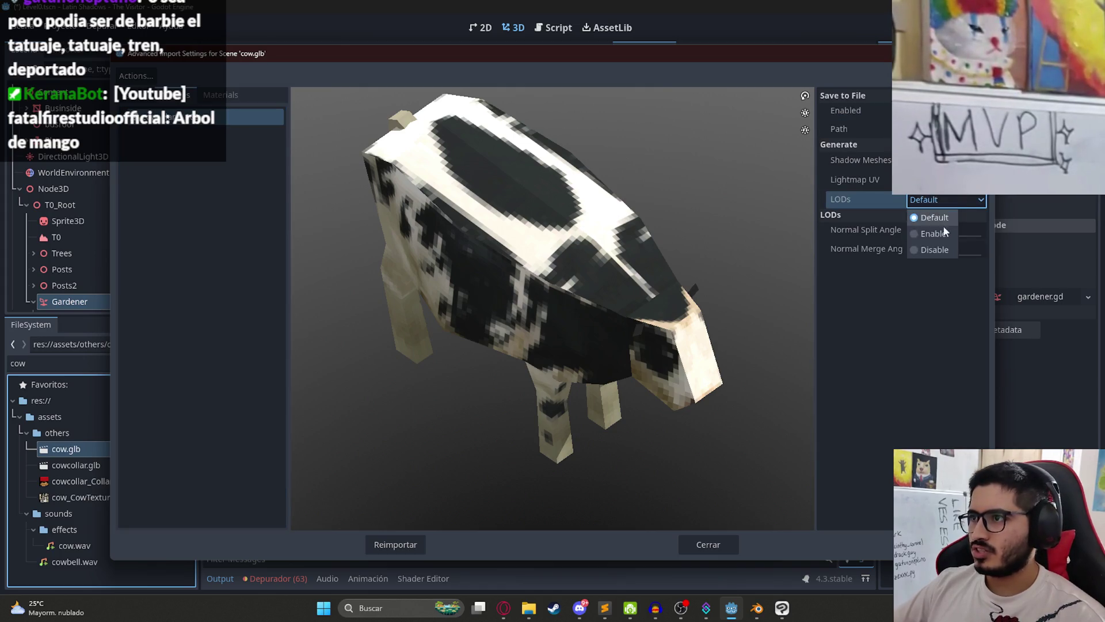
click(944, 129)
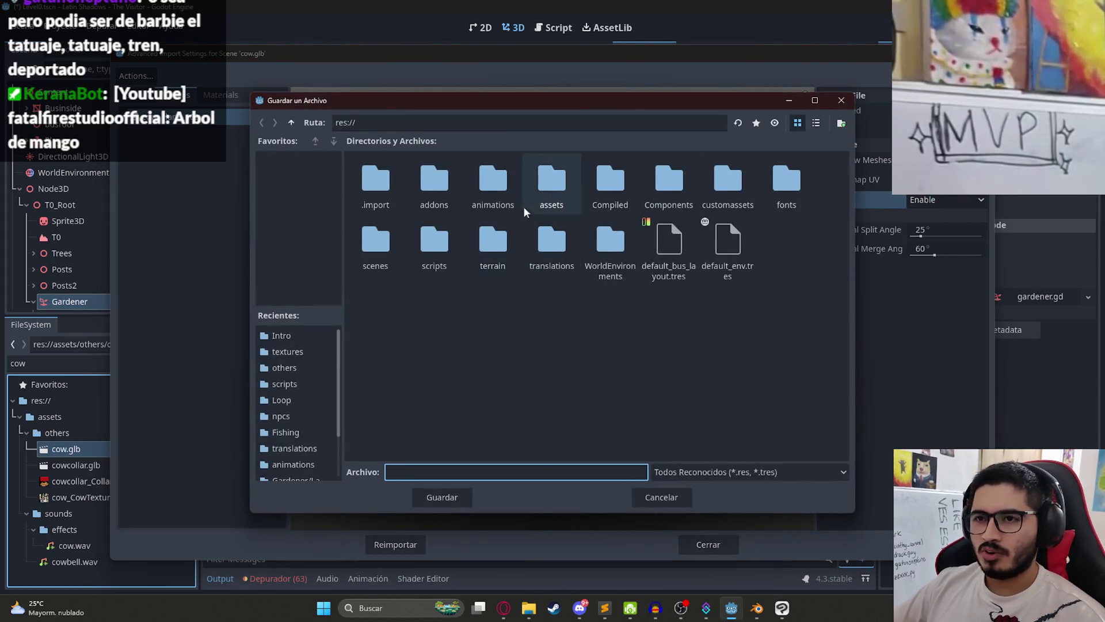
double_click(551, 181)
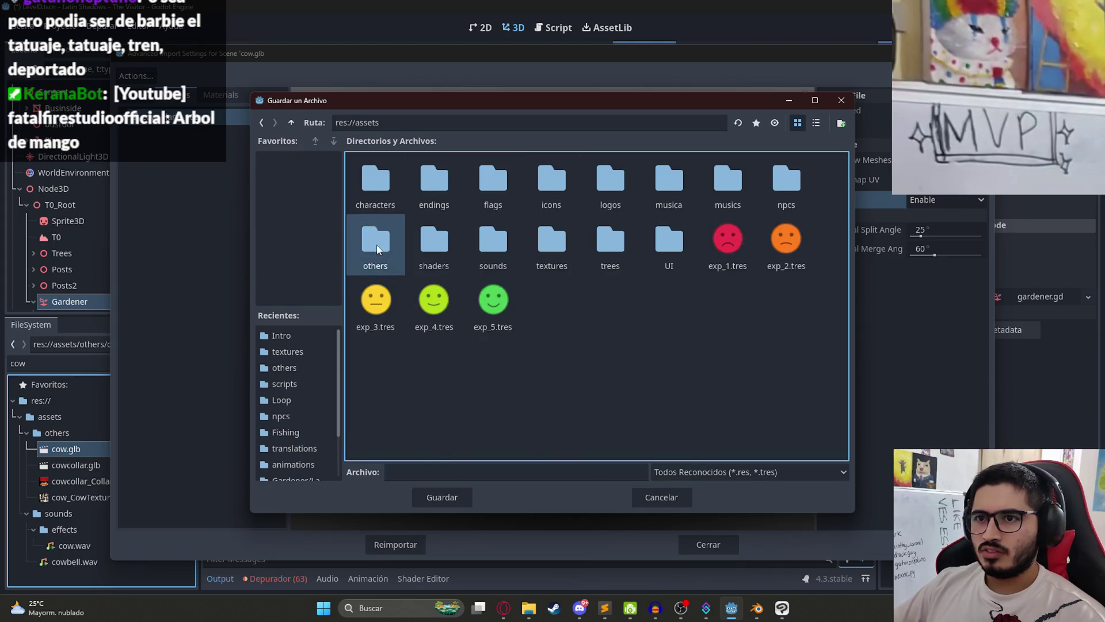
double_click(375, 242)
click(415, 469)
text(cow)
key(Return)
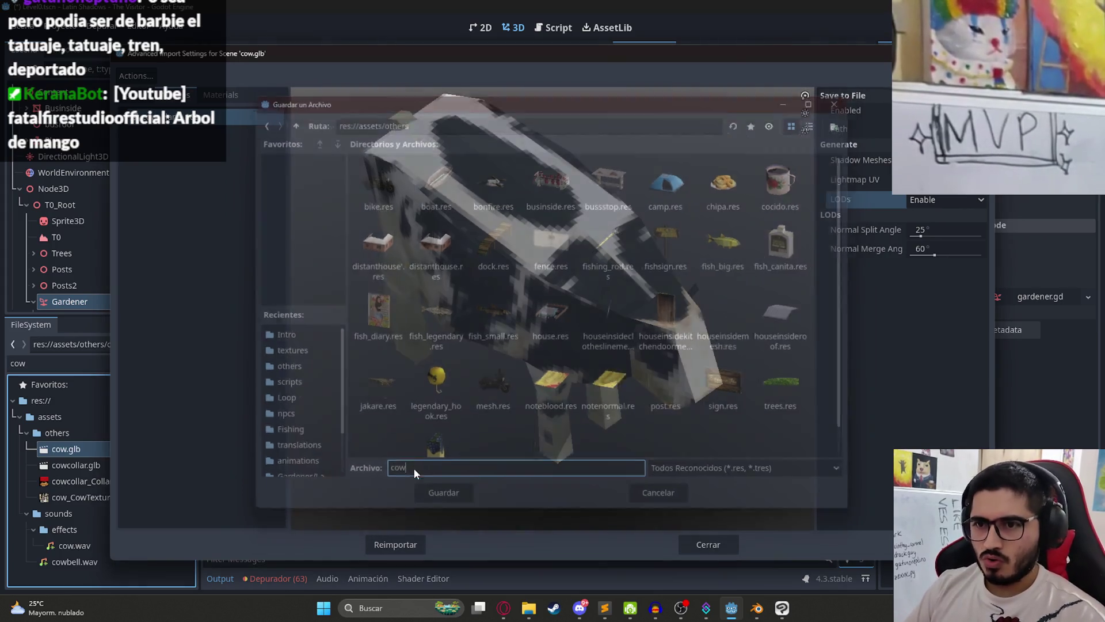
click(410, 545)
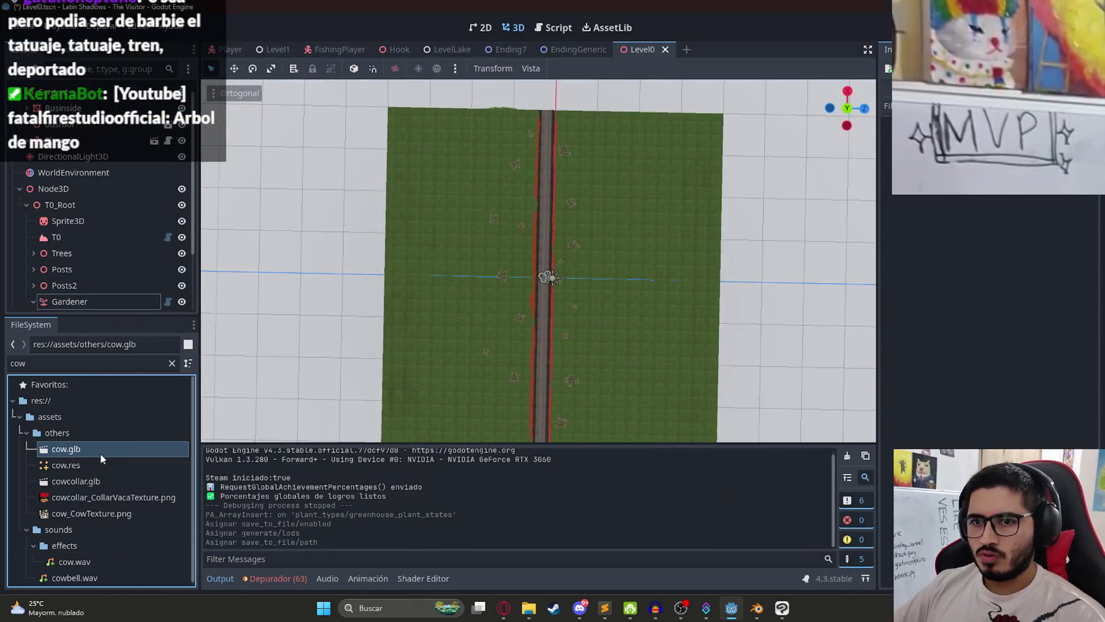
Step: Give the second plant an LOD variant using cow.res
mouse_move(98, 465)
mouse_down()
mouse_move(771, 261)
mouse_move(759, 256)
mouse_up()
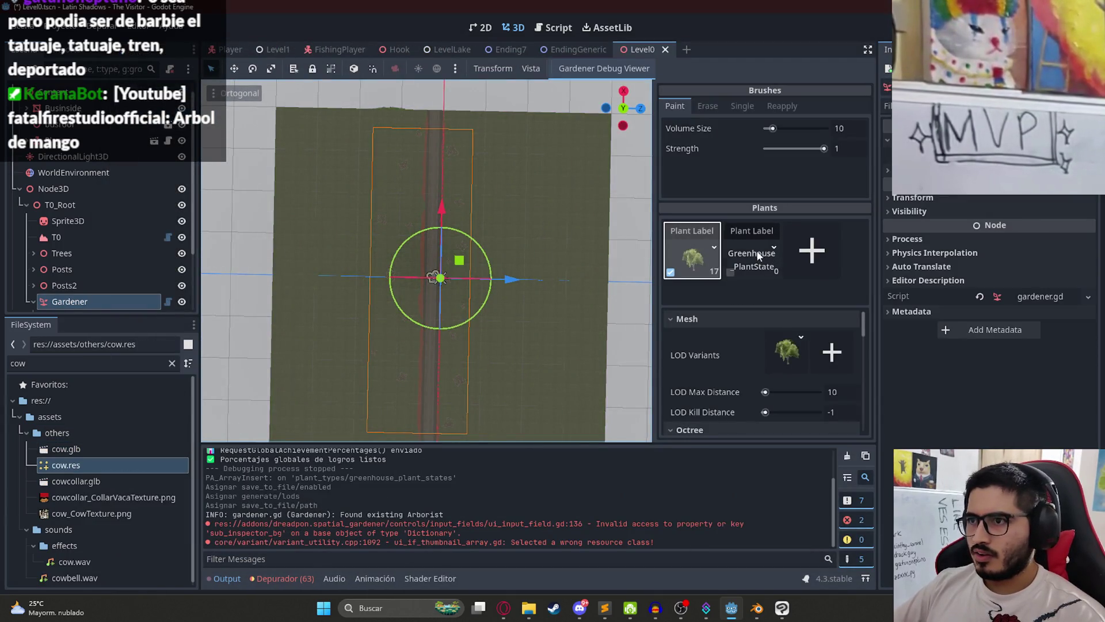
click(77, 467)
drag(81, 470, 758, 265)
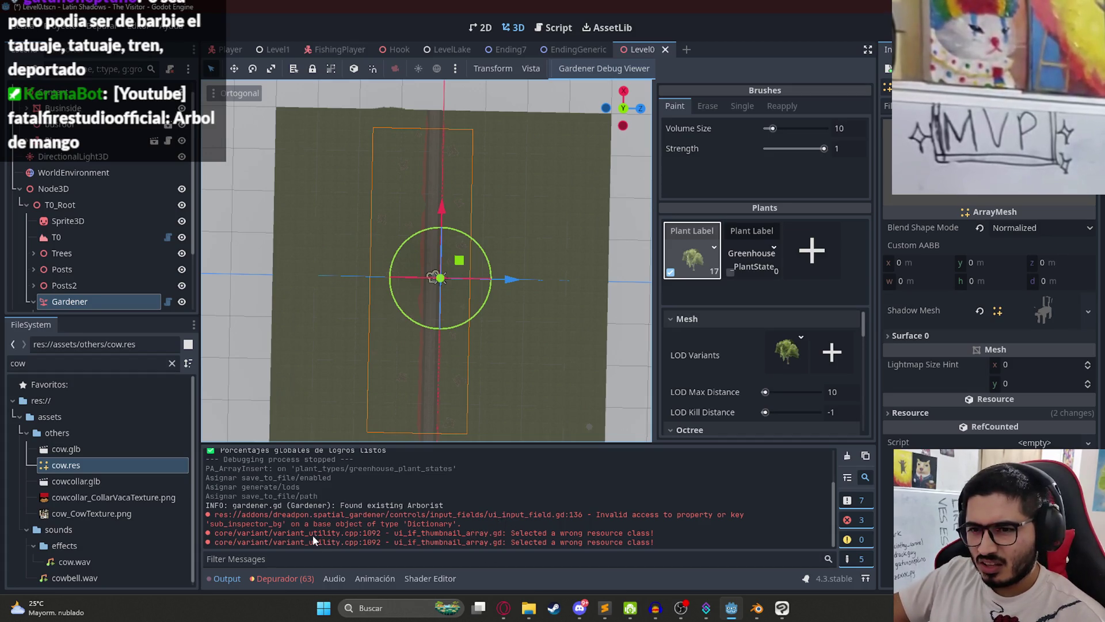
click(745, 235)
click(753, 270)
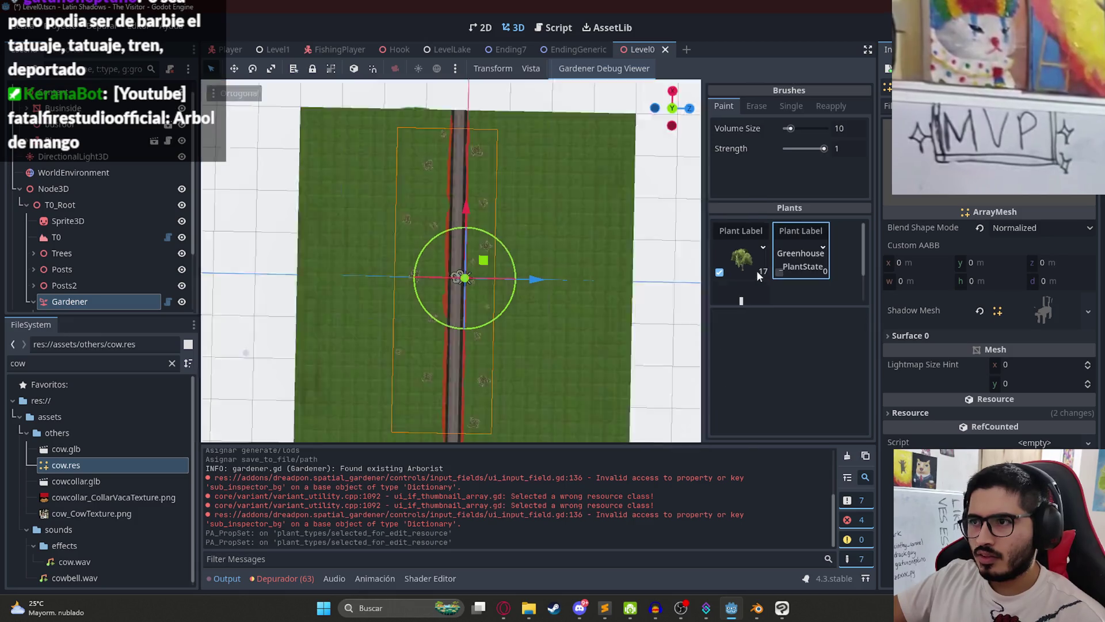
click(784, 356)
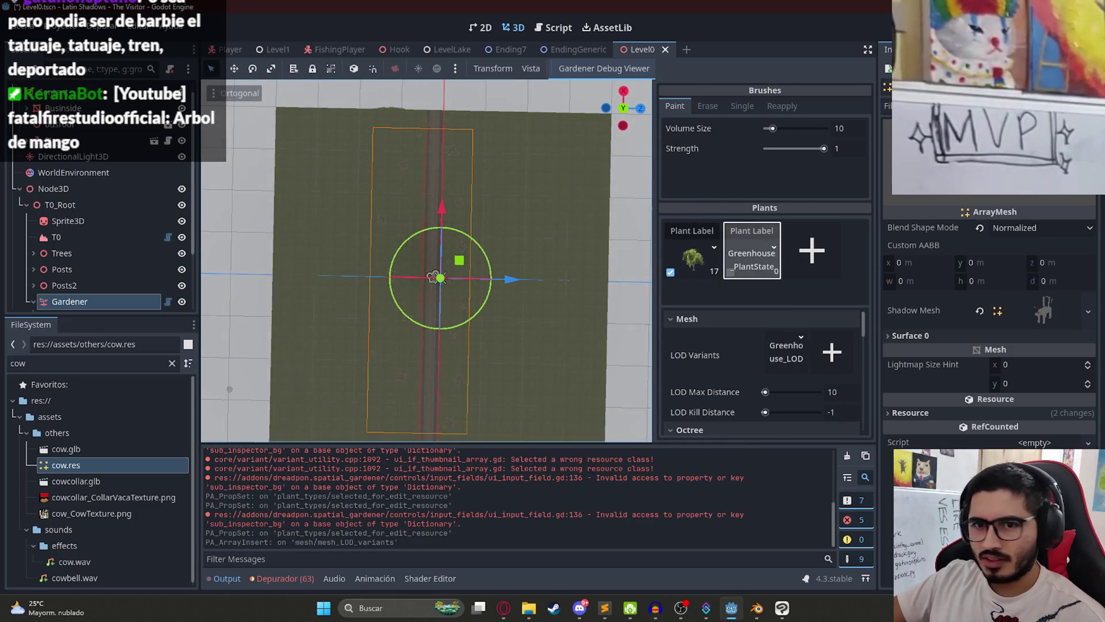
mouse_move(116, 475)
mouse_down()
mouse_move(771, 370)
mouse_move(776, 350)
mouse_up()
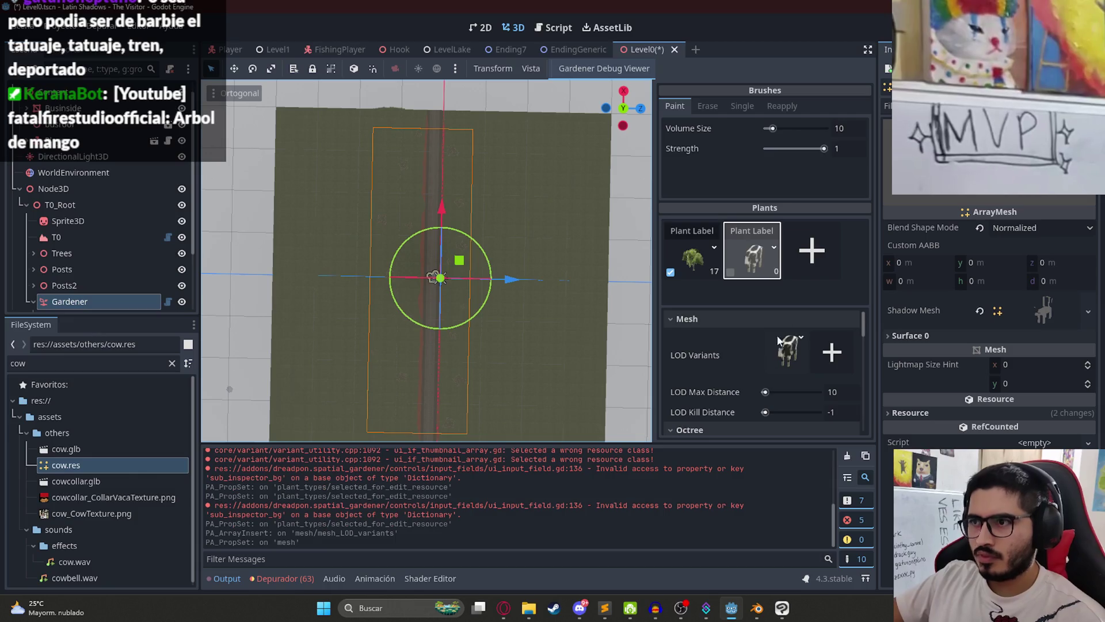
Step: Set the cow plant's LOD Max Distance to 1 and a uniform 0.17 random scale range
scroll(796, 366, down, 3)
click(842, 316)
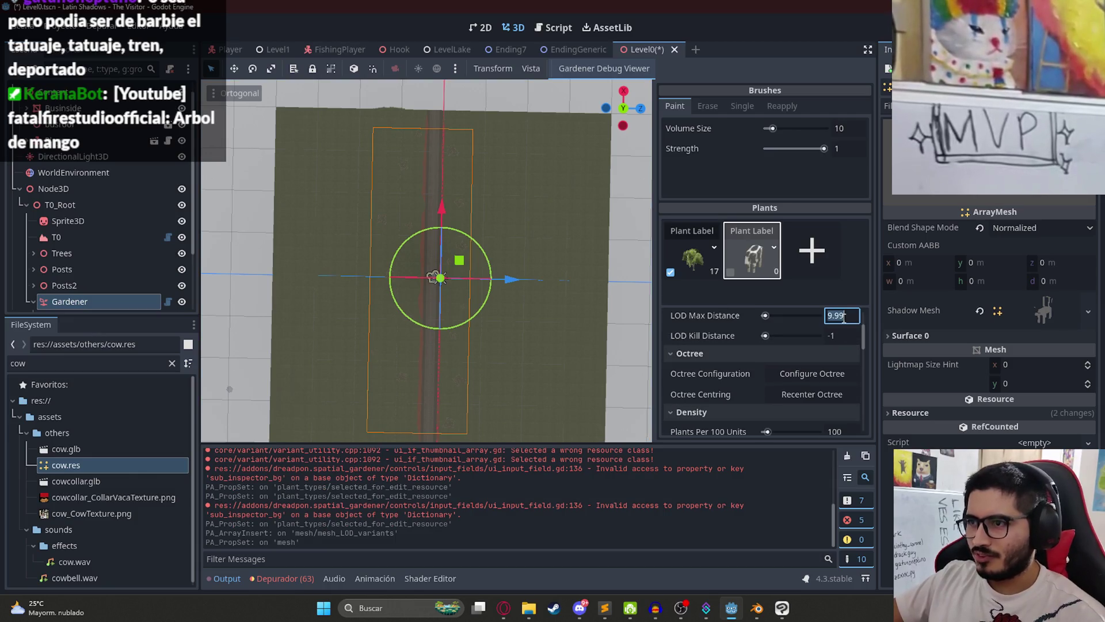
key(Return)
scroll(765, 372, down, 4)
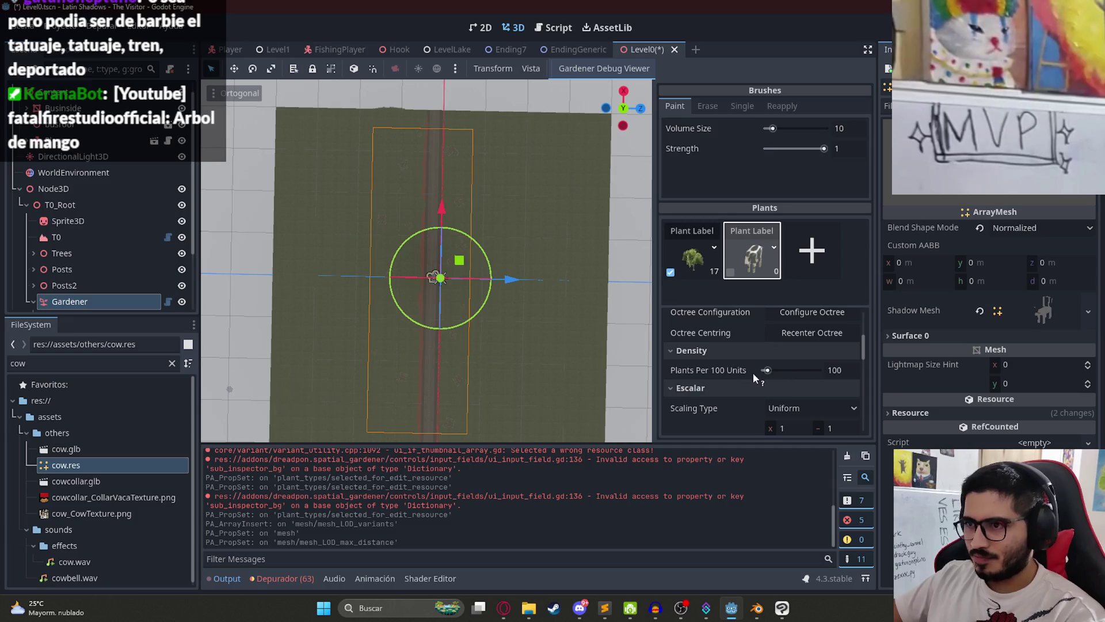
scroll(797, 375, down, 3)
scroll(798, 379, up, 2)
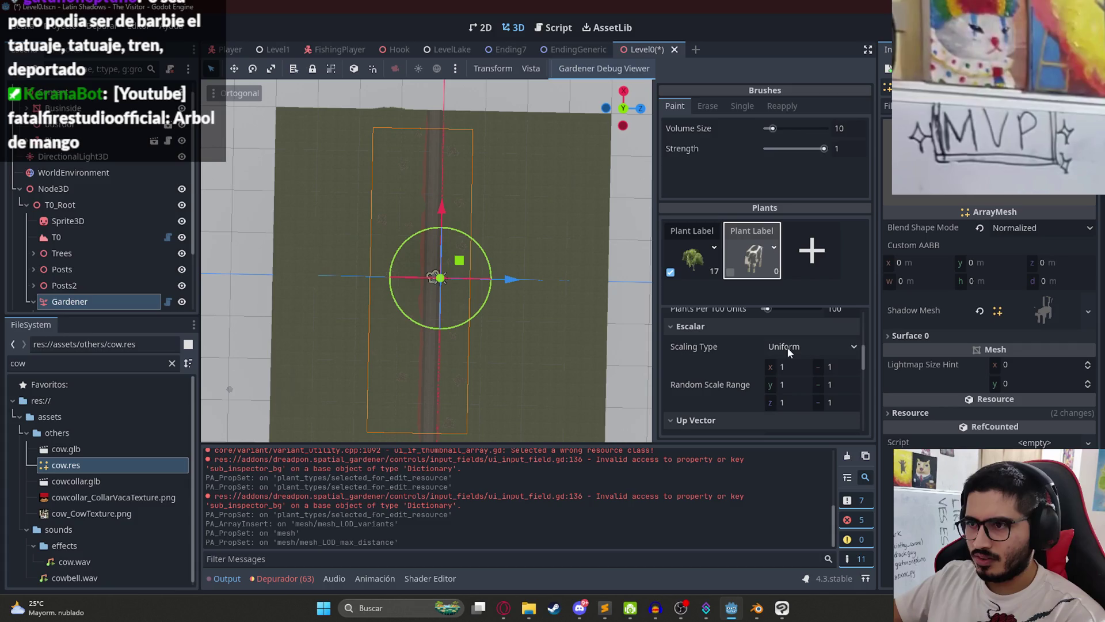
click(790, 351)
click(802, 366)
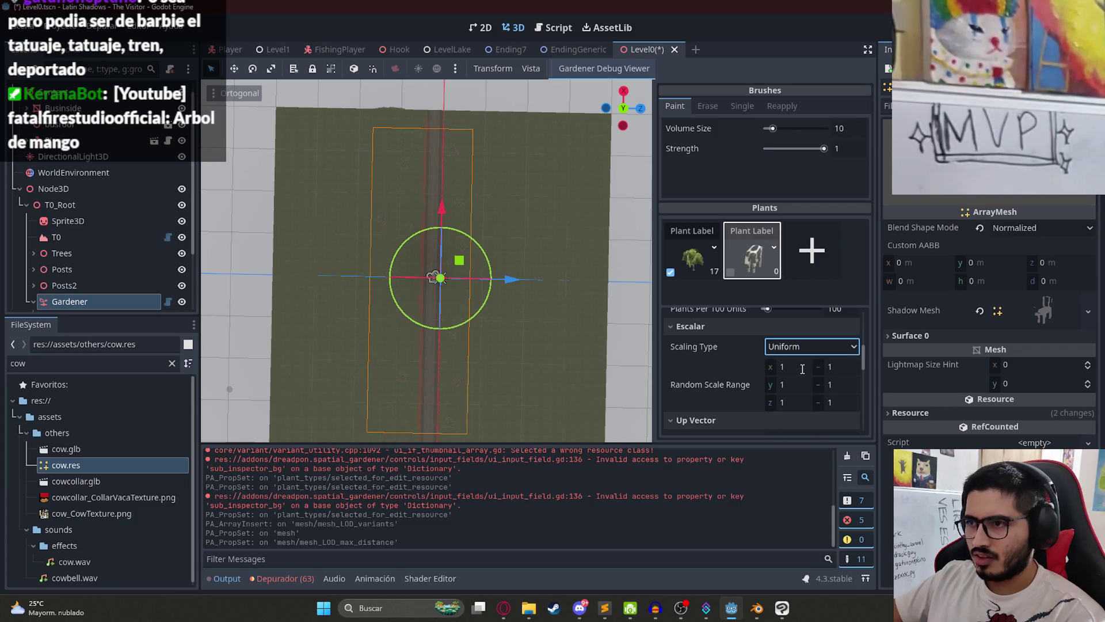
click(802, 367)
key(Return)
key(Tab)
text(.17)
key(Tab)
Step: Save Level0 and tilt the view to see the terrain in perspective
key(ctrl+s)
drag(449, 271, 457, 247)
scroll(482, 330, up, 3)
mouse_move(547, 315)
mouse_down()
mouse_move(324, 164)
mouse_move(508, 213)
mouse_move(548, 308)
mouse_move(451, 259)
mouse_move(288, 254)
mouse_up()
Step: Select the Gardener node and enable only the cow plant for painting
click(49, 173)
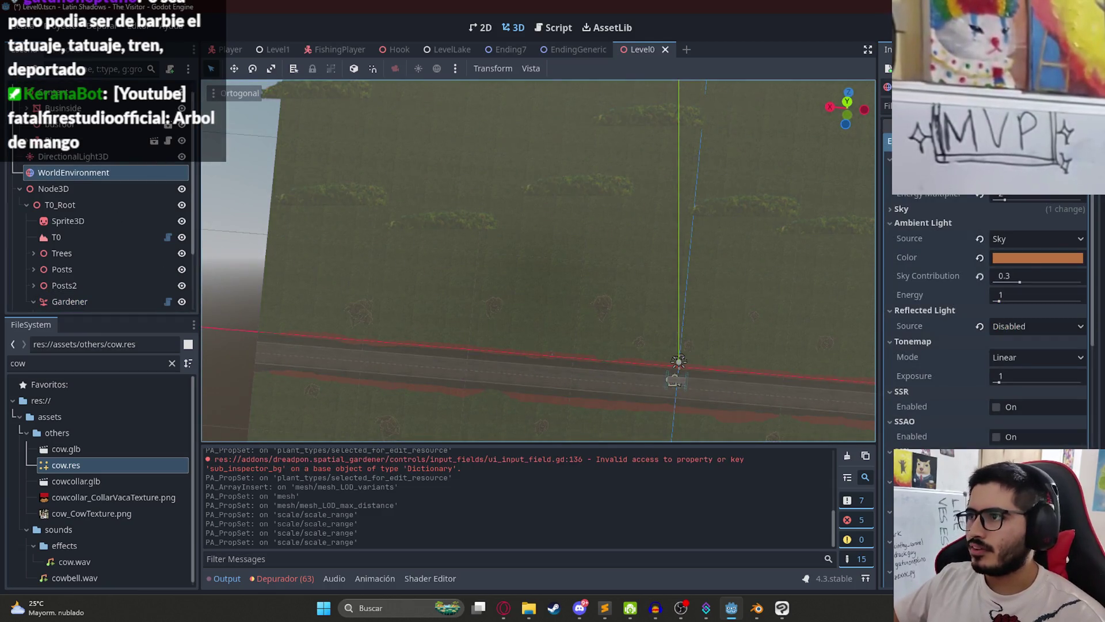
click(602, 242)
scroll(488, 261, up, 5)
scroll(469, 273, up, 8)
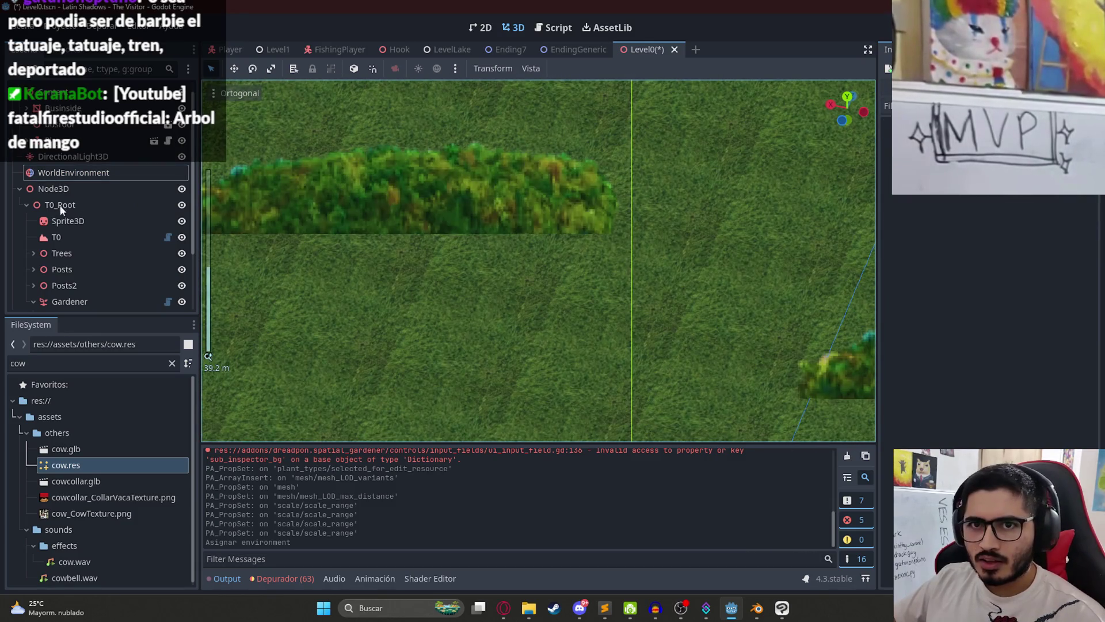
click(71, 221)
click(730, 272)
scroll(495, 317, down, 6)
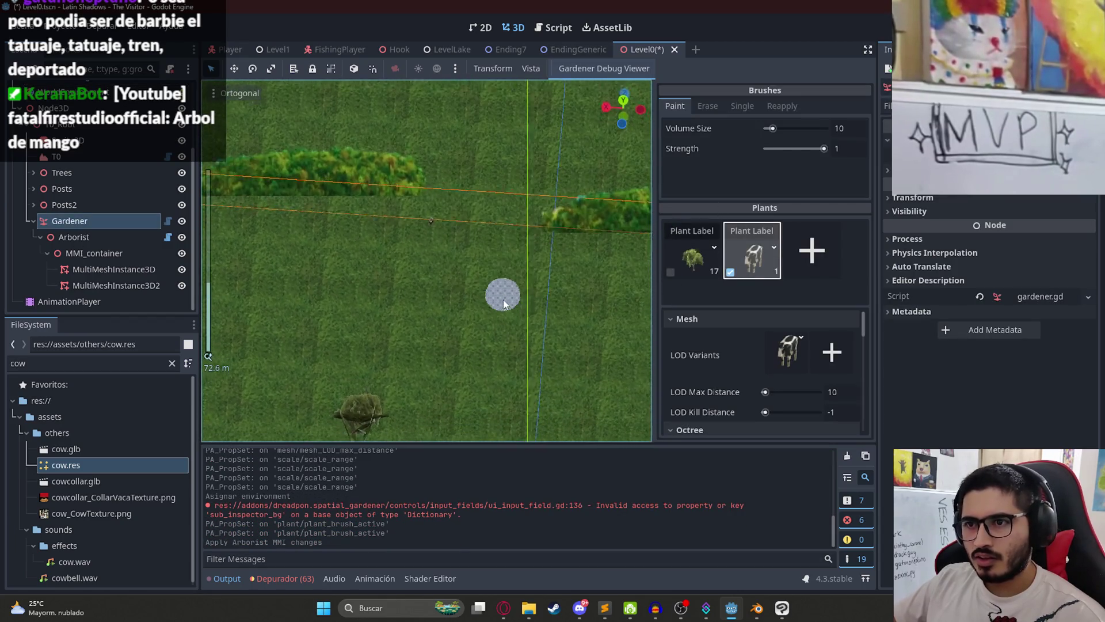
Step: Paint cows on the grass along both sides of the road, then save Level0
key(ctrl+z)
click(364, 236)
click(278, 229)
click(319, 225)
click(320, 191)
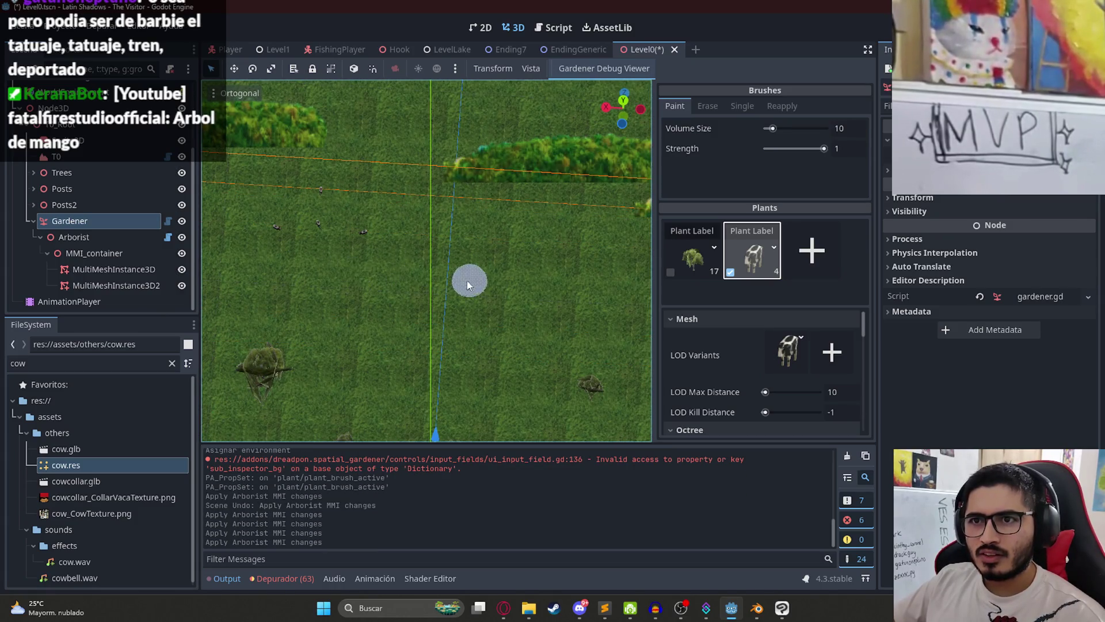
scroll(469, 284, down, 10)
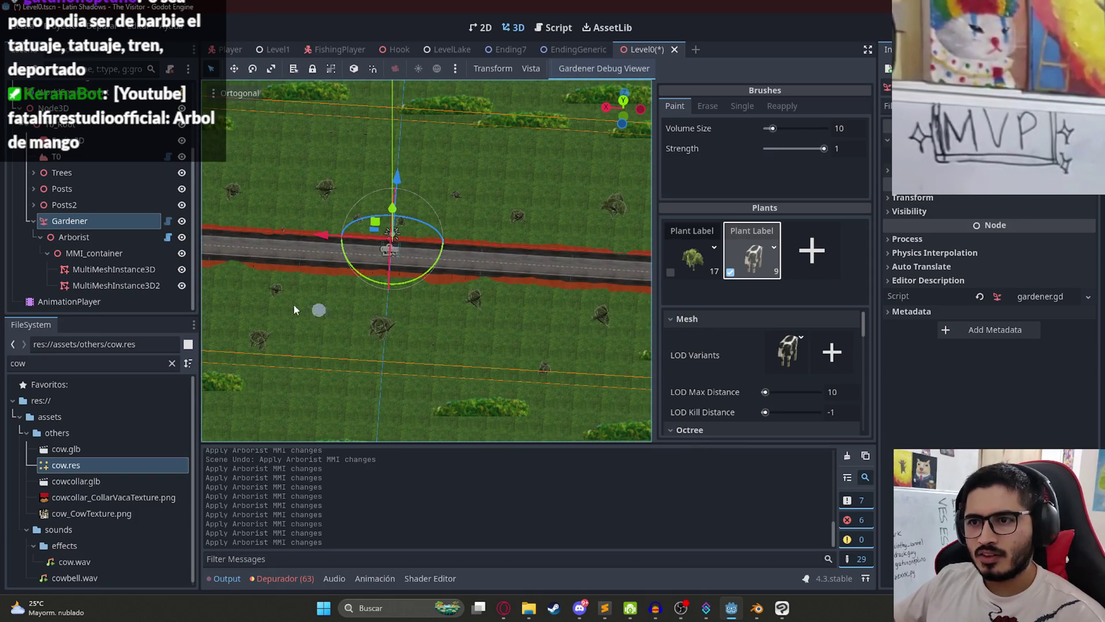
scroll(345, 308, left, 5)
click(404, 303)
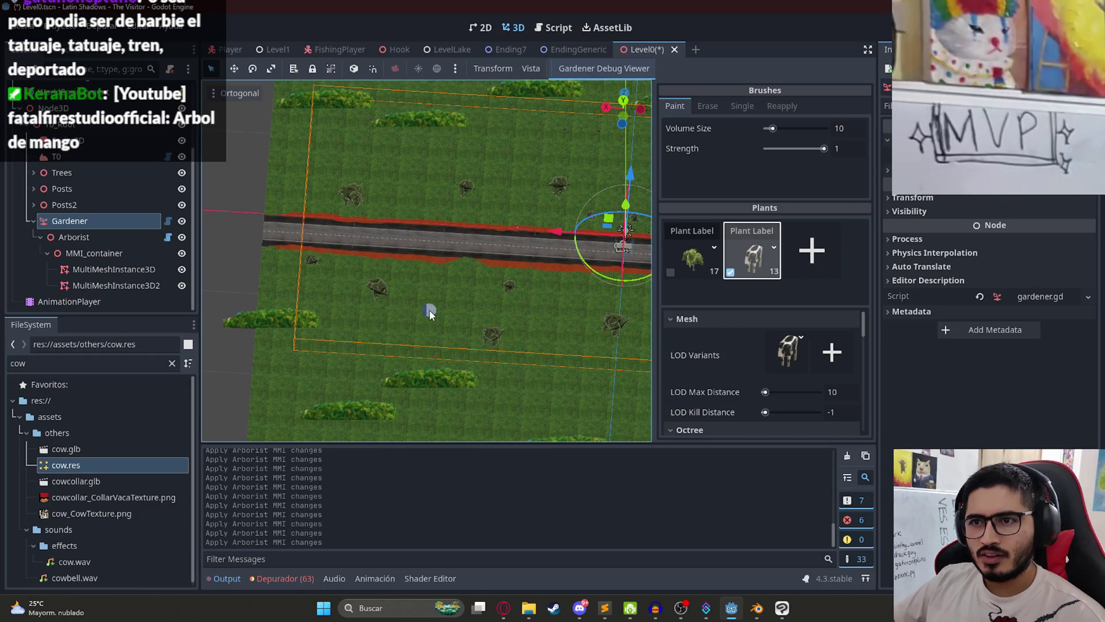
right_click(638, 52)
click(707, 145)
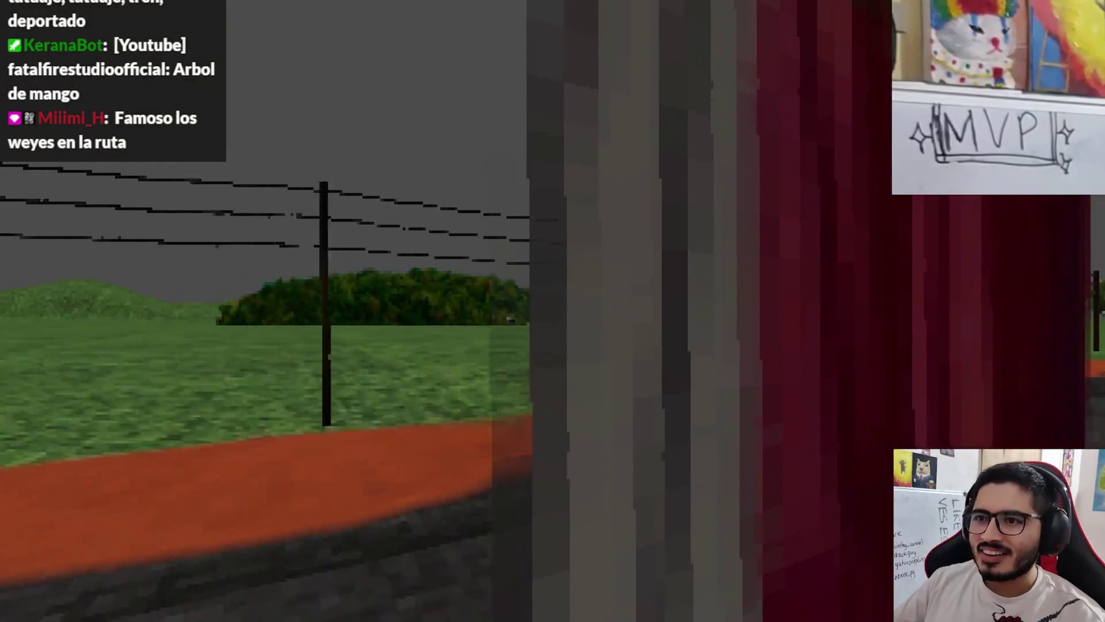
Step: Pause the running game and quit back to the editor
key(Escape)
click(480, 467)
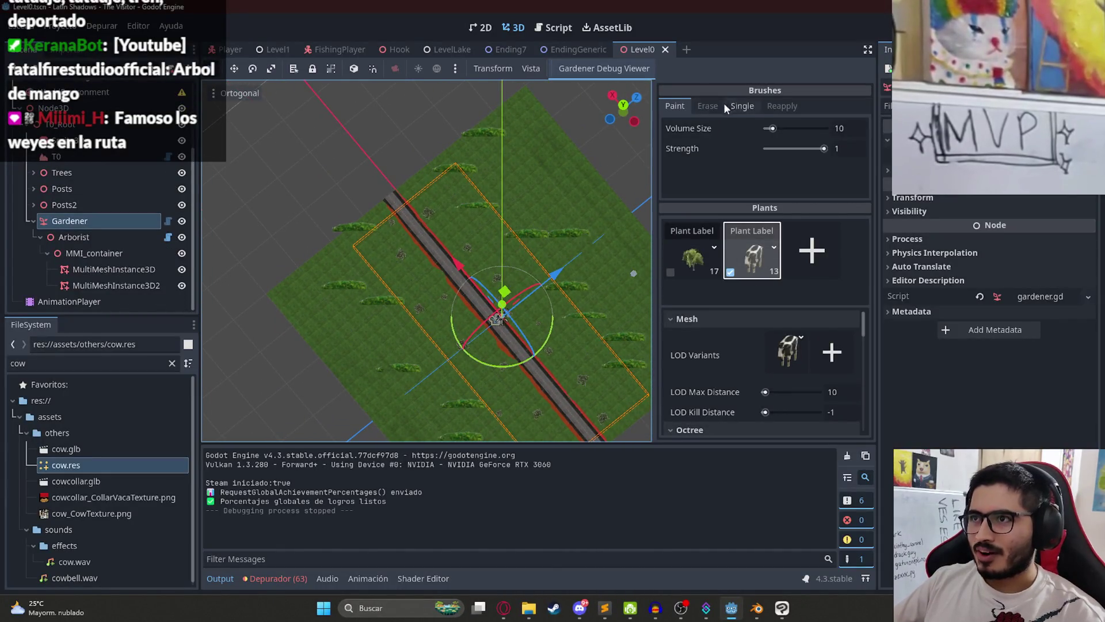
Step: Switch the Gardener brush from Erase back to Paint and save the scene
scroll(491, 283, down, 3)
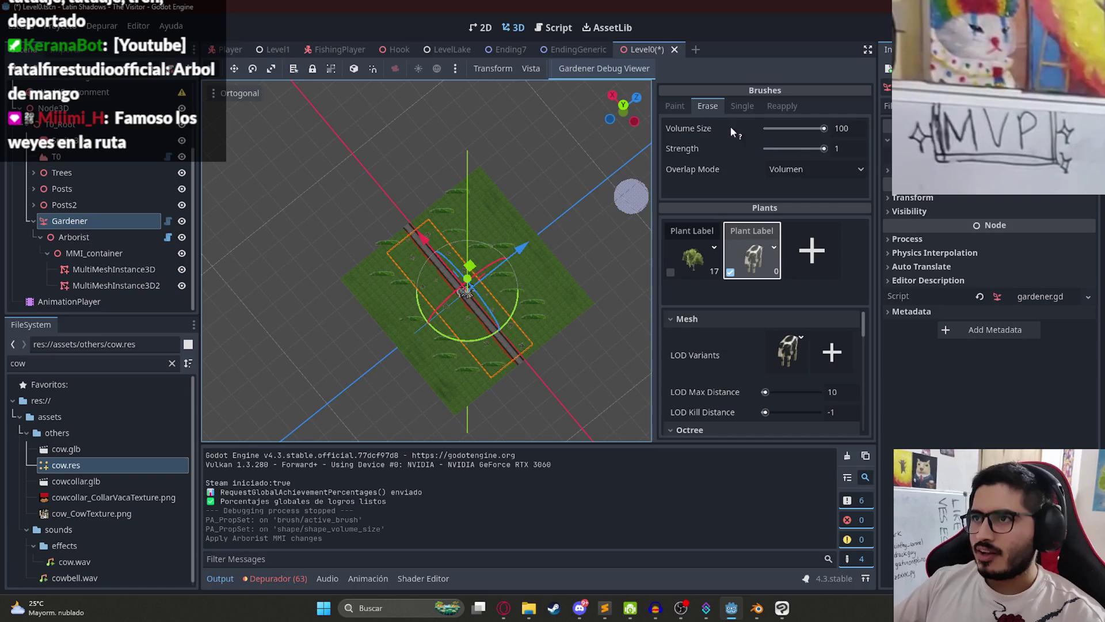
click(675, 106)
scroll(498, 280, up, 10)
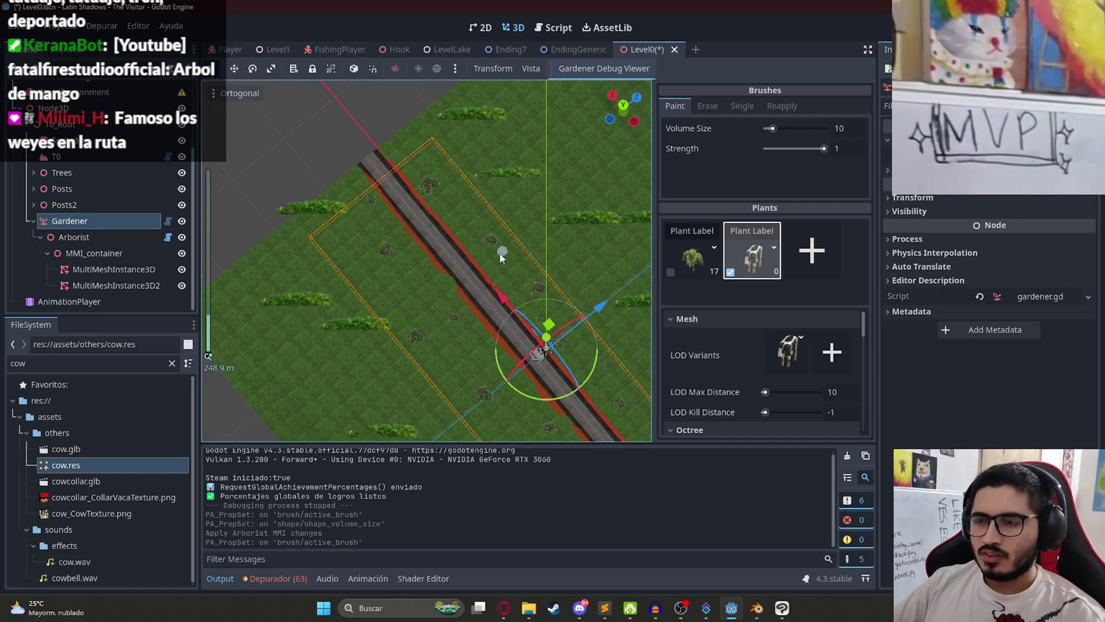
drag(405, 320, 384, 266)
key(ctrl+s)
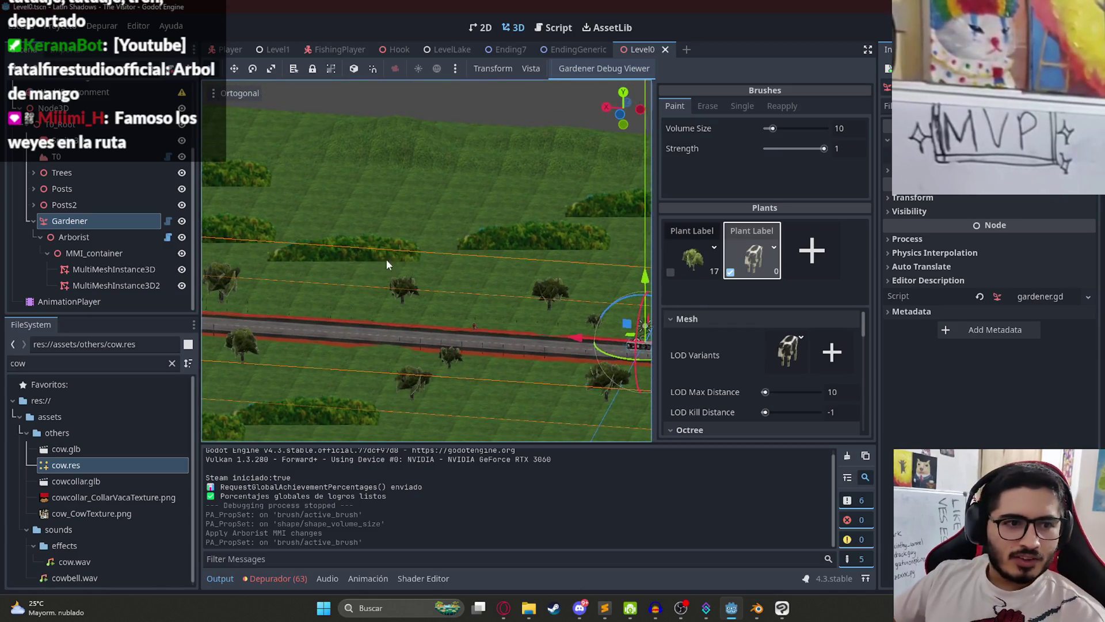
Step: Zoom and angle the view to frame the hedge and road up close
scroll(381, 258, up, 2)
drag(419, 265, 392, 307)
scroll(392, 307, up, 2)
mouse_move(496, 271)
mouse_down()
mouse_move(519, 291)
mouse_move(490, 270)
mouse_move(484, 314)
mouse_move(382, 257)
mouse_move(286, 272)
mouse_move(370, 264)
mouse_move(383, 290)
mouse_up()
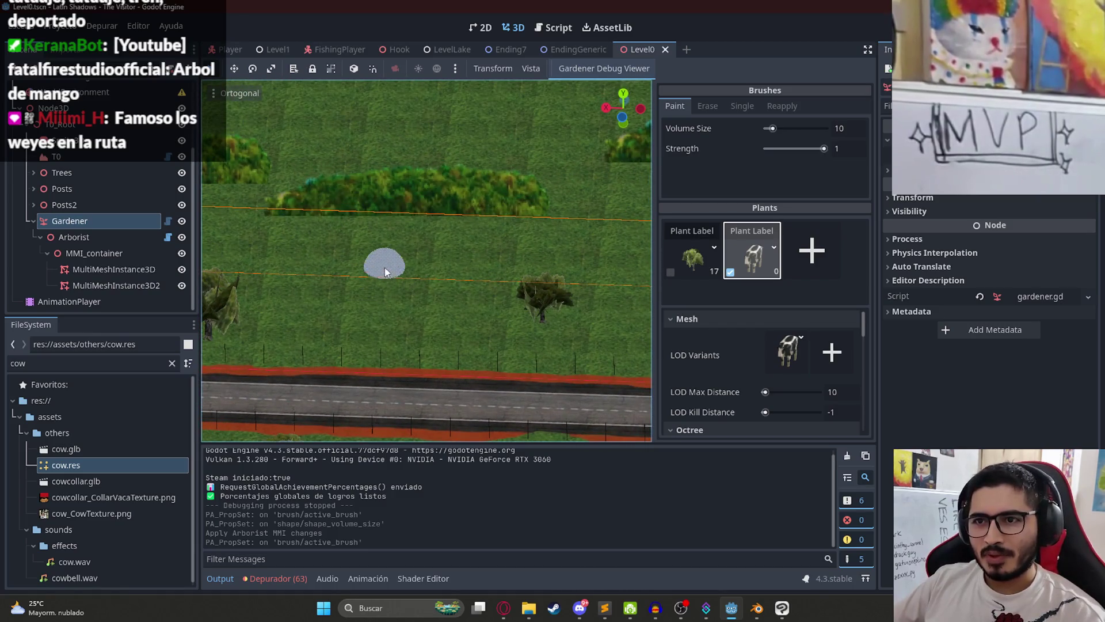
Step: Paint a small herd of cows beside the roadside tree, undoing stray strokes
click(384, 268)
key(ctrl+z)
scroll(434, 273, up, 2)
click(386, 299)
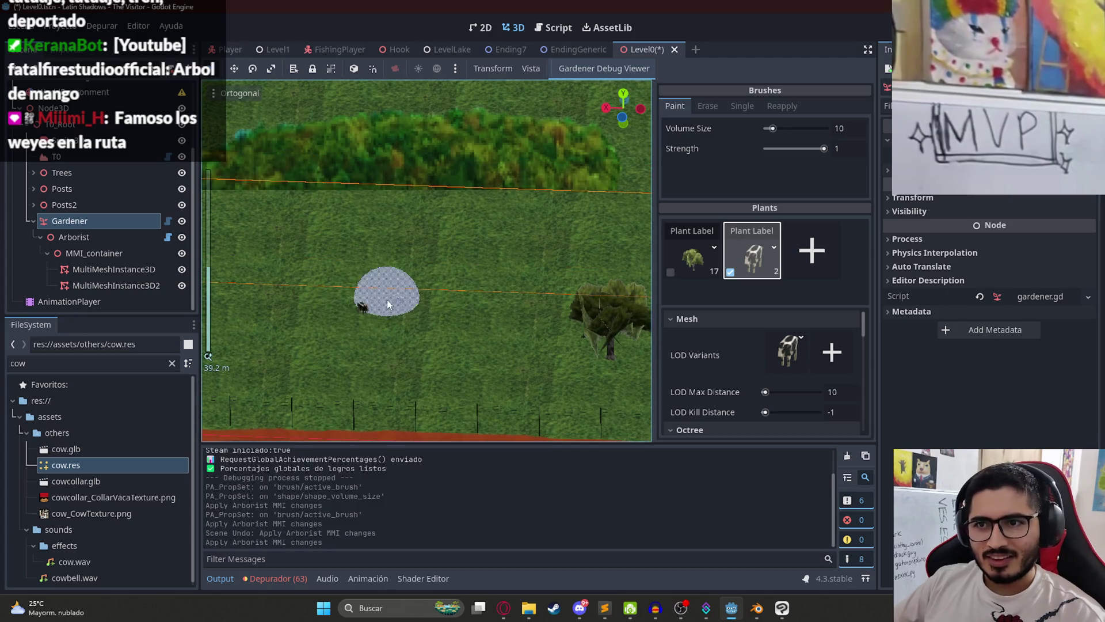
key(ctrl+z)
click(436, 299)
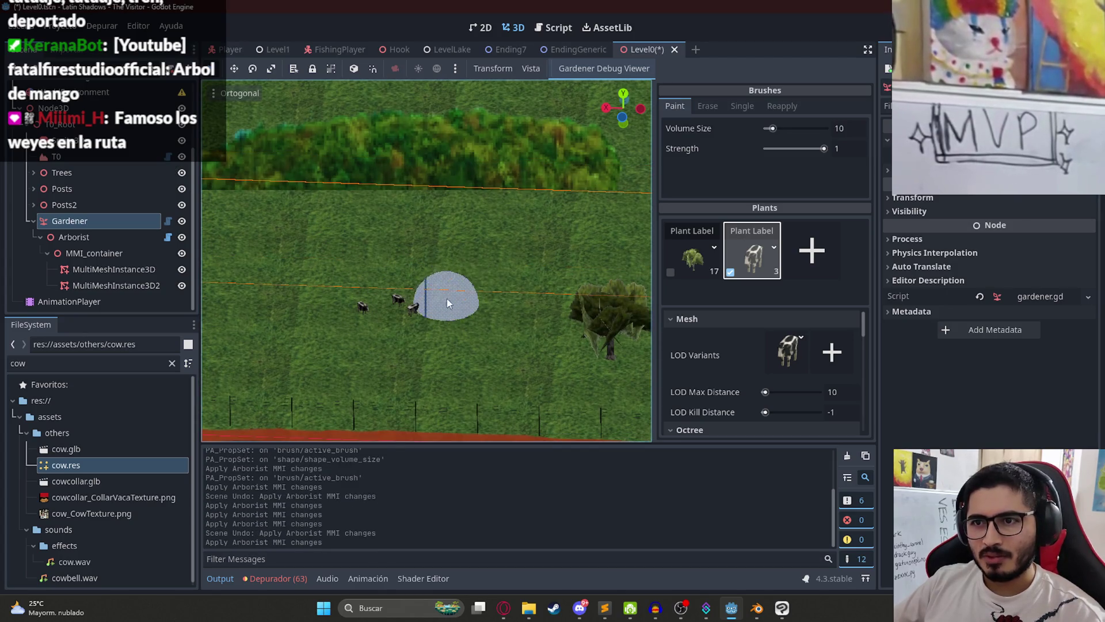
click(435, 294)
scroll(444, 282, down, 5)
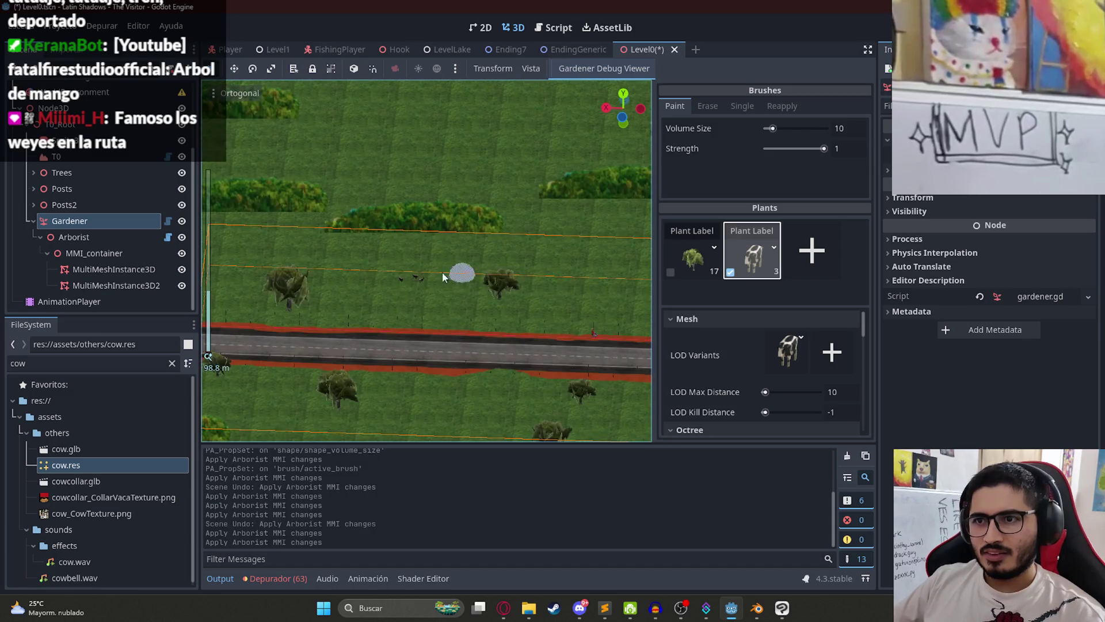
scroll(447, 271, up, 5)
click(486, 292)
scroll(473, 321, down, 5)
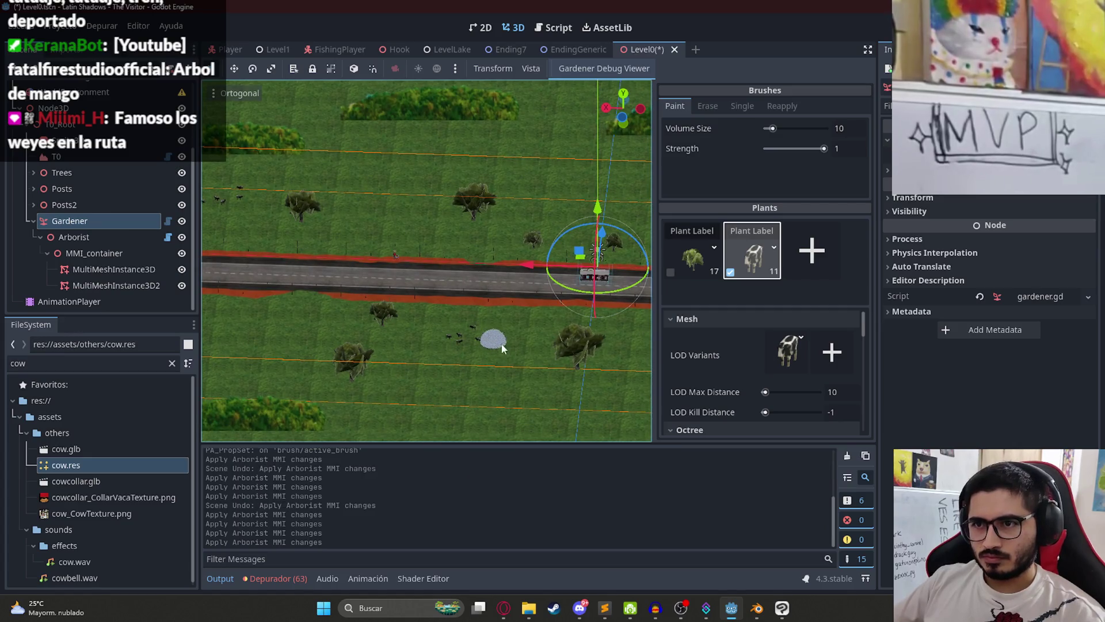
Step: Pan along the road to its far end and save the scene with Ctrl+S
drag(513, 353, 316, 303)
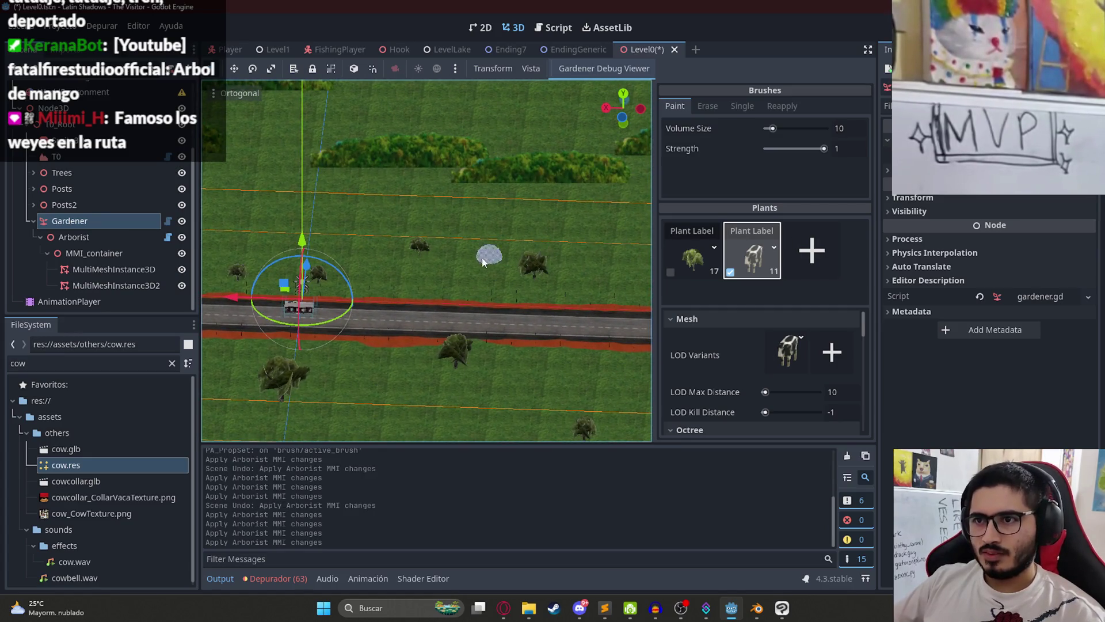
mouse_move(481, 262)
mouse_down()
mouse_move(409, 298)
mouse_move(347, 253)
mouse_move(391, 224)
mouse_up()
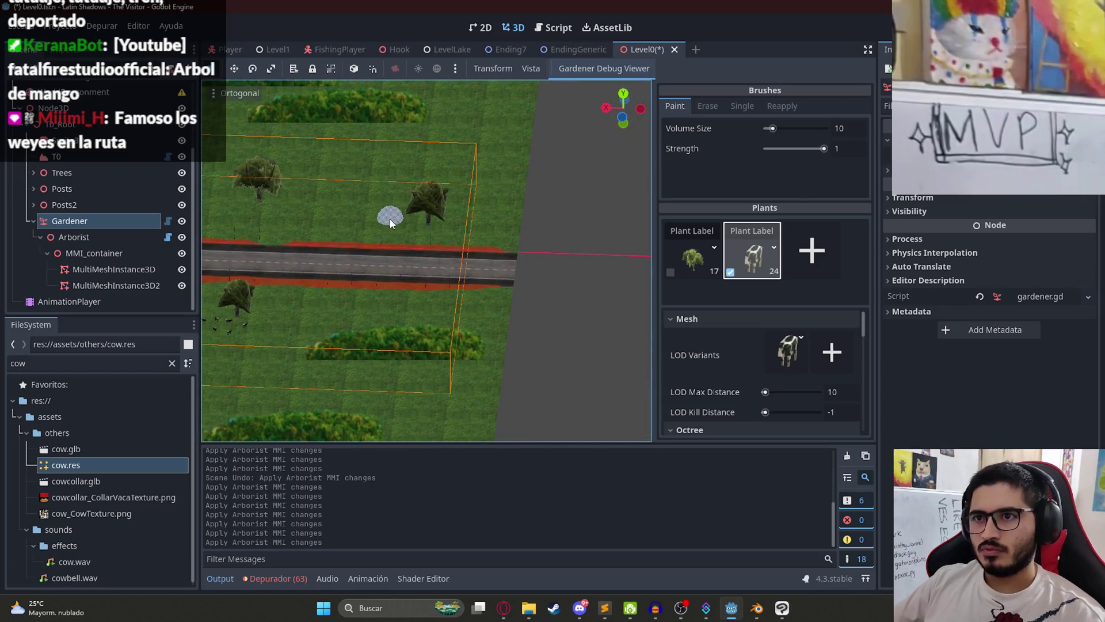
scroll(396, 234, down, 2)
key(ctrl+s)
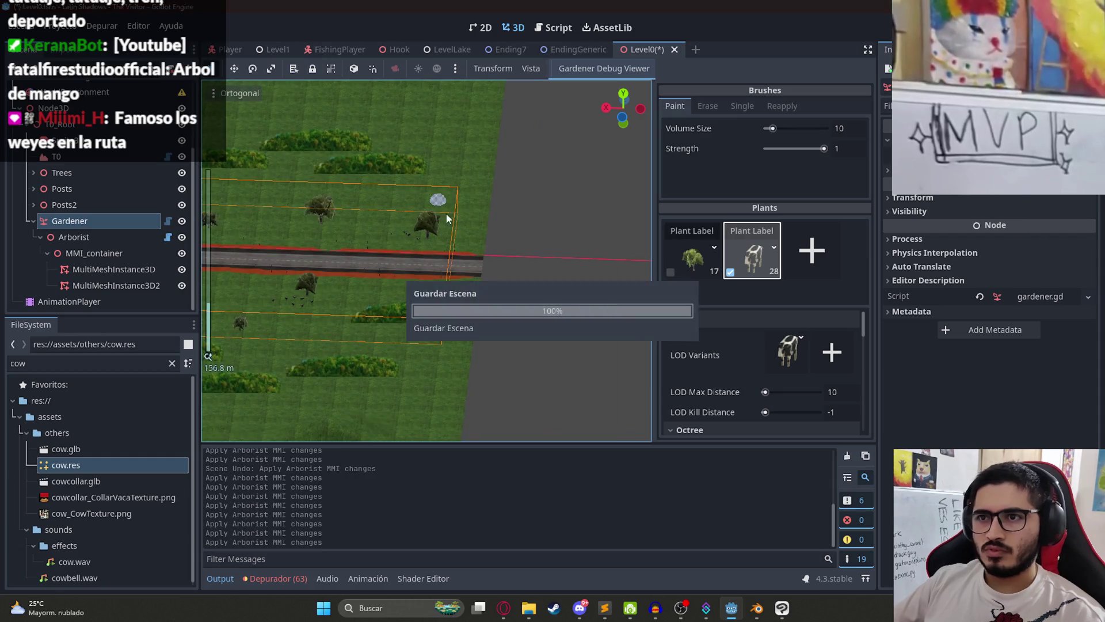
right_click(635, 47)
key(Escape)
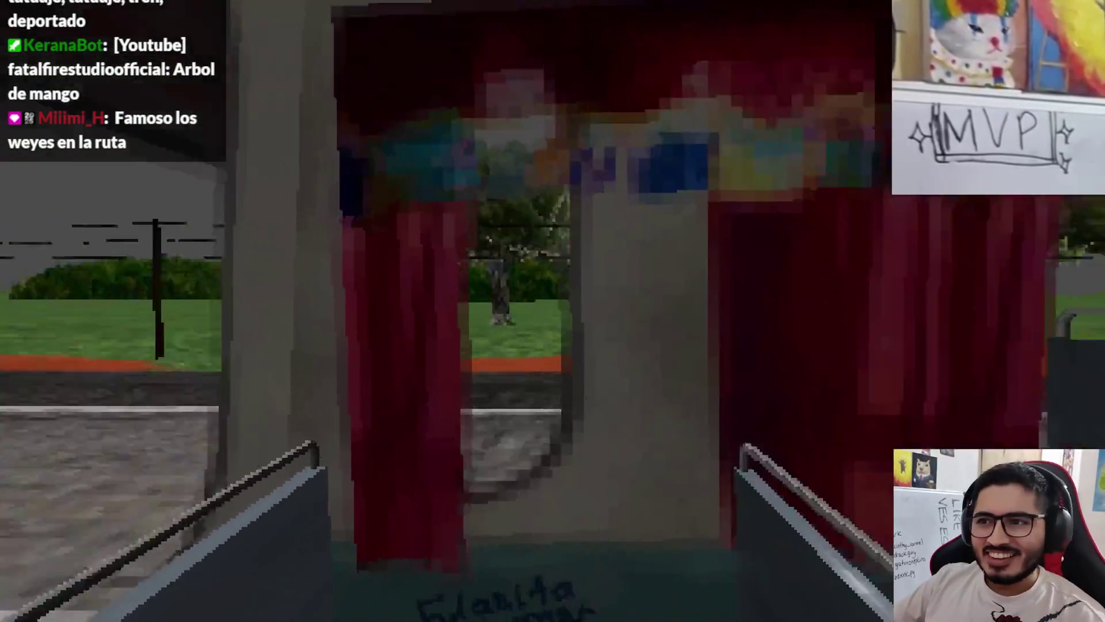
Step: Quit the playtest from the pause menu and select the WorldEnvironment node
key(Escape)
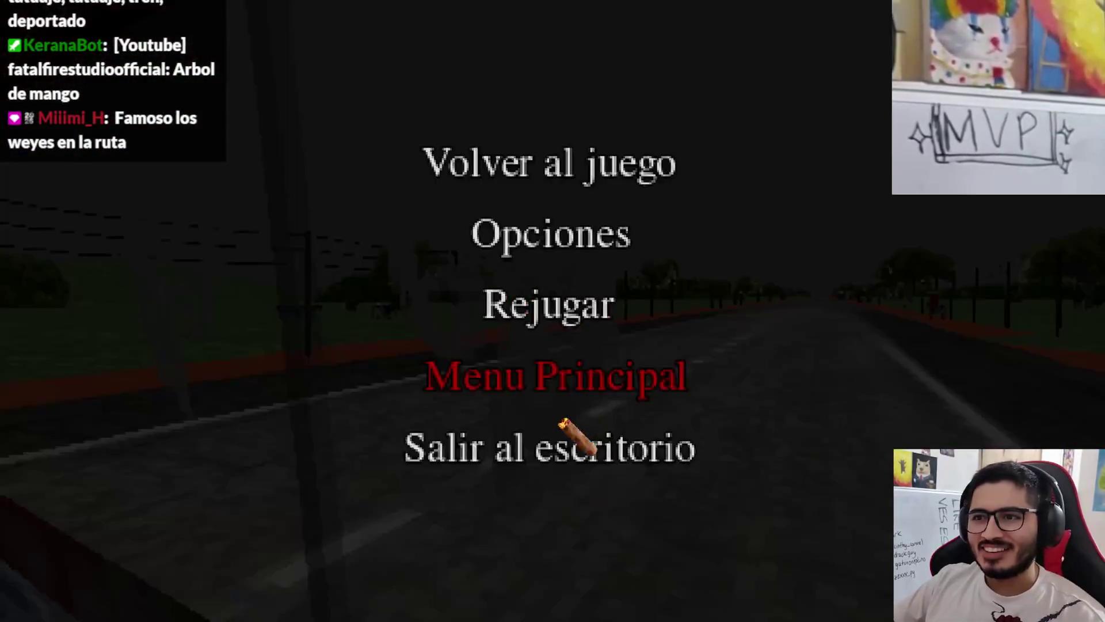
click(569, 444)
scroll(88, 180, up, 3)
click(88, 187)
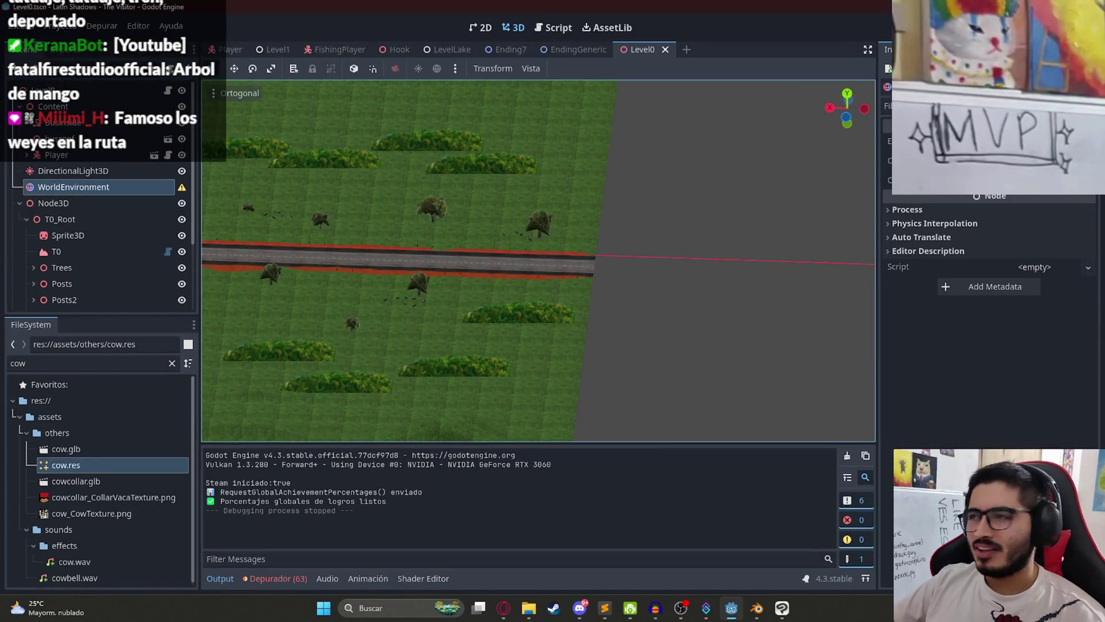
Step: Load a saved WorldEnvironments .tres into the Environment field, then play Level0
click(1029, 198)
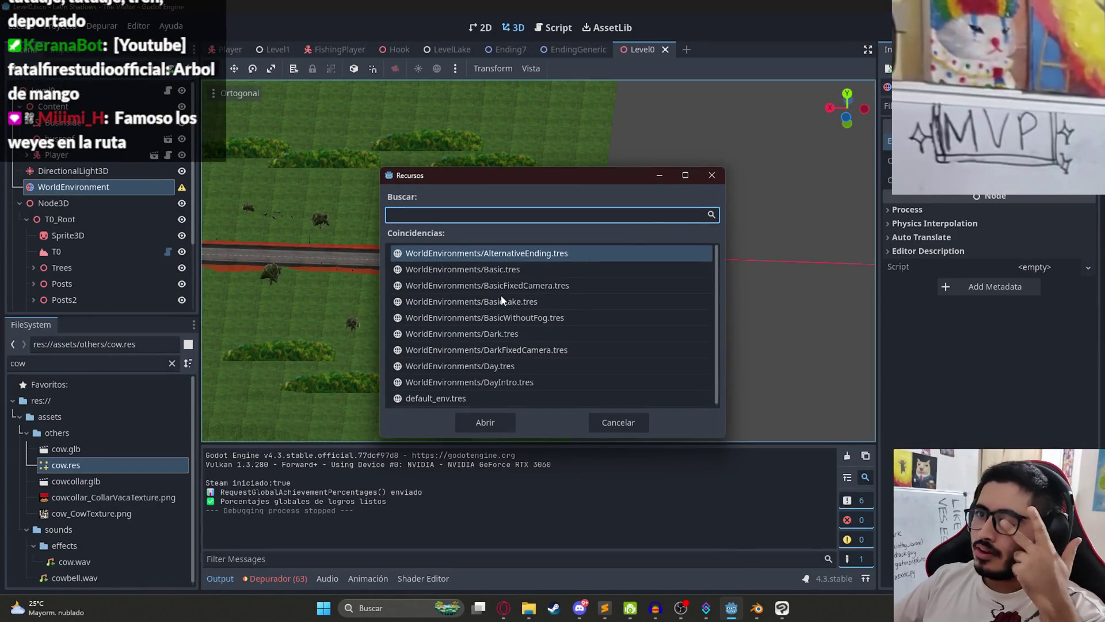
double_click(501, 385)
right_click(648, 52)
click(707, 146)
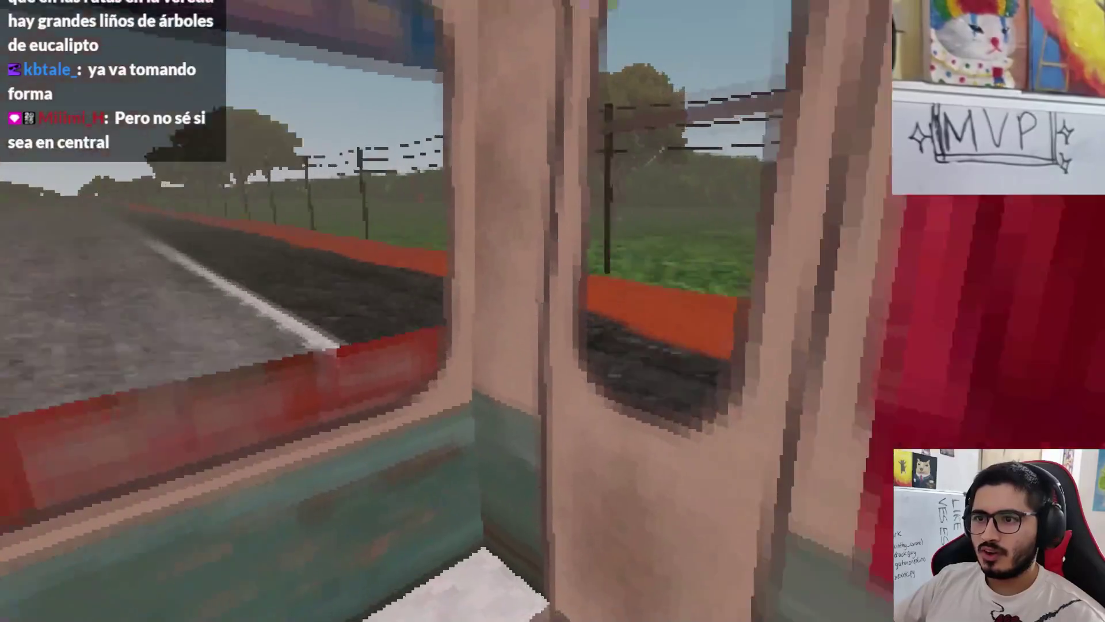
Step: Pause the game with Esc and choose Salir al escritorio to quit
key(Escape)
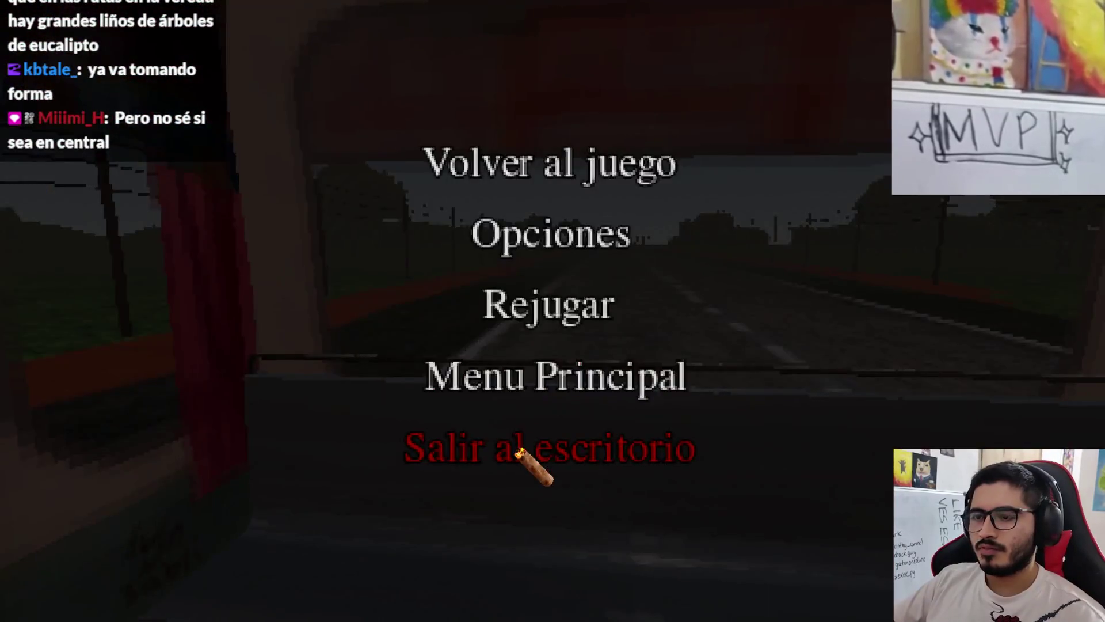
click(530, 461)
scroll(496, 298, up, 10)
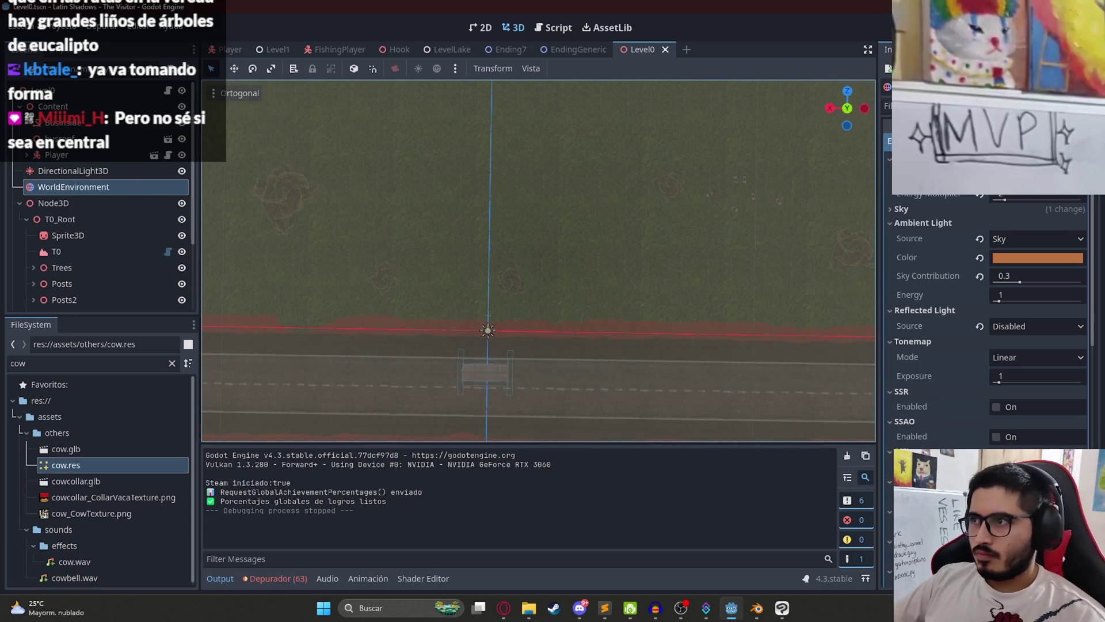
Step: Undo the environment assignment and set the Gardener to an Erase brush of about 28.57
key(ctrl+z)
scroll(63, 231, down, 4)
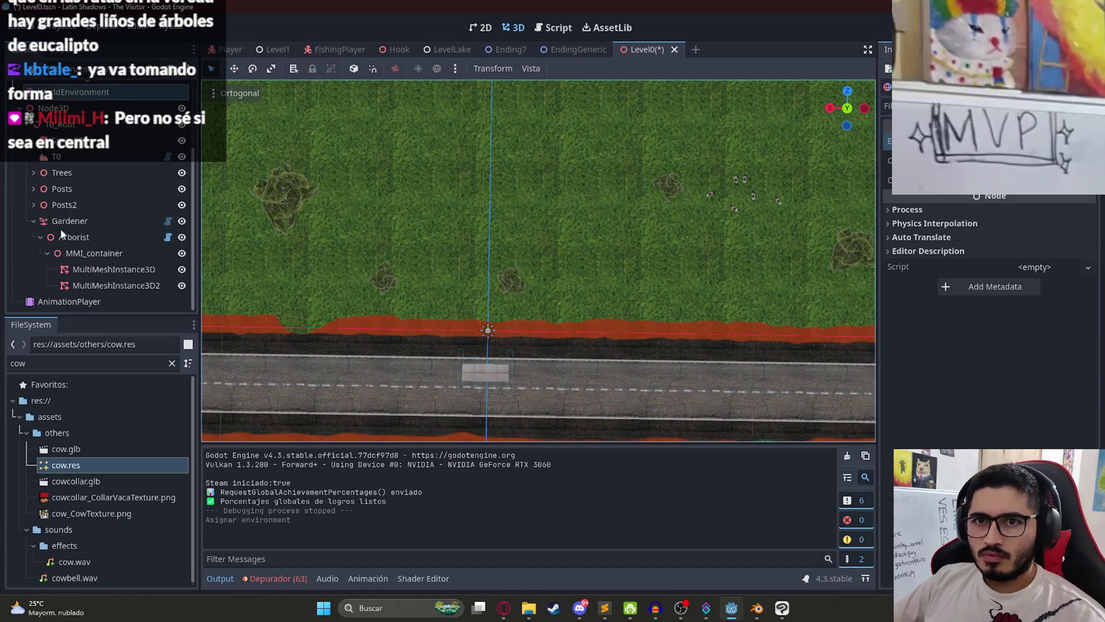
click(70, 221)
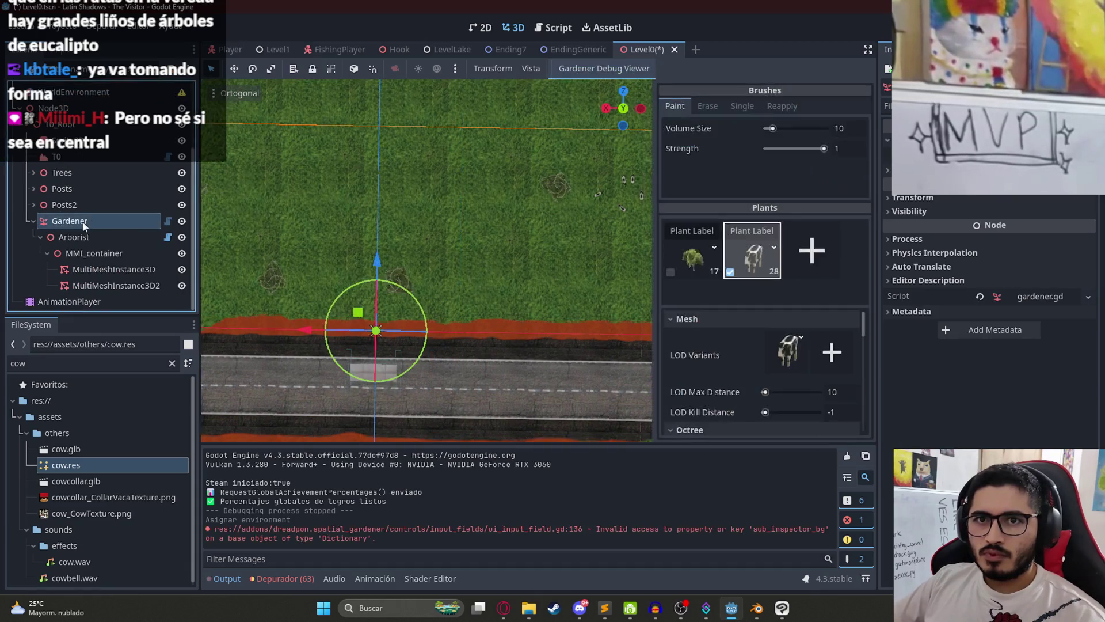
click(707, 106)
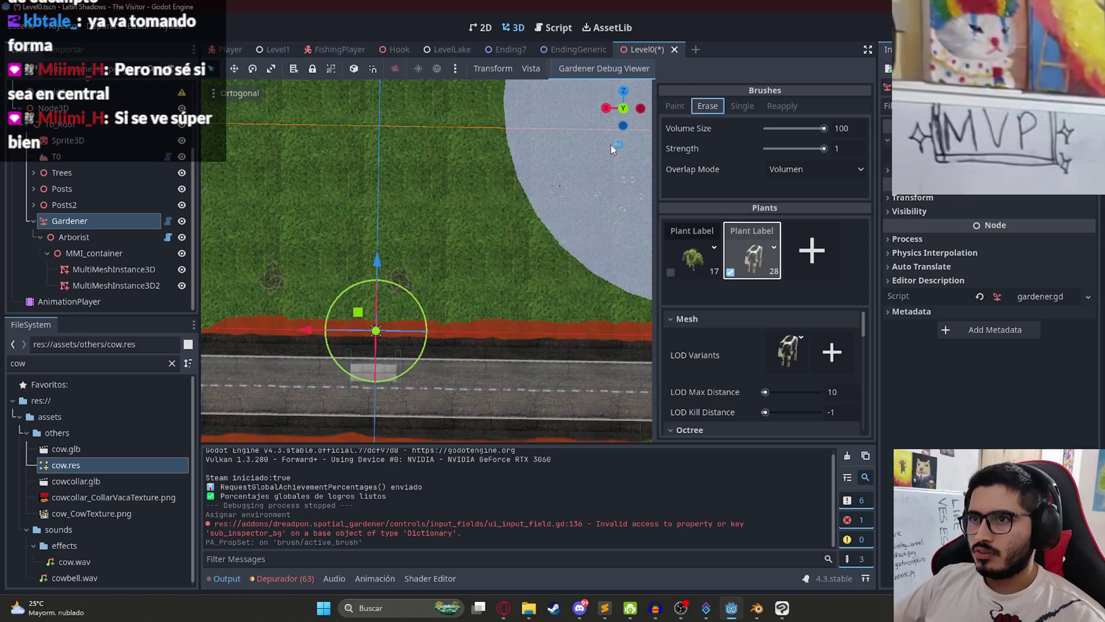
scroll(486, 192, down, 3)
drag(825, 128, 783, 129)
Step: Erase a few cows, repaint some beside the road, undo extras, and save Level0
scroll(527, 189, up, 2)
click(585, 221)
click(675, 106)
drag(540, 268, 580, 232)
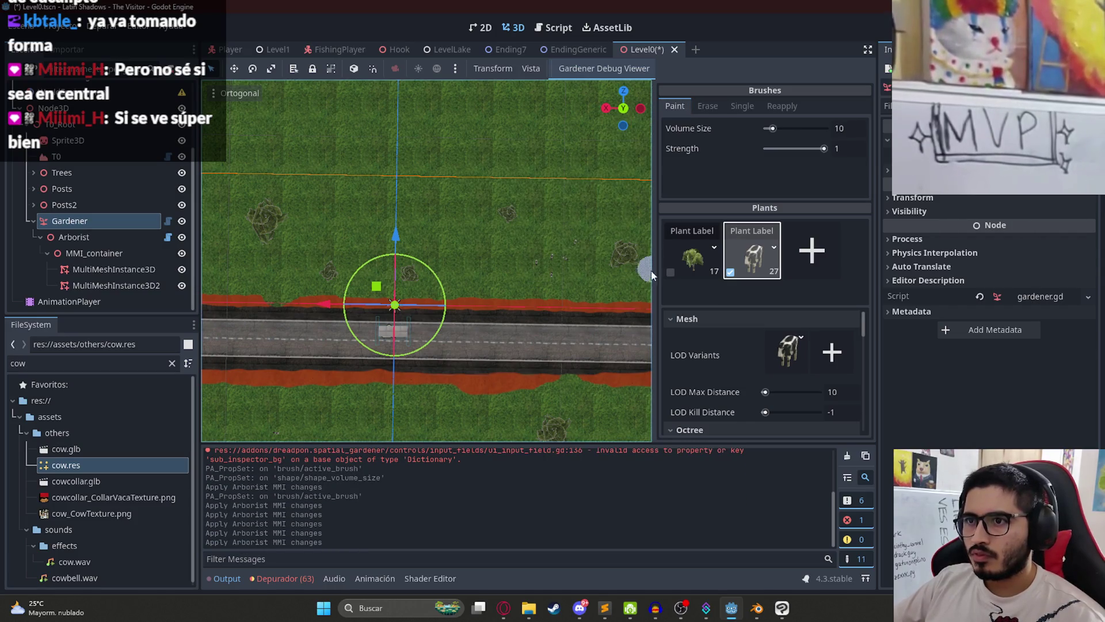
key(ctrl+z)
click(574, 256)
key(ctrl+z)
key(ctrl+z)
key(ctrl+z)
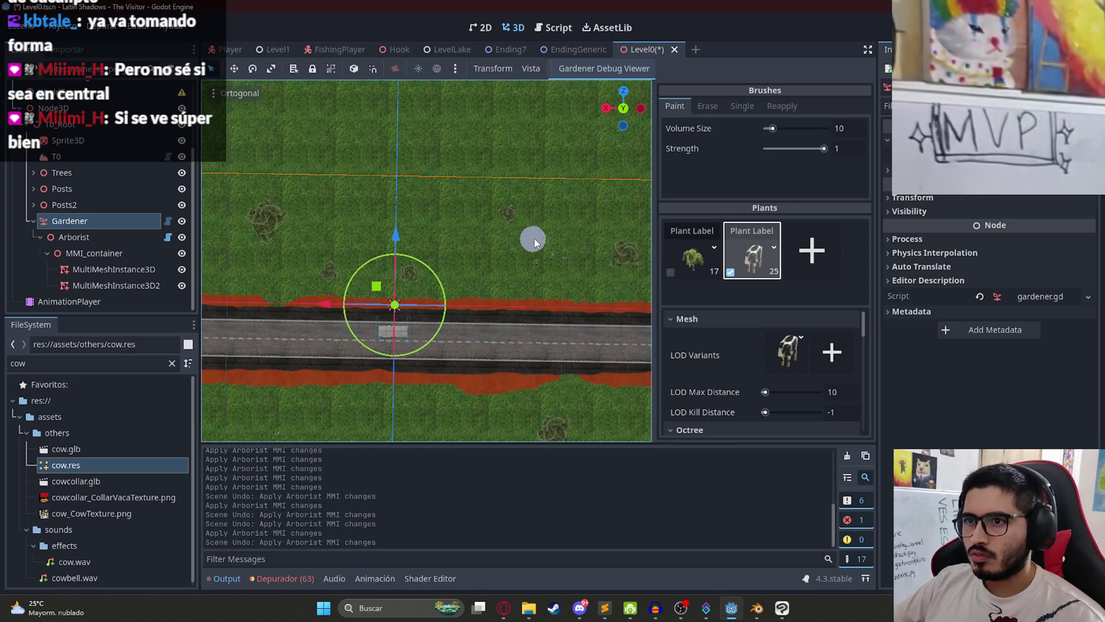
key(ctrl+s)
Step: Orbit and pan to an angled view of the road, trees and cows, then switch to the browser
scroll(523, 241, down, 3)
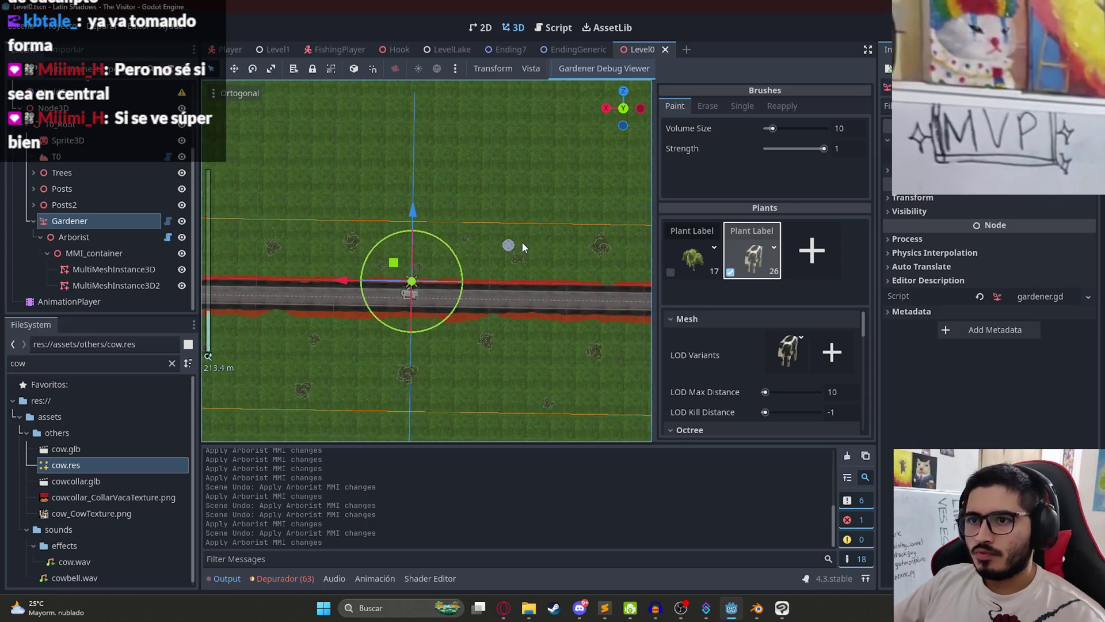
mouse_move(475, 253)
mouse_down()
mouse_move(554, 243)
mouse_move(316, 157)
mouse_up()
scroll(352, 235, up, 3)
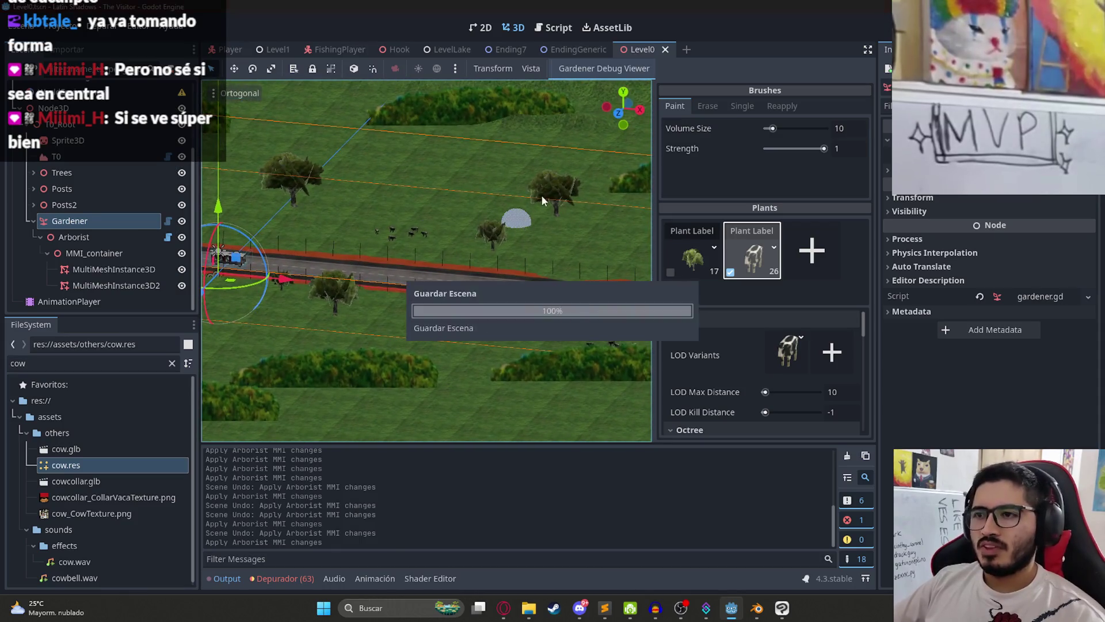
scroll(534, 198, up, 2)
drag(534, 199, 520, 243)
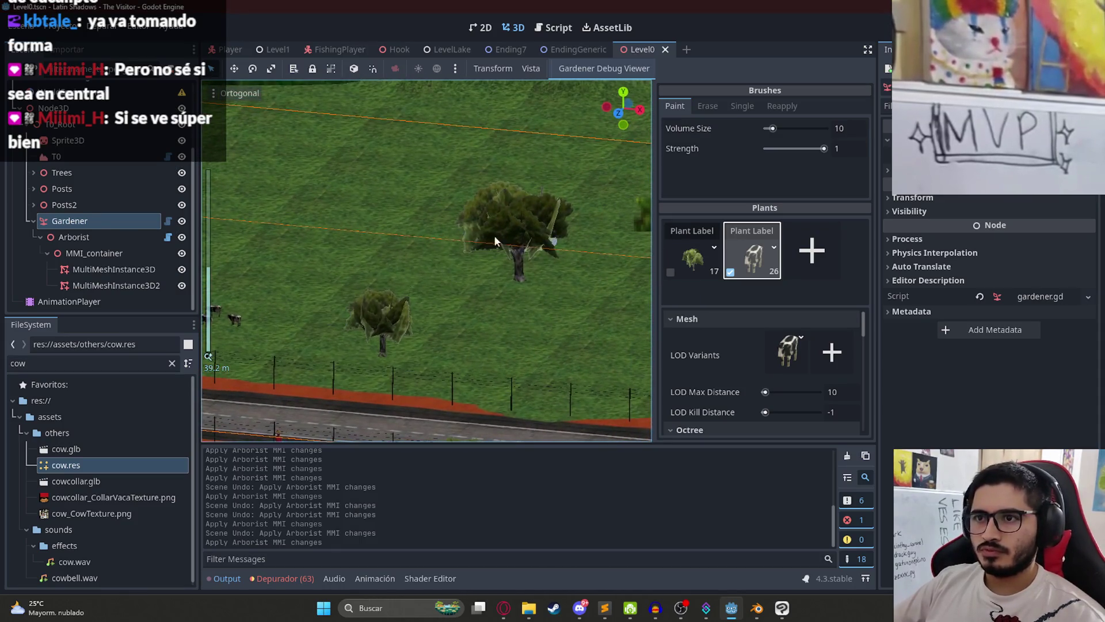
key(alt+Tab)
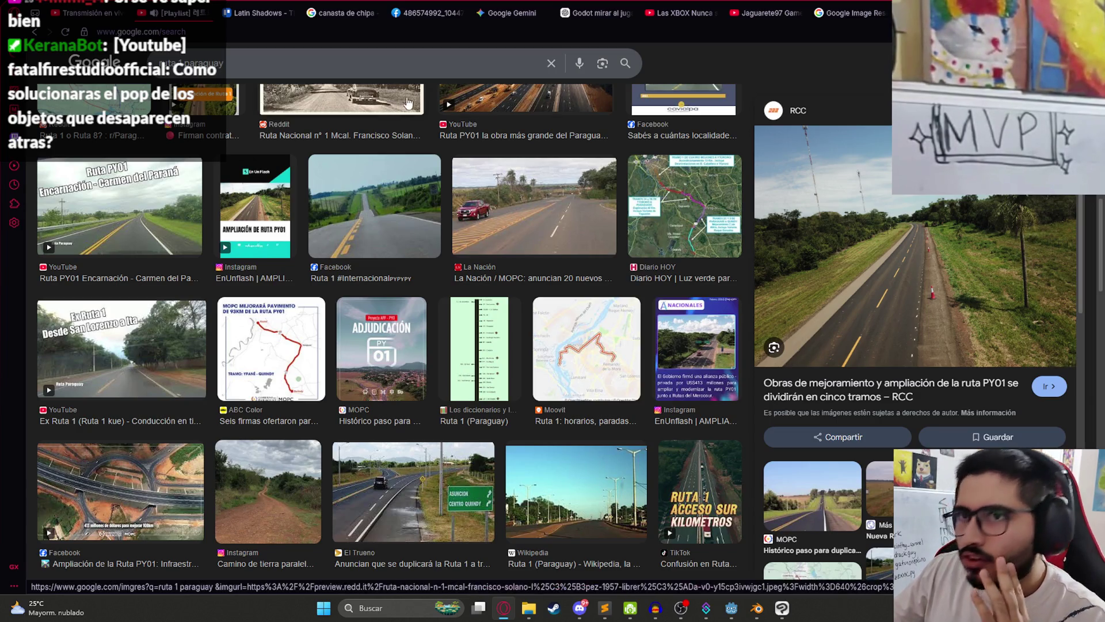
Step: Search Google Images for 'palmera', then return to the Ruta 1 Paraguay results
scroll(403, 173, up, 2)
text(palmera)
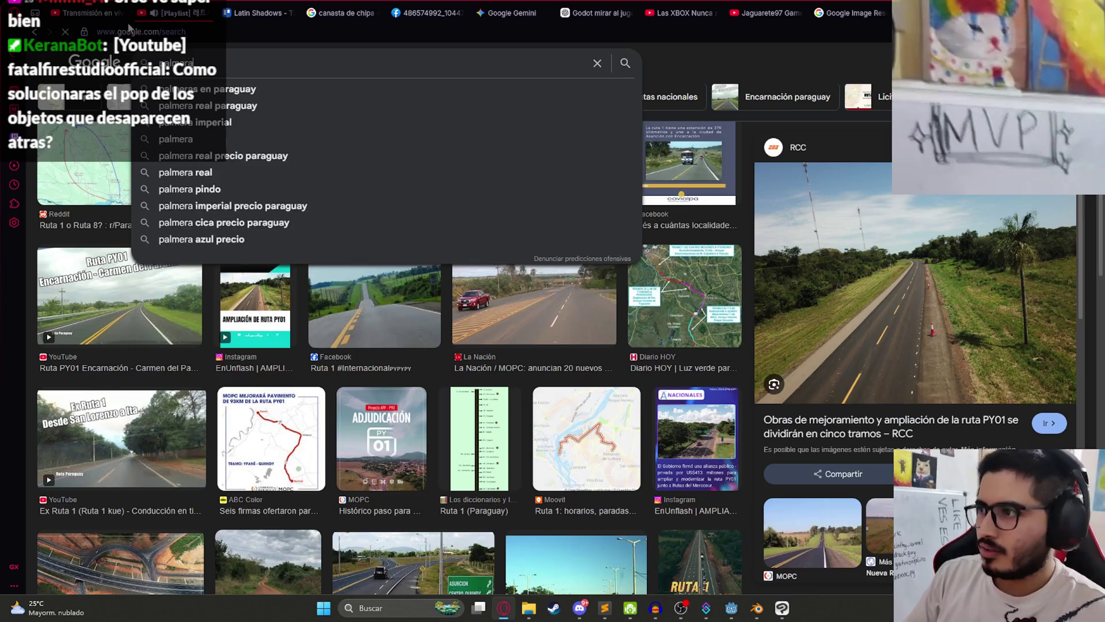
key(Return)
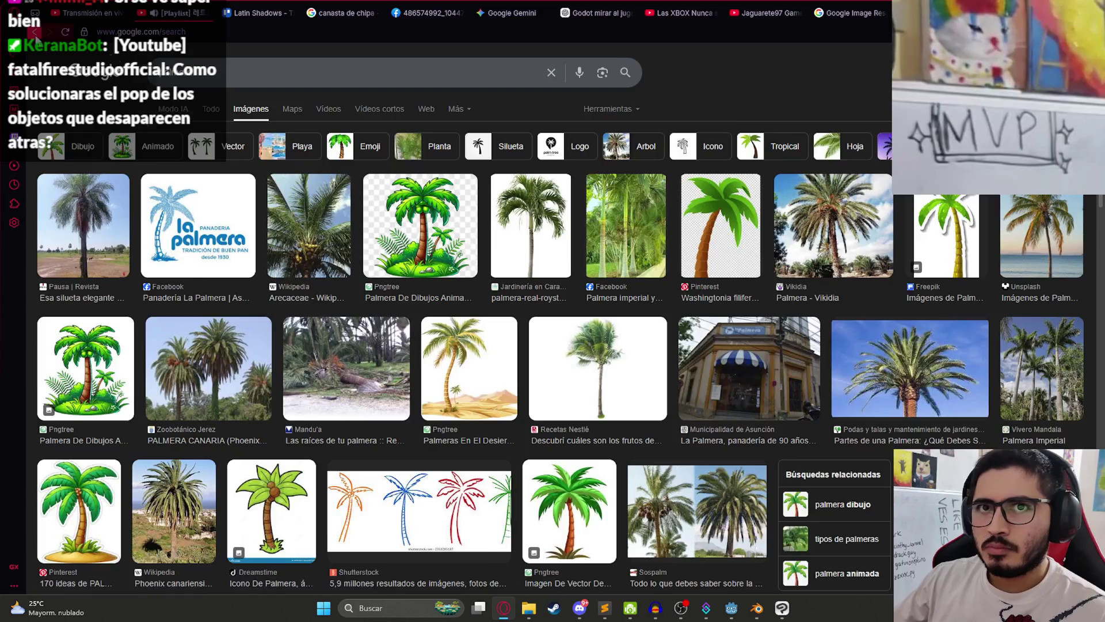
click(36, 35)
click(51, 34)
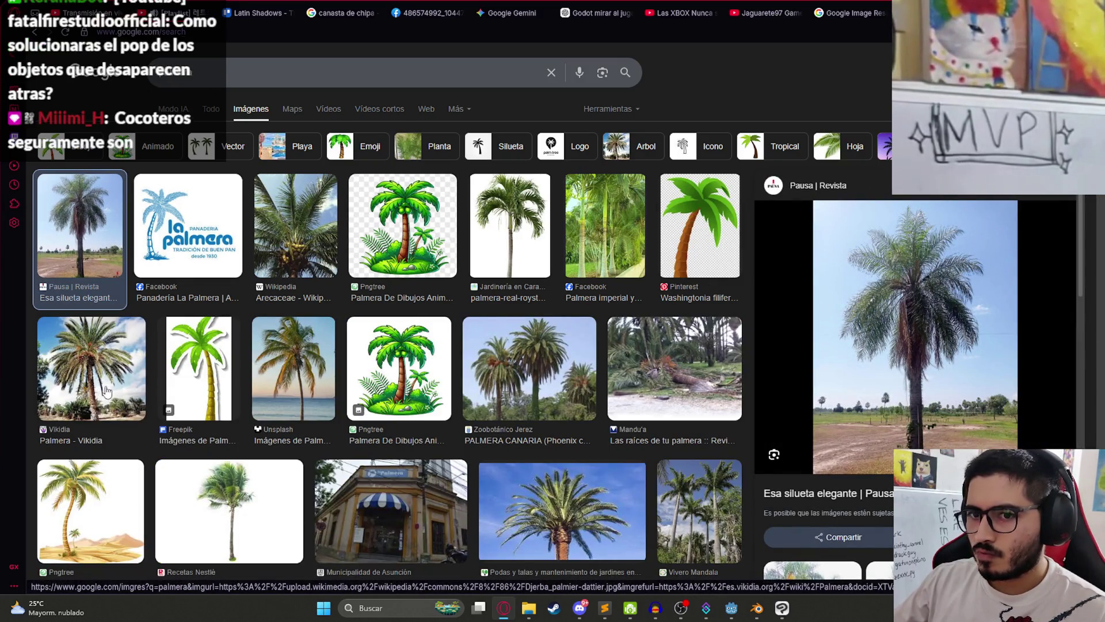
scroll(292, 350, down, 1)
scroll(338, 337, up, 1)
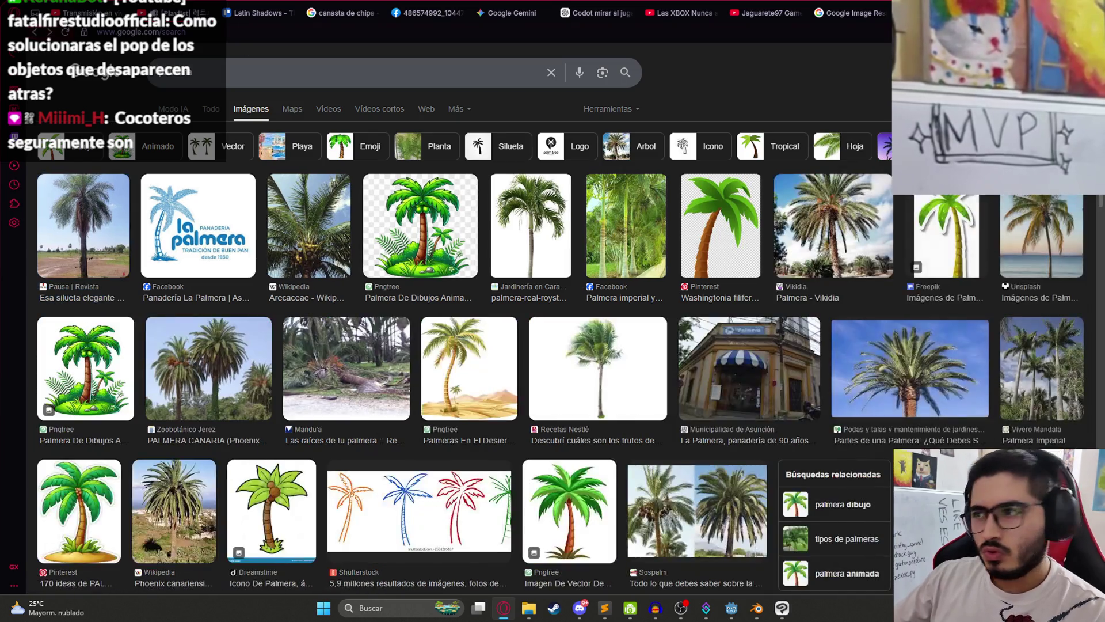
click(1068, 185)
click(34, 32)
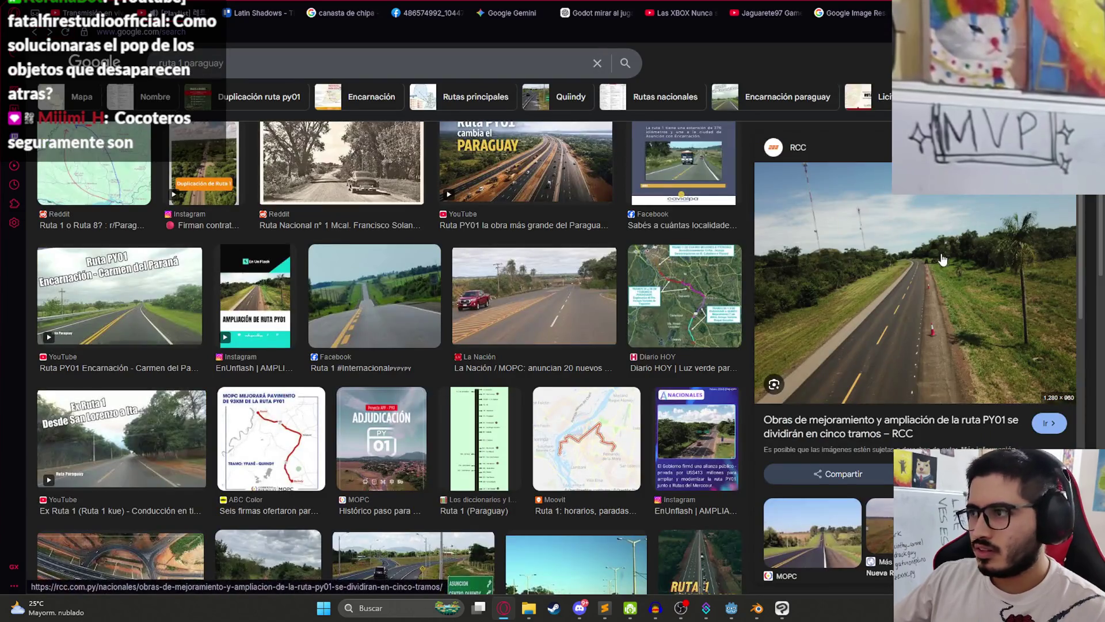
Step: Snip the palm tree area of the roadside photo with Win+Shift+S
right_click(942, 197)
click(869, 70)
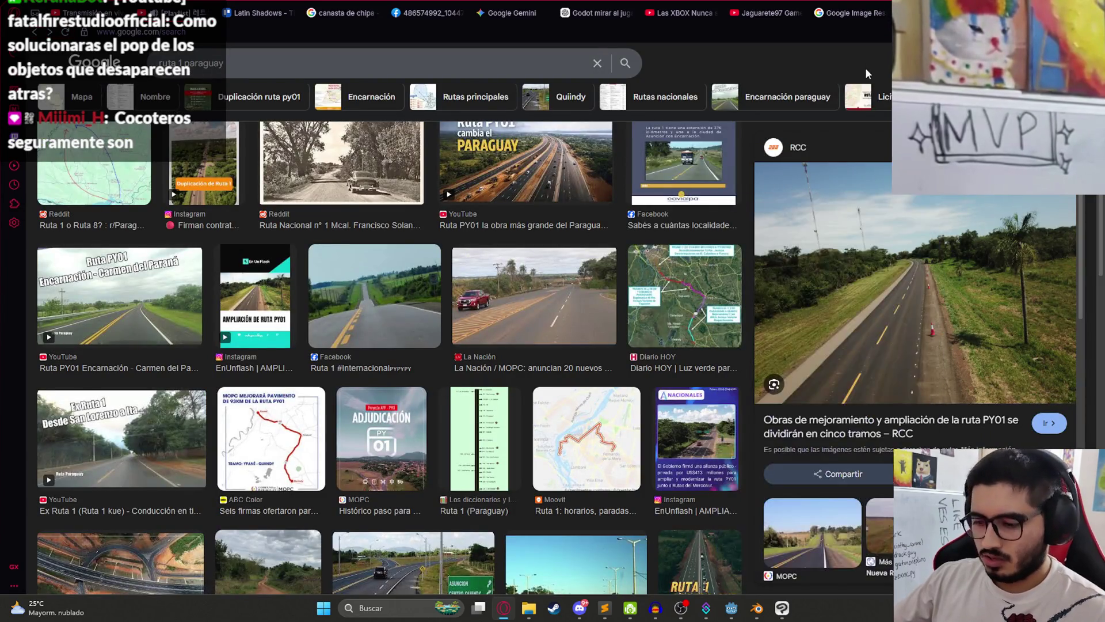
key(super+shift+s)
mouse_move(961, 201)
mouse_down()
mouse_move(1081, 407)
mouse_move(1075, 376)
mouse_up()
click(609, 12)
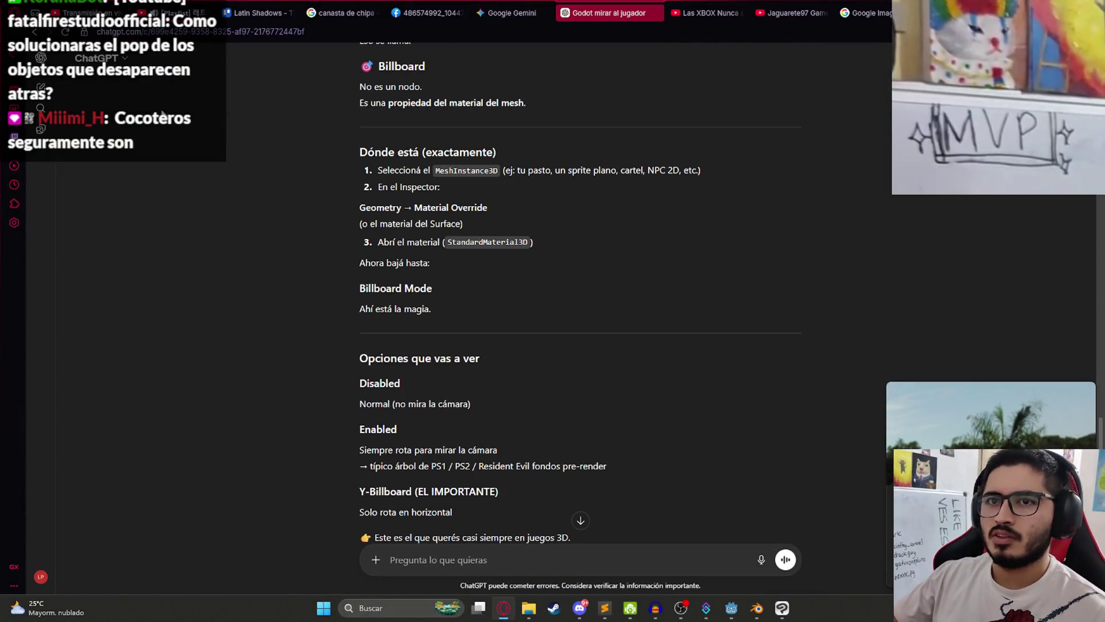
Step: In a new ChatGPT chat, paste the snip and ask 'que arbol es este?'
key(ctrl+shift+o)
key(ctrl+v)
text(que )
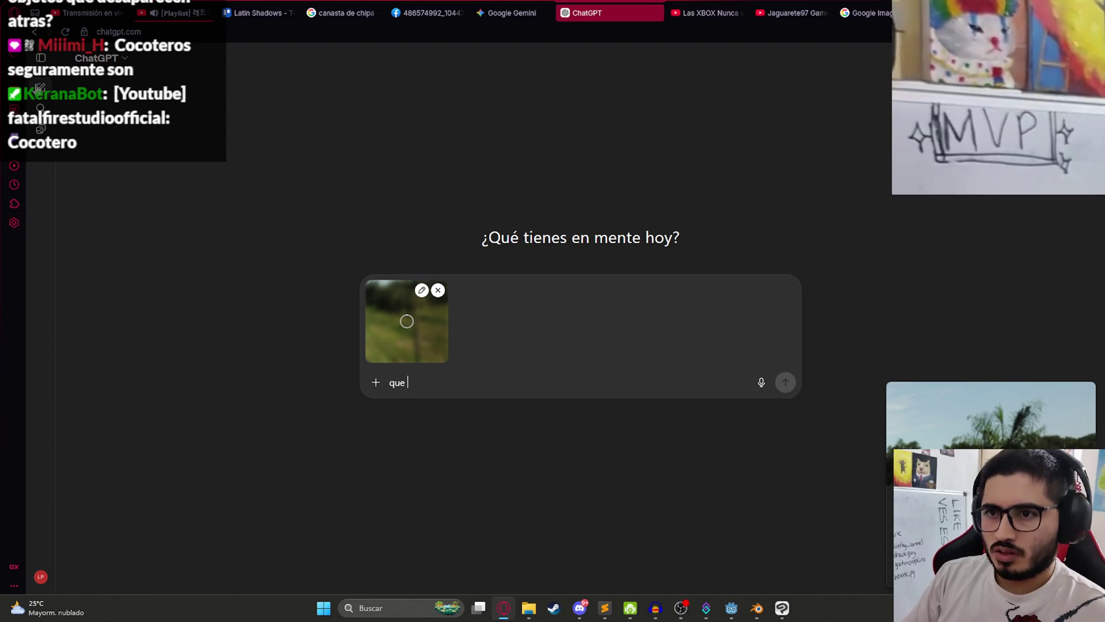
text(arbol es este?)
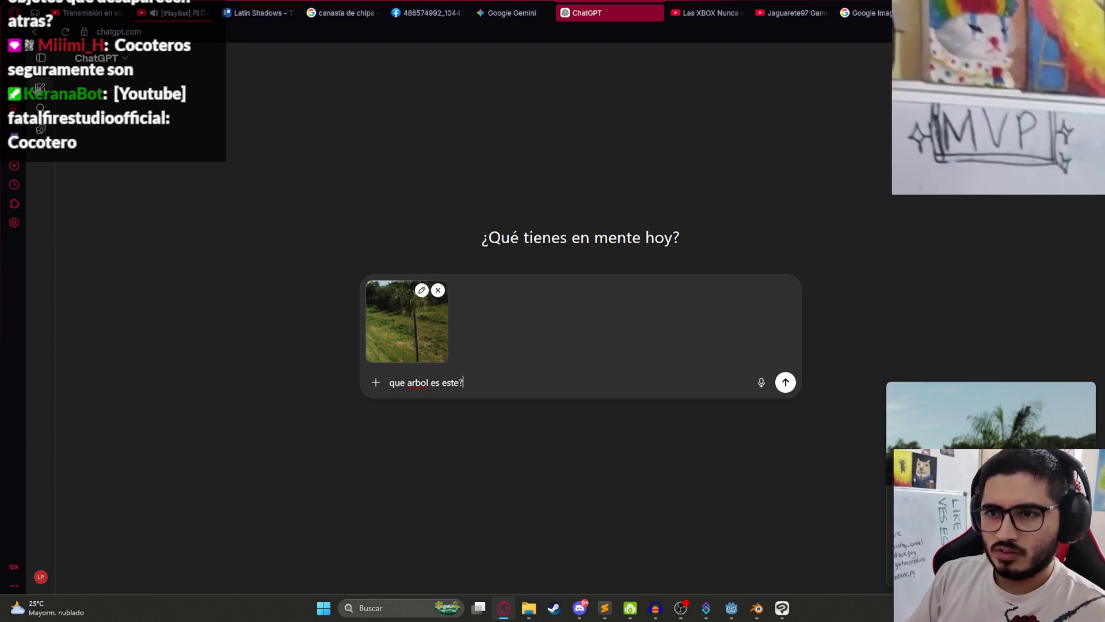
key(Return)
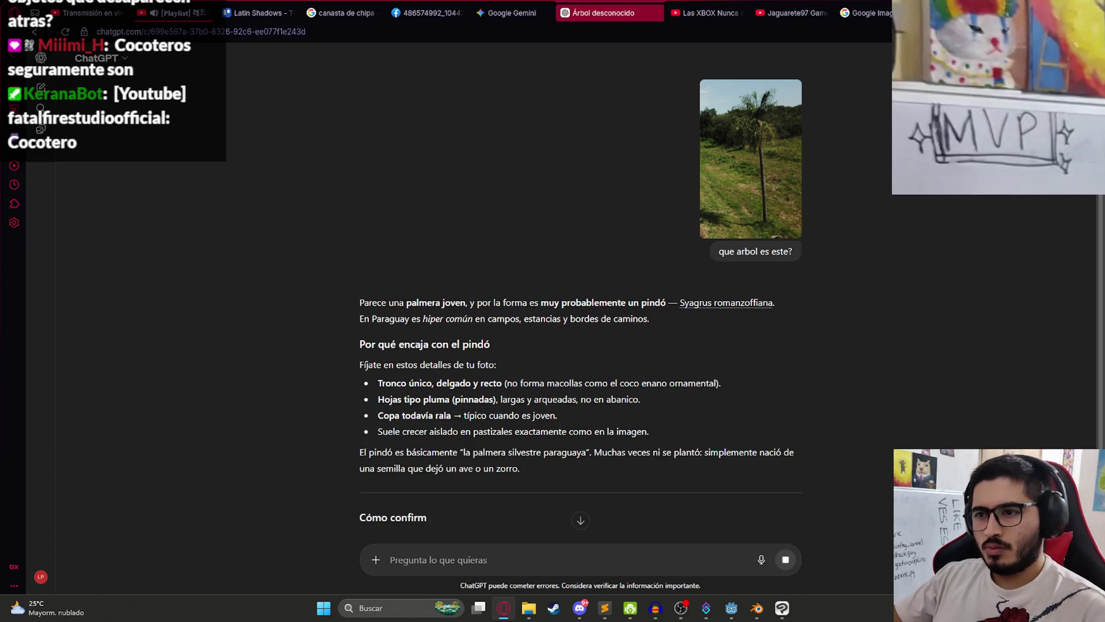
Step: Return to Google Images and select the current search query
scroll(601, 382, down, 2)
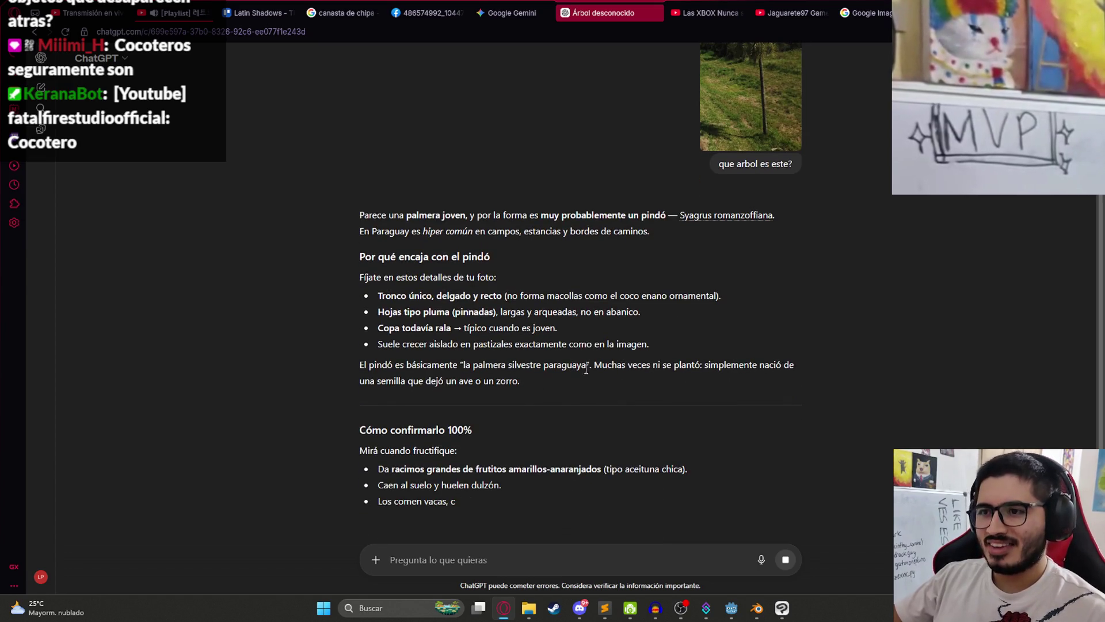
click(863, 13)
triple_click(195, 63)
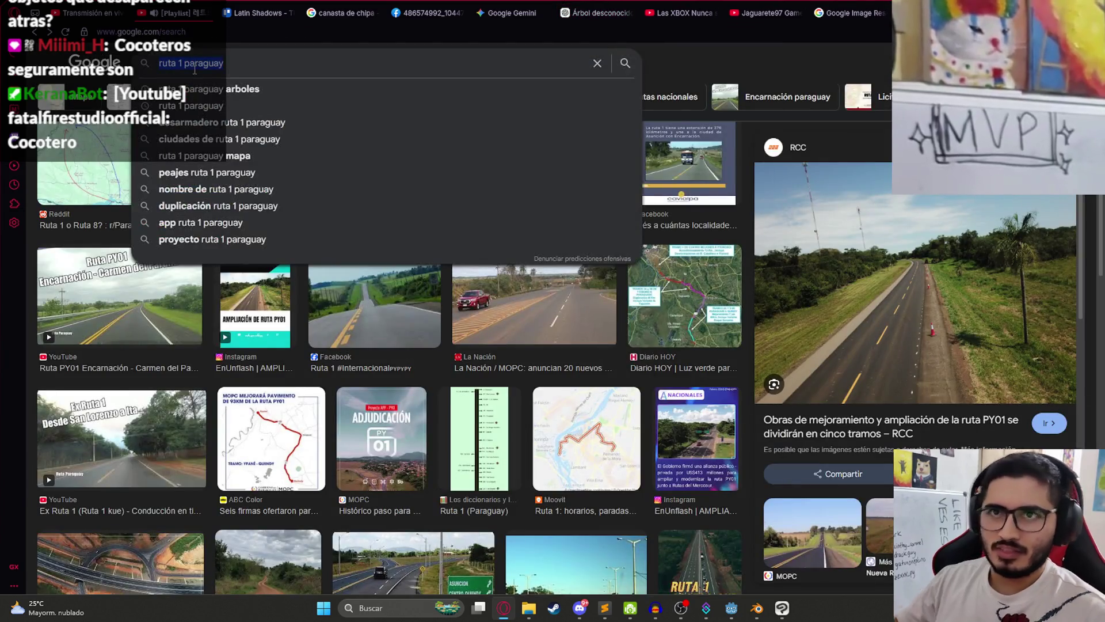